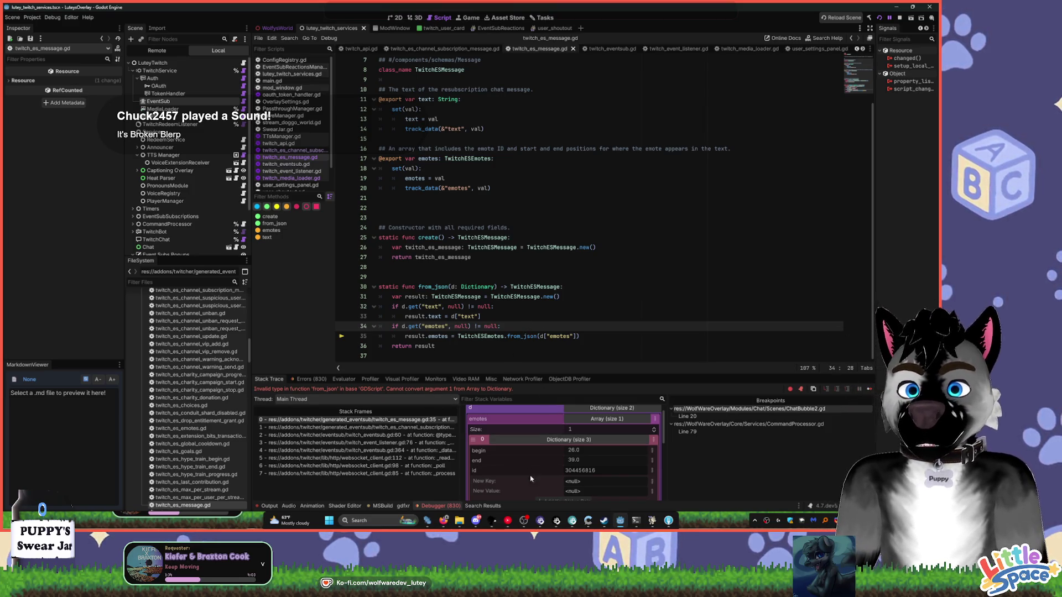
- Resume the game from the twitch_es_message.gd breakpoint so the 47-month resub alert shows
{"action": "scroll", "coordinate": [547, 437], "scroll_direction": "down", "scroll_amount": 1}
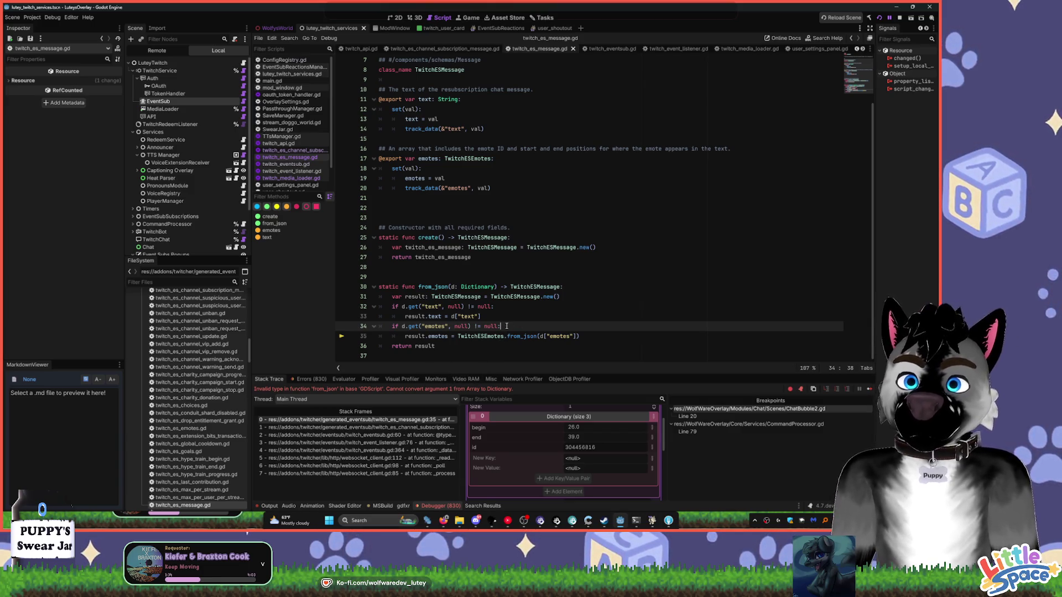
{"action": "key", "text": "F12"}
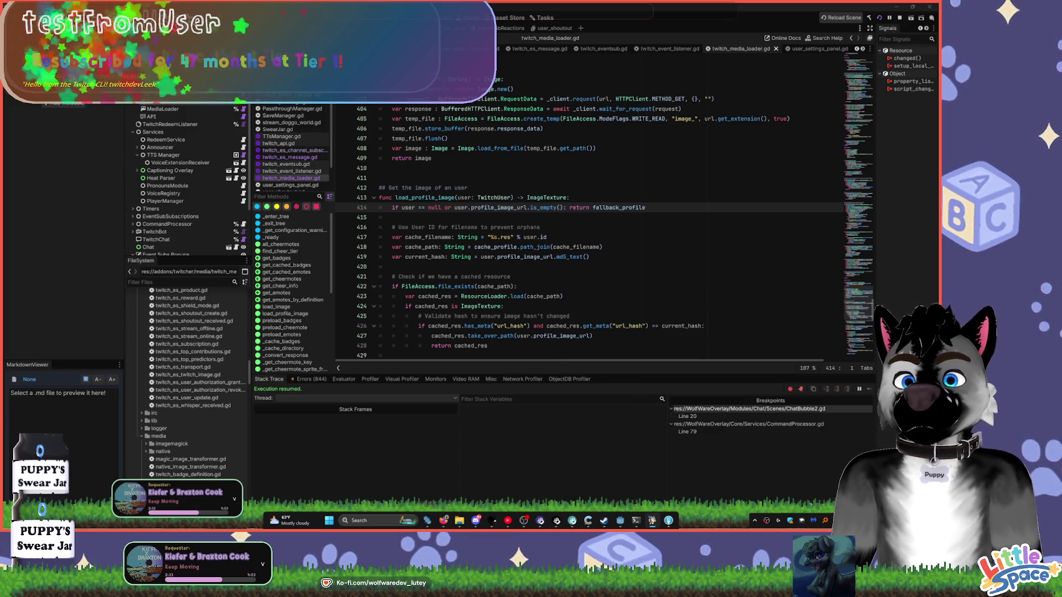
{"action": "key", "text": "alt+Tab"}
- Re-run the Twitch trigger as channel.shoutout.create and inspect the EventV2 error at line 62
{"action": "key", "text": "Up"}
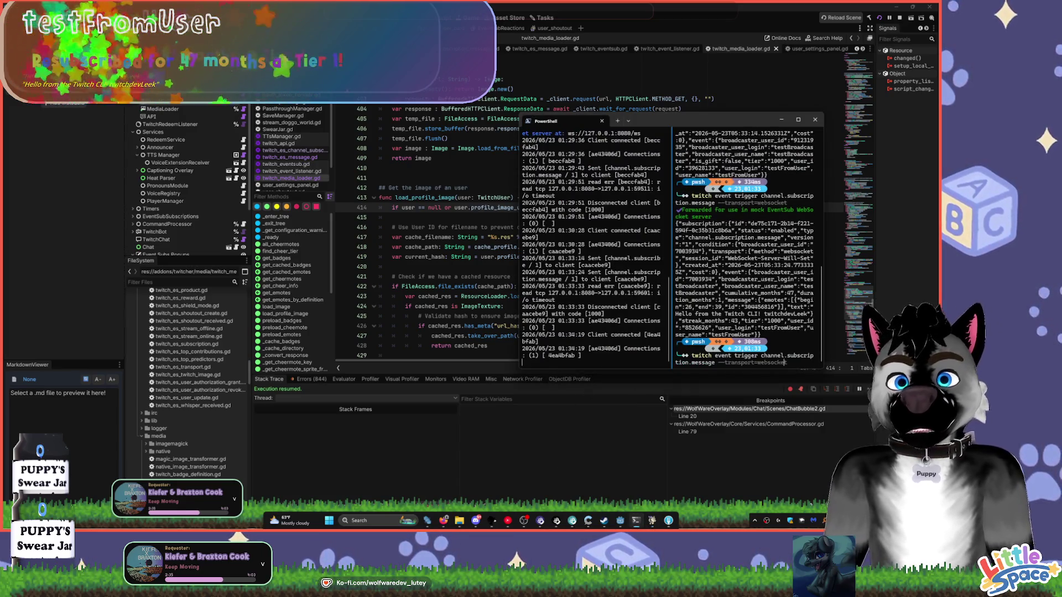
{"action": "left_click", "coordinate": [716, 363]}
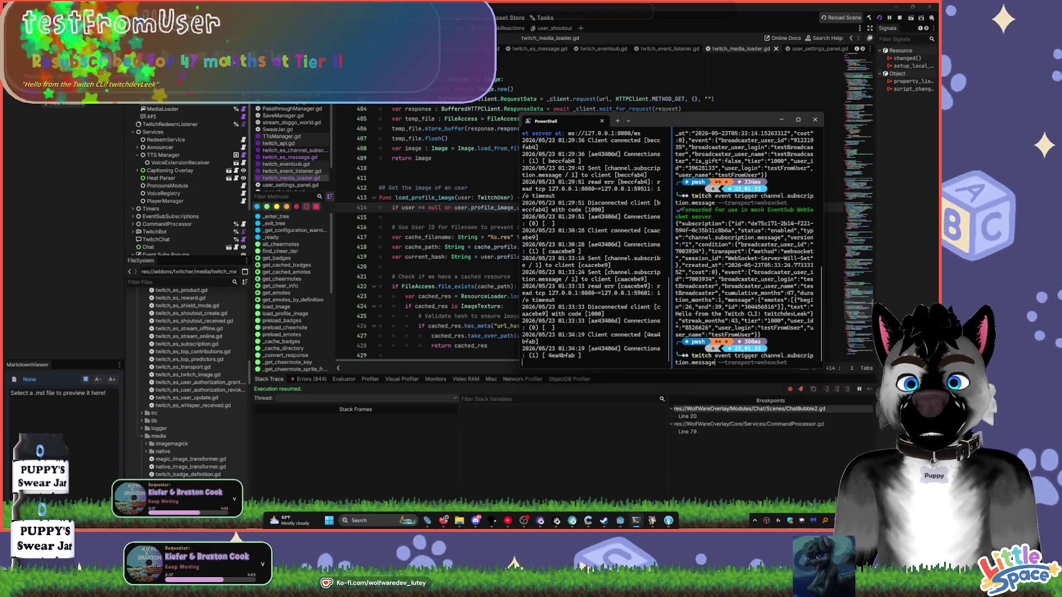
{"action": "key", "text": "BackSpace"}
{"action": "key", "text": "BackSpace"}
{"action": "key", "text": "BackSpace"}
{"action": "key", "text": "BackSpace"}
{"action": "key", "text": "BackSpace"}
{"action": "key", "text": "BackSpace"}
{"action": "type", "text": "houtout"}
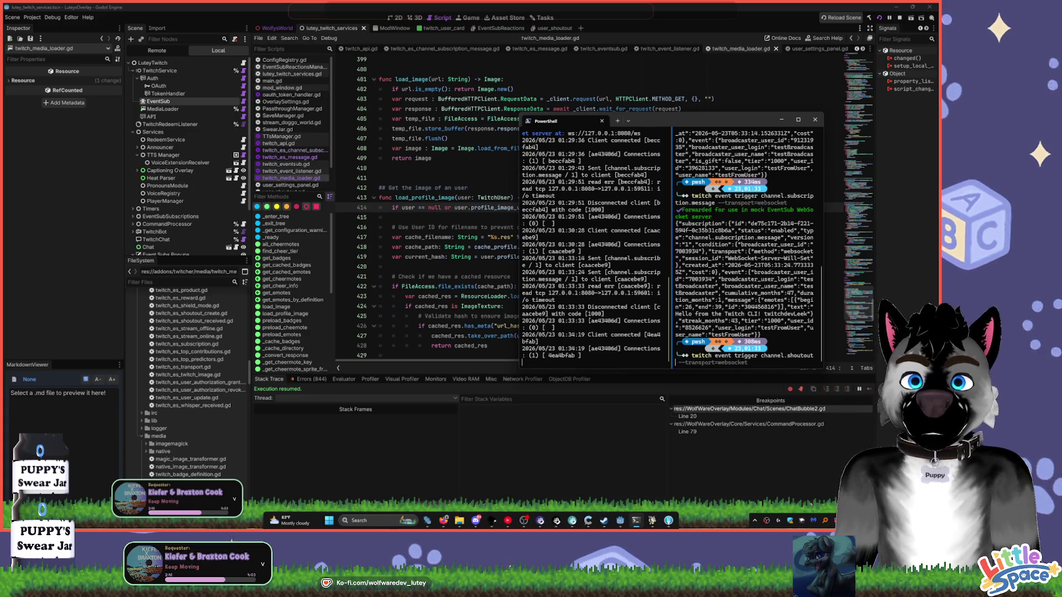
{"action": "type", "text": ".create"}
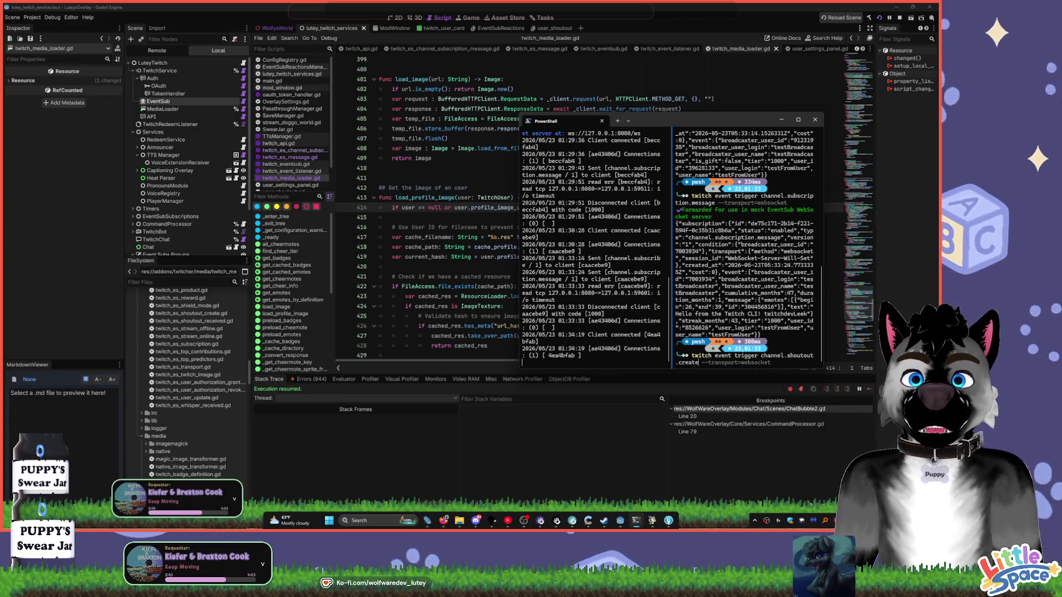
{"action": "key", "text": "Return"}
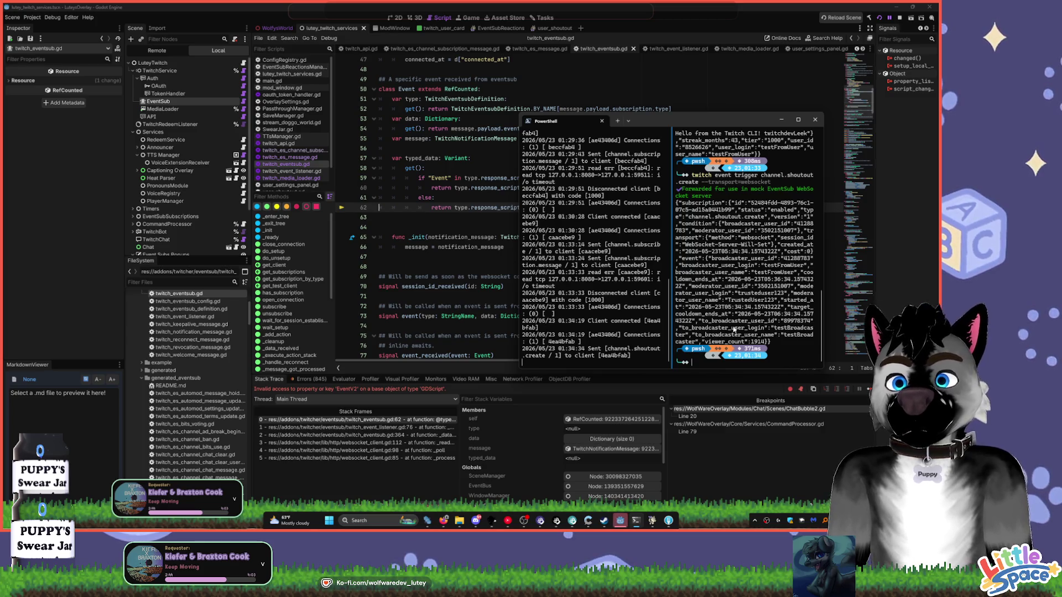
{"action": "left_click", "coordinate": [485, 247]}
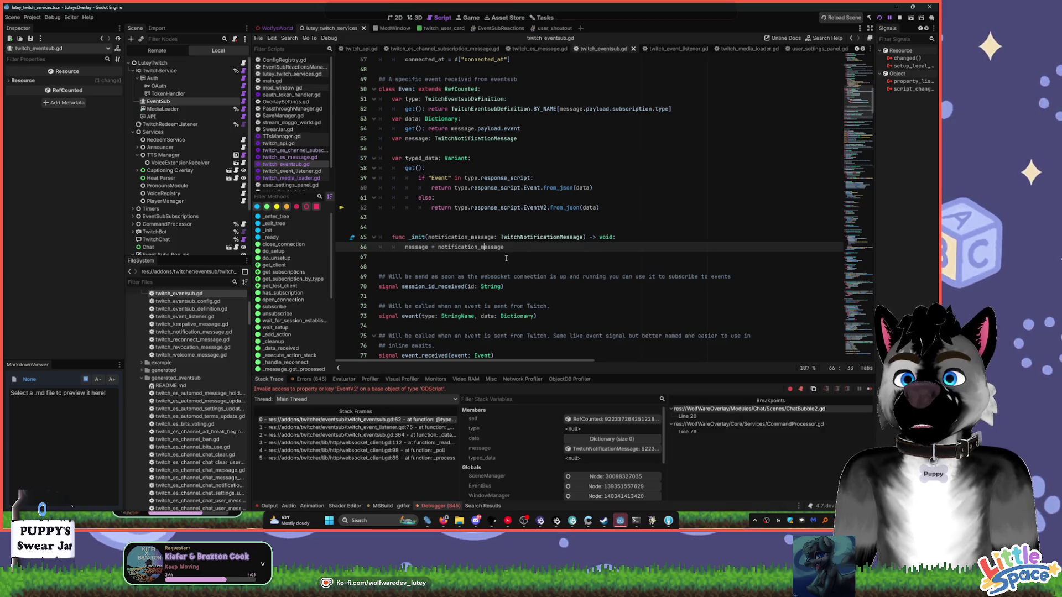
{"action": "left_click", "coordinate": [405, 420]}
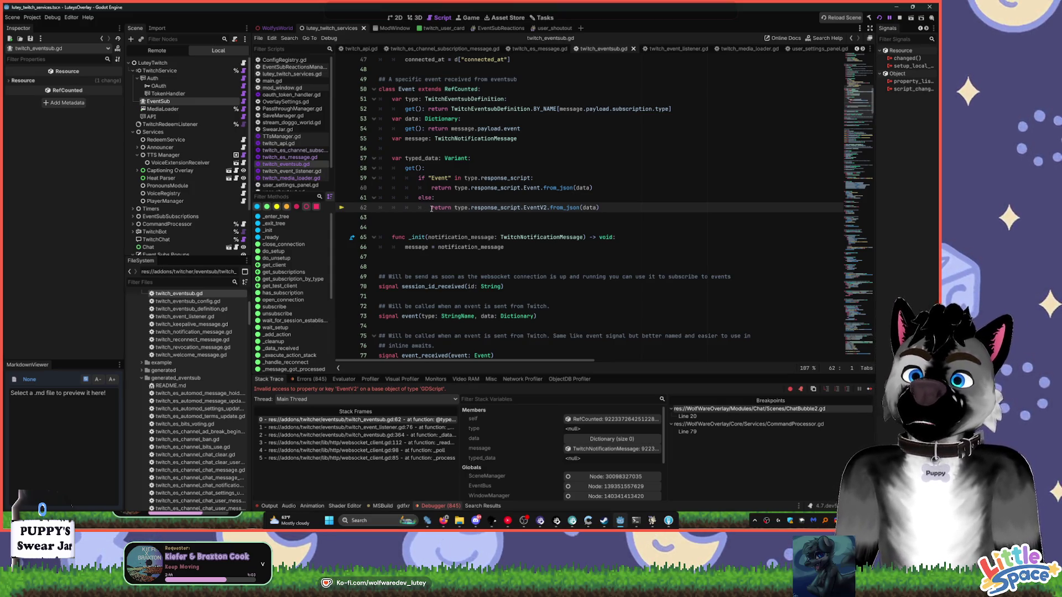
- Check lines 66 and 61, continue past the EventV2 error, and switch to the 2D view
{"action": "left_click", "coordinate": [552, 242]}
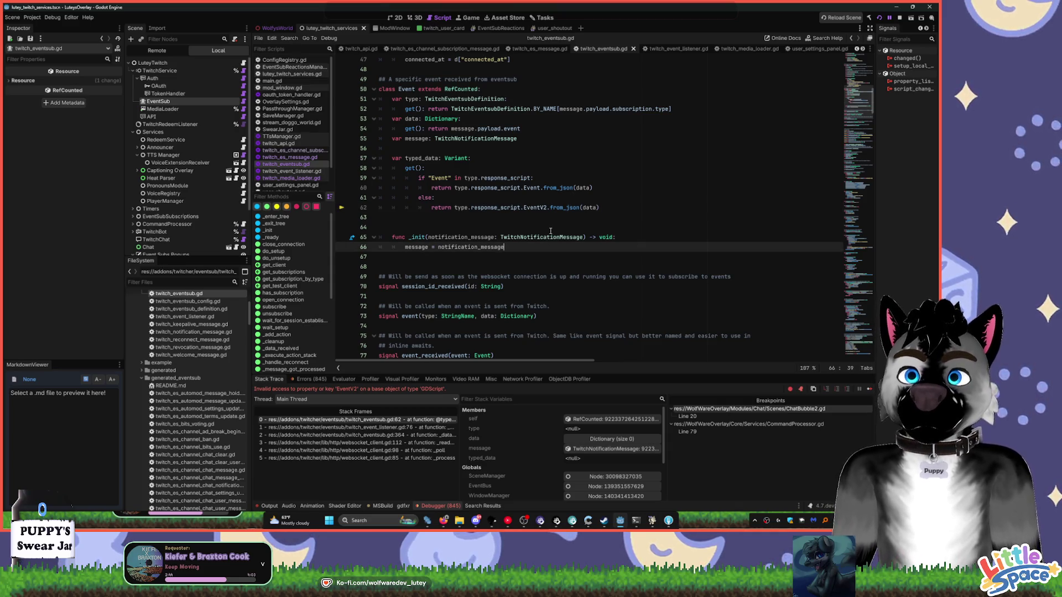
{"action": "left_click", "coordinate": [454, 201]}
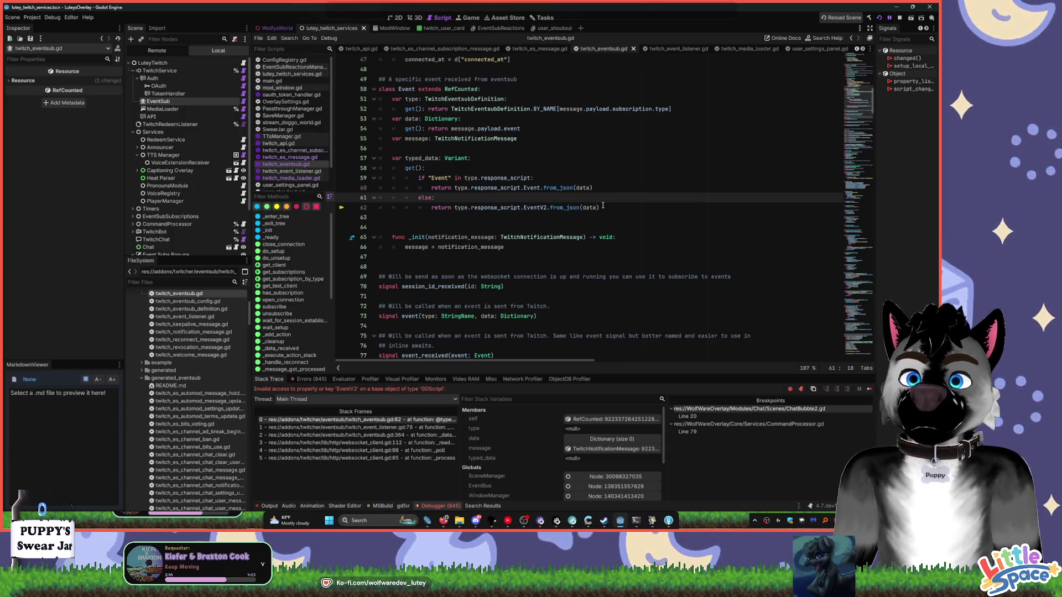
{"action": "key", "text": "F12"}
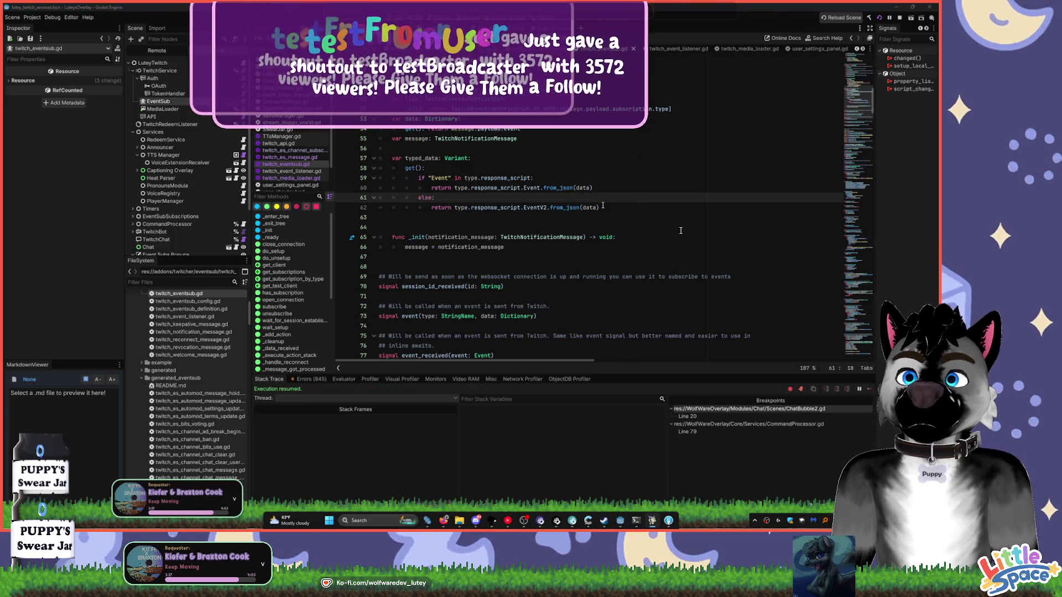
{"action": "scroll", "coordinate": [681, 230], "scroll_direction": "up", "scroll_amount": 8}
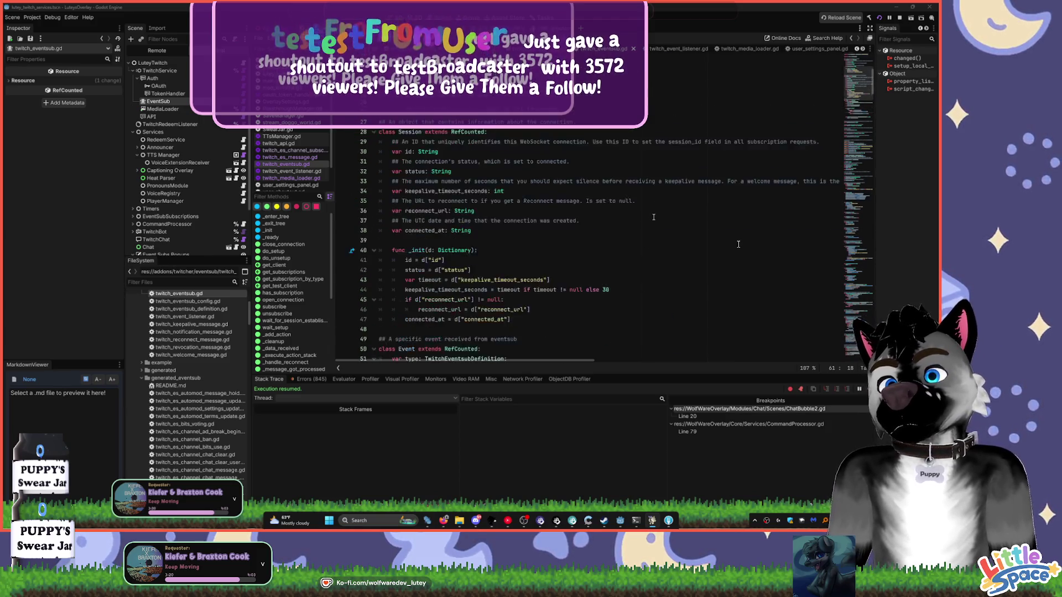
{"action": "left_click", "coordinate": [403, 20]}
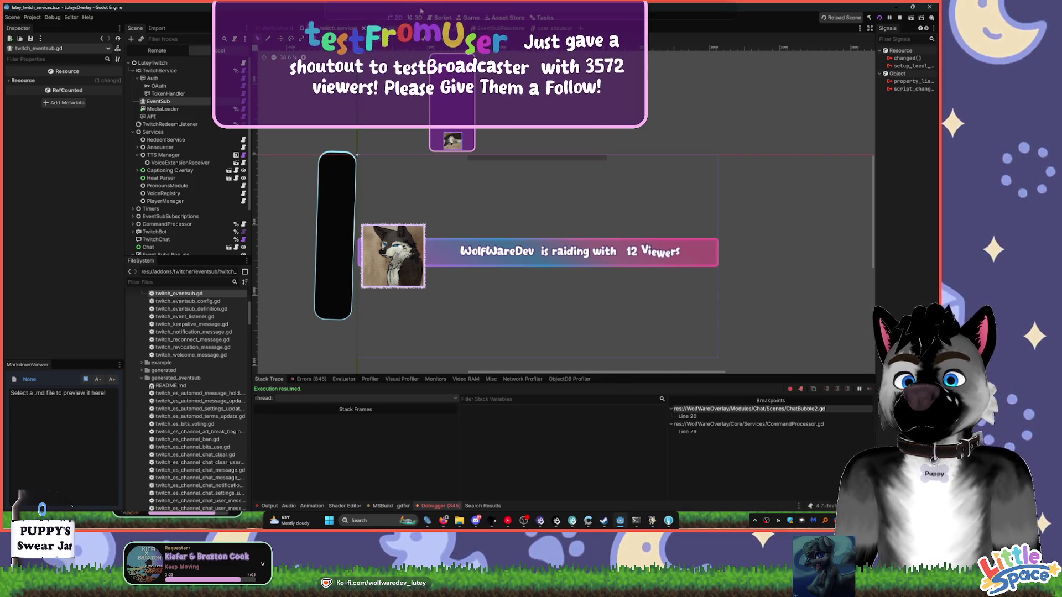
- Check user_shoutout's remote and local trees, then close user_shoutout and EventSubReactions
{"action": "left_click", "coordinate": [564, 30]}
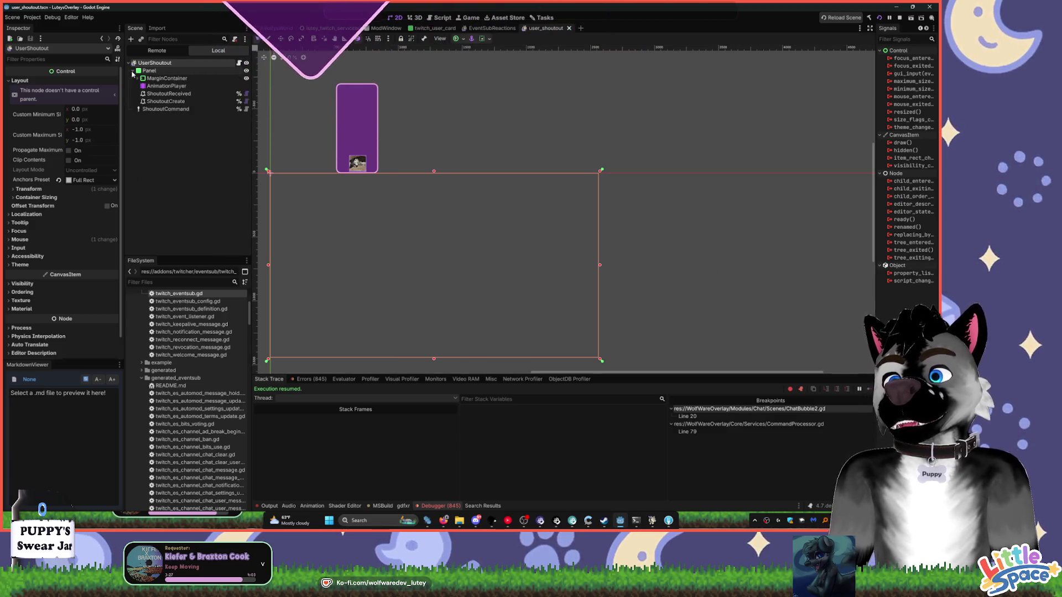
{"action": "left_click", "coordinate": [157, 51]}
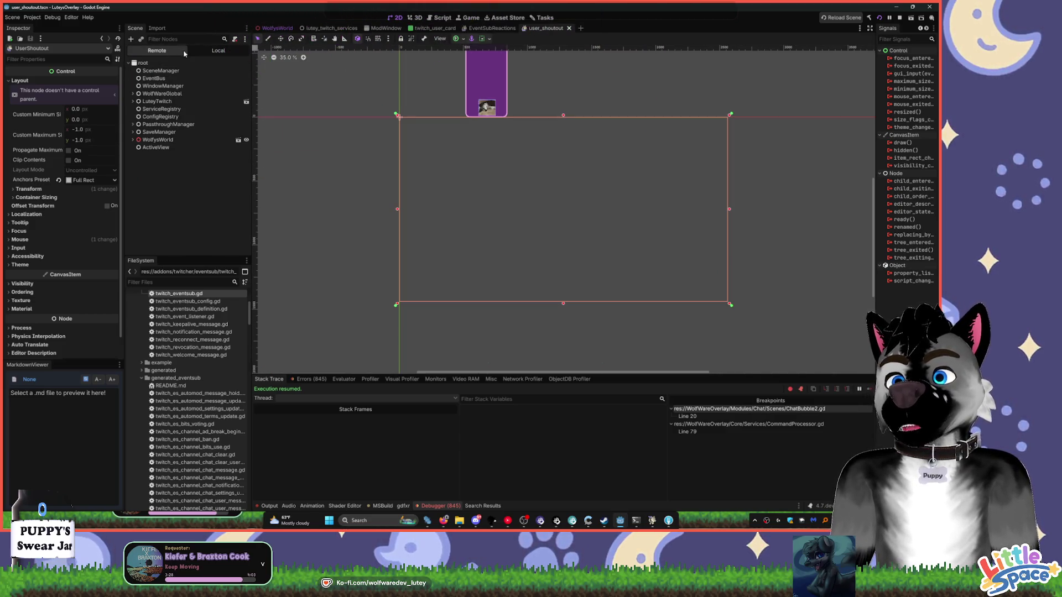
{"action": "left_click", "coordinate": [213, 53]}
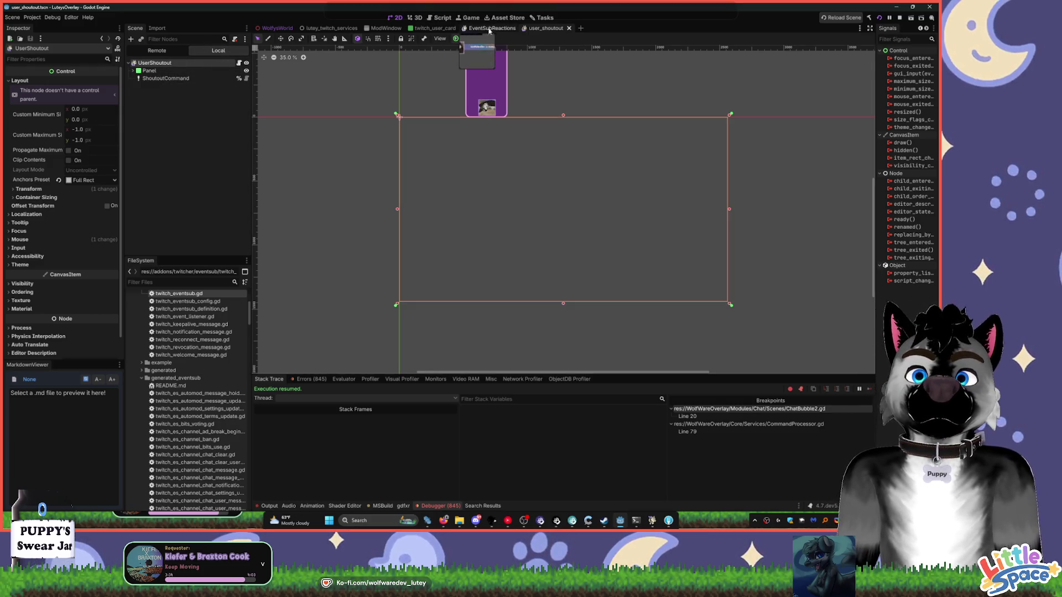
{"action": "key", "text": "ctrl+shift+w"}
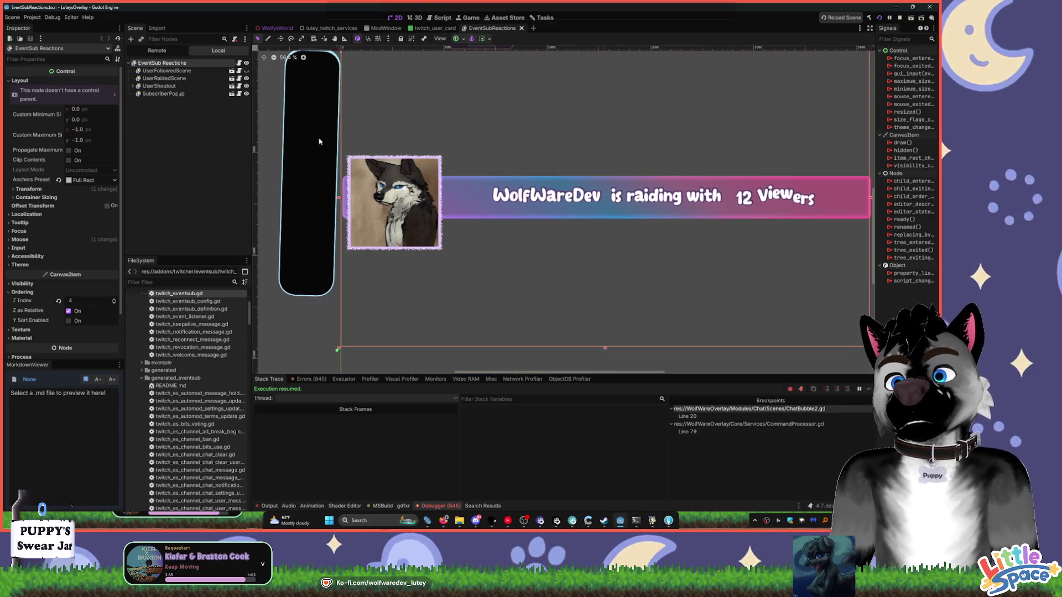
{"action": "key", "text": "ctrl+shift+w"}
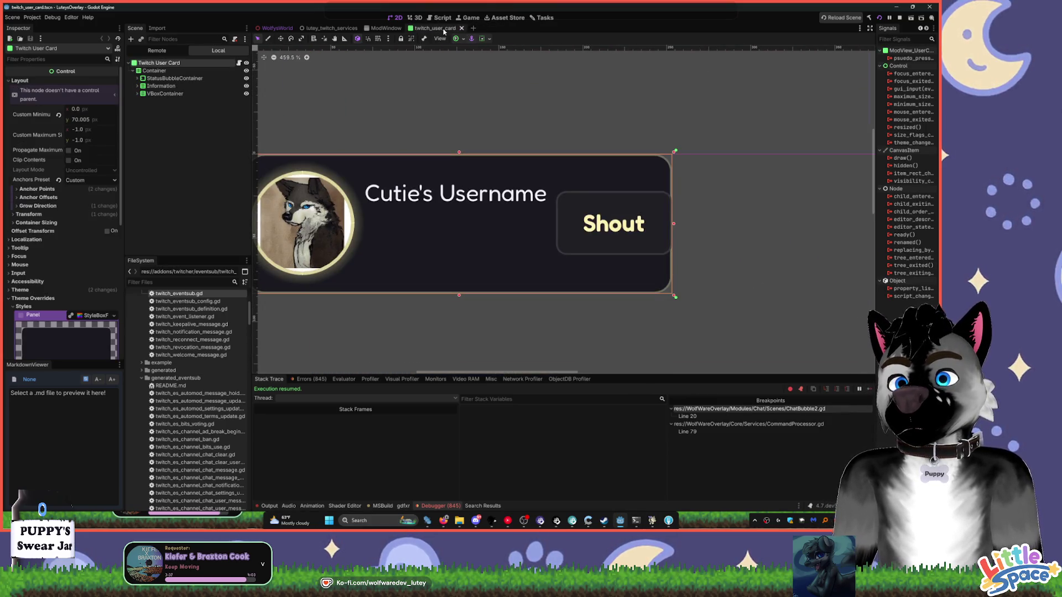
- Zoom out, deselect the Twitch User Card, and start Bricks in YouTube Music
{"action": "scroll", "coordinate": [334, 102], "scroll_direction": "down", "scroll_amount": 1}
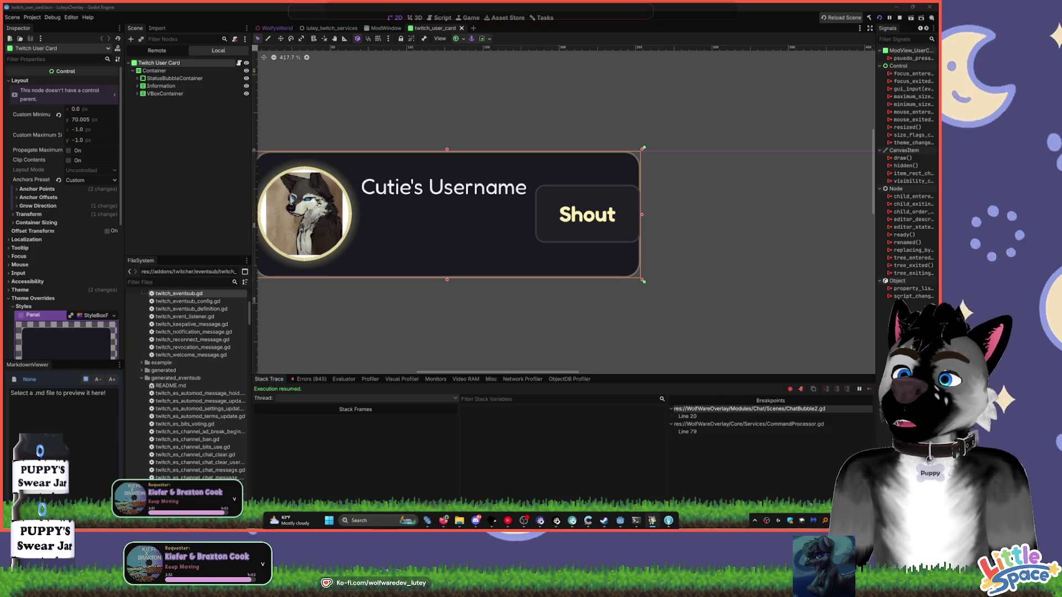
{"action": "left_click", "coordinate": [500, 282]}
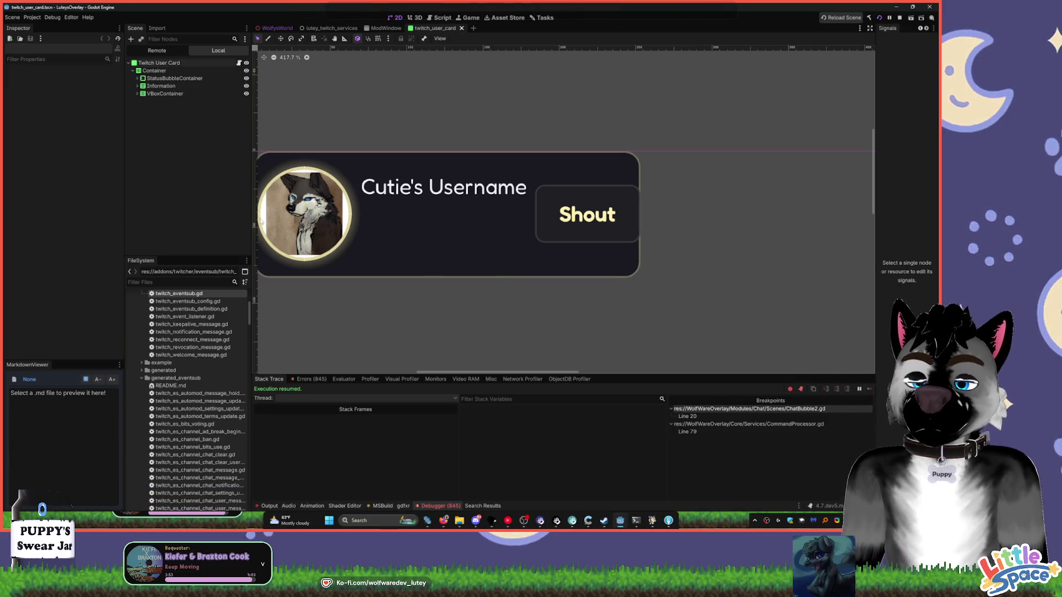
{"action": "left_click", "coordinate": [513, 524]}
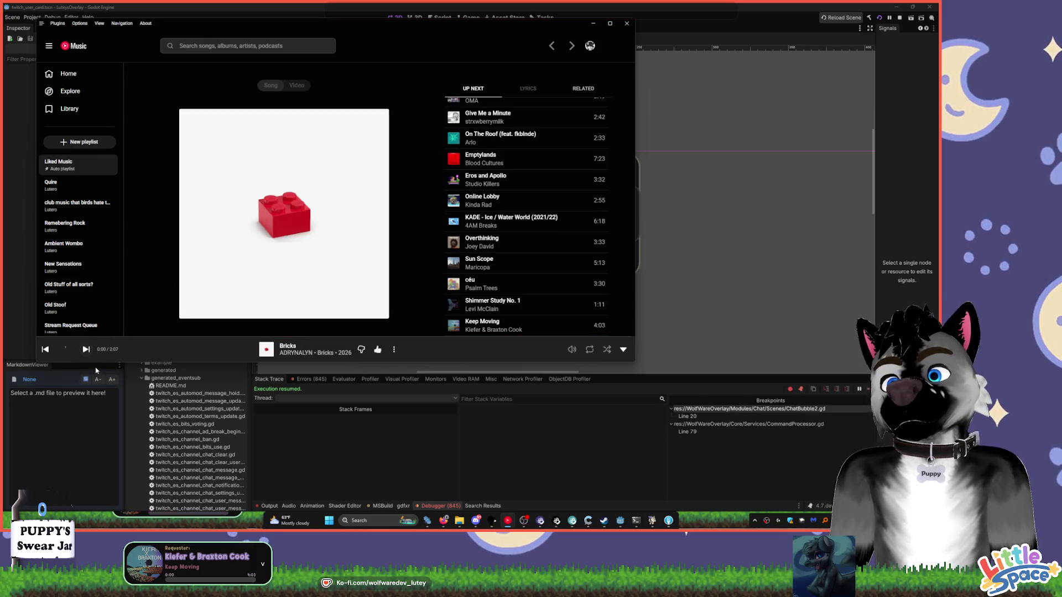
{"action": "mouse_move", "coordinate": [579, 357]}
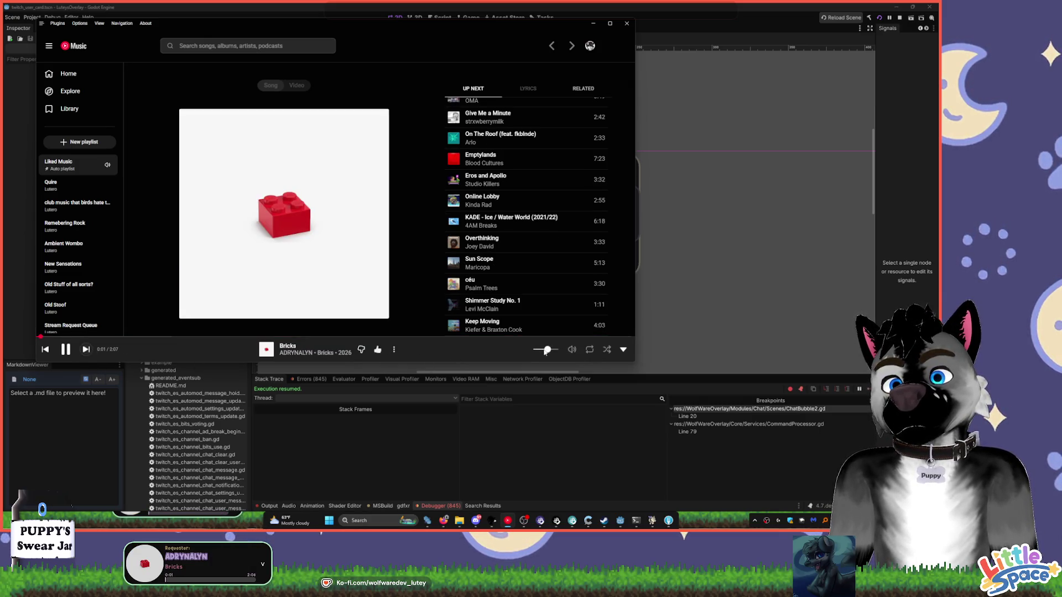
{"action": "left_click", "coordinate": [757, 310]}
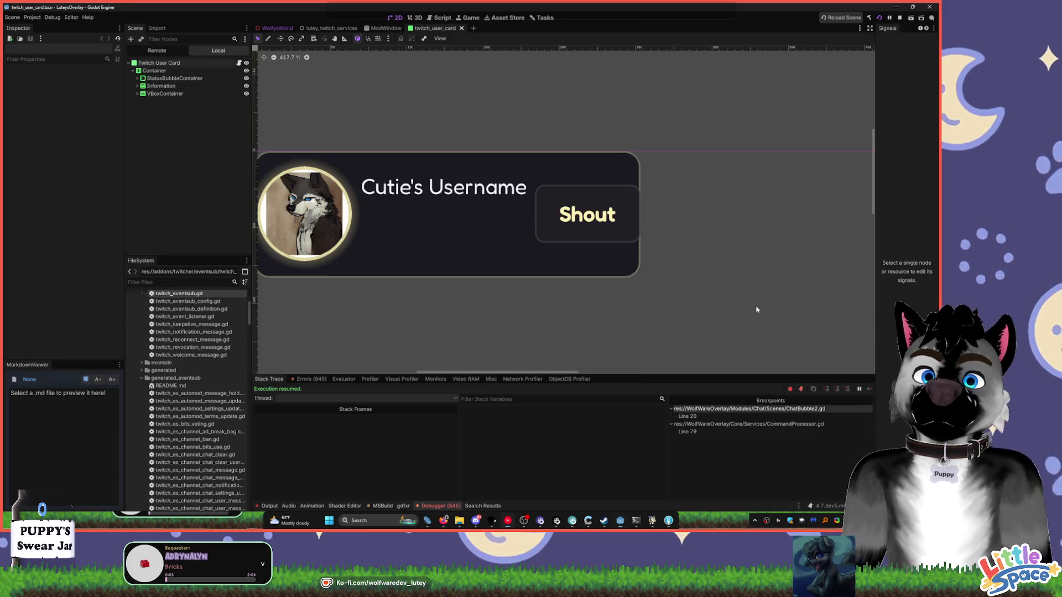
- Select the Container node and bring up the ModView Window with its chatter list unhidden
{"action": "left_click", "coordinate": [155, 71]}
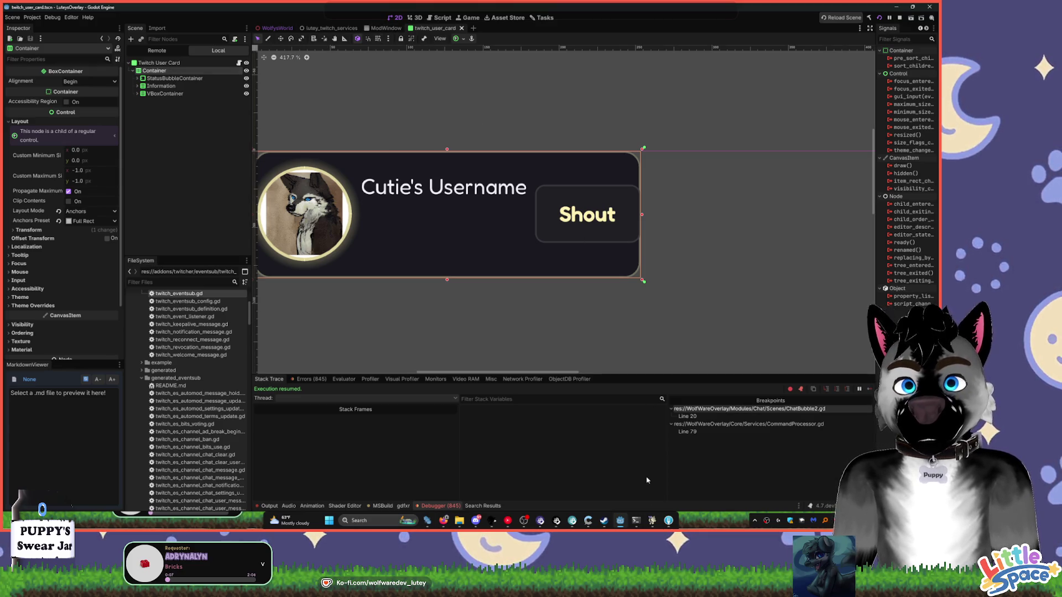
{"action": "left_click", "coordinate": [653, 521]}
{"action": "left_click", "coordinate": [284, 274]}
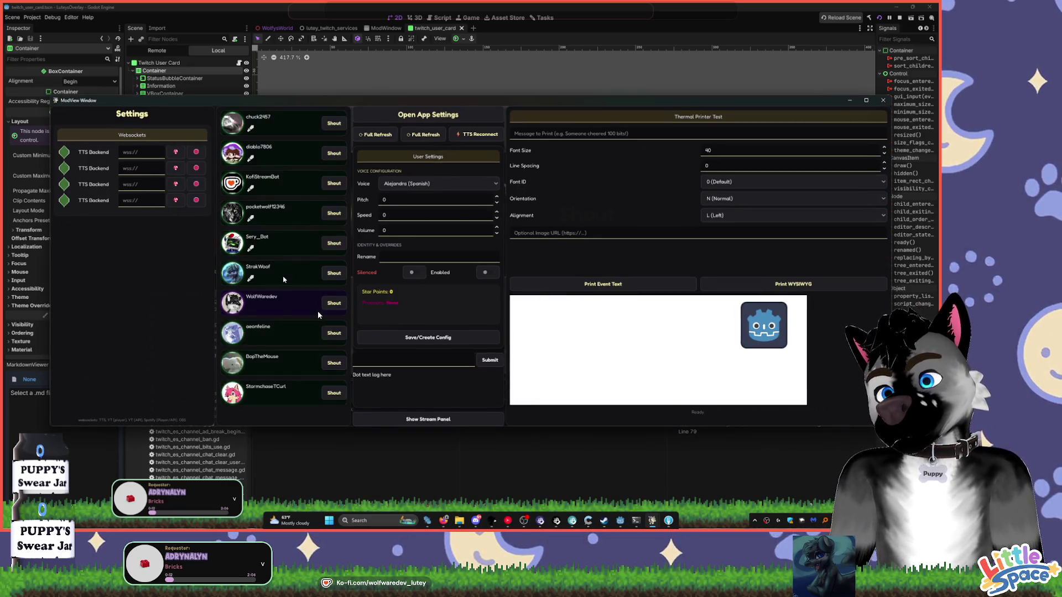
- Choose the Stitch (Lilo & Stitch) voice, unhide the chatters, and close the ModView Window
{"action": "left_click", "coordinate": [440, 184]}
{"action": "scroll", "coordinate": [441, 189], "scroll_direction": "down", "scroll_amount": 5}
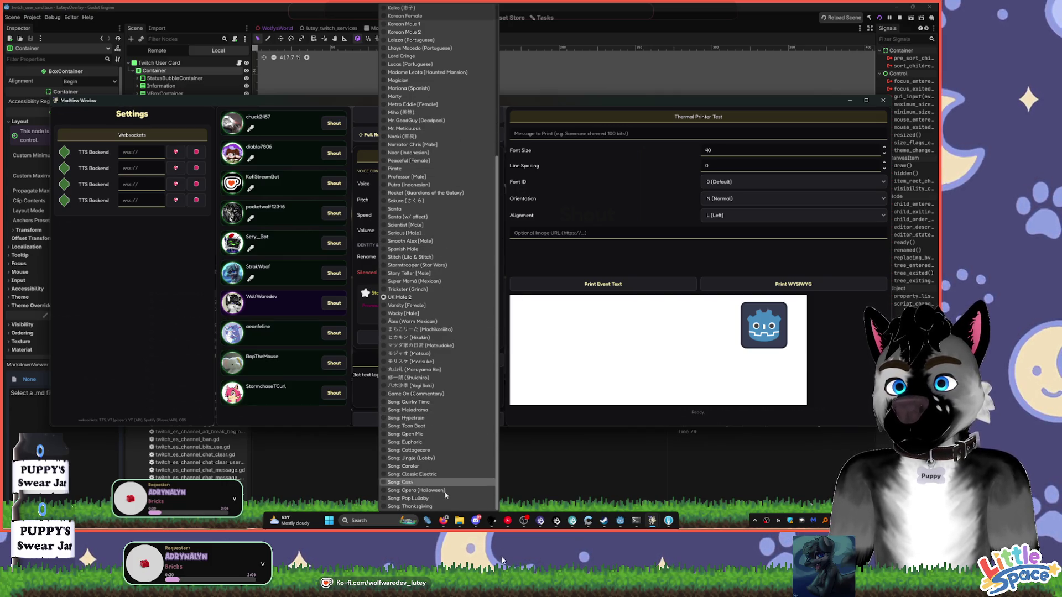
{"action": "scroll", "coordinate": [464, 260], "scroll_direction": "up", "scroll_amount": 3}
{"action": "scroll", "coordinate": [462, 260], "scroll_direction": "up", "scroll_amount": 2}
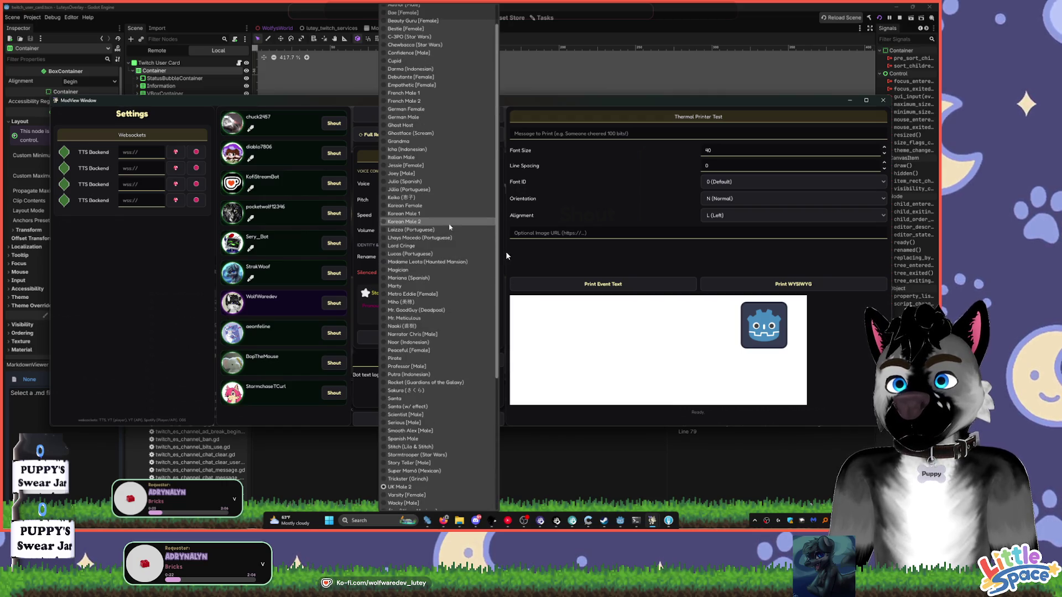
{"action": "left_click", "coordinate": [453, 447]}
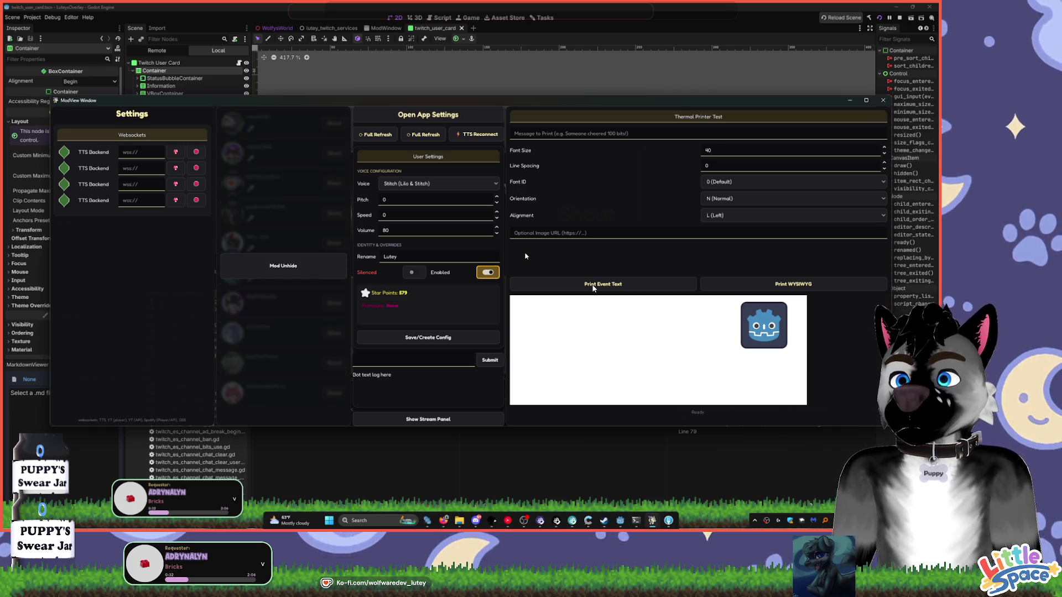
{"action": "left_click", "coordinate": [280, 268]}
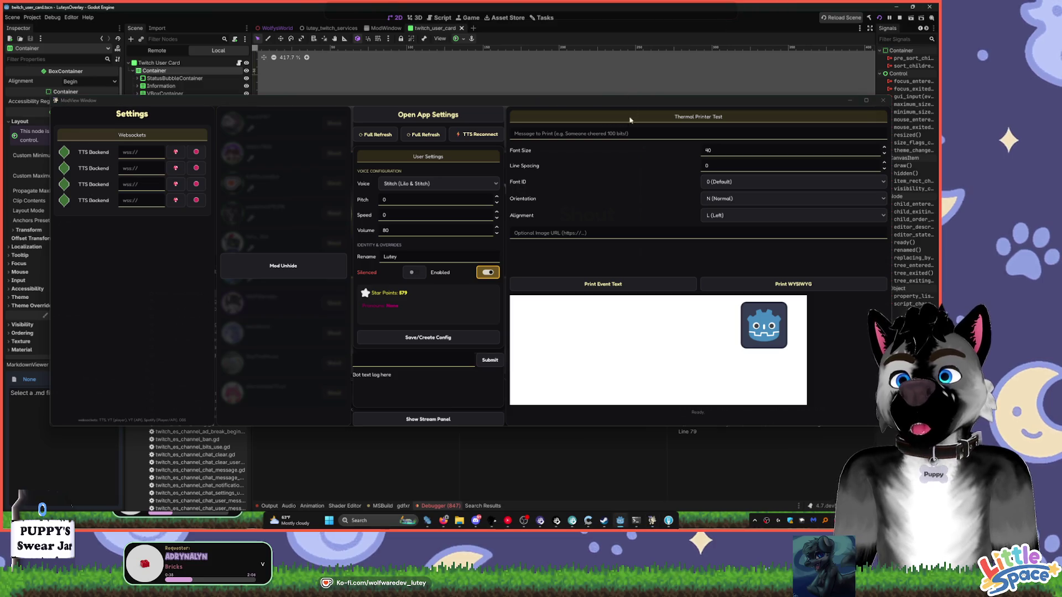
{"action": "left_click", "coordinate": [900, 18]}
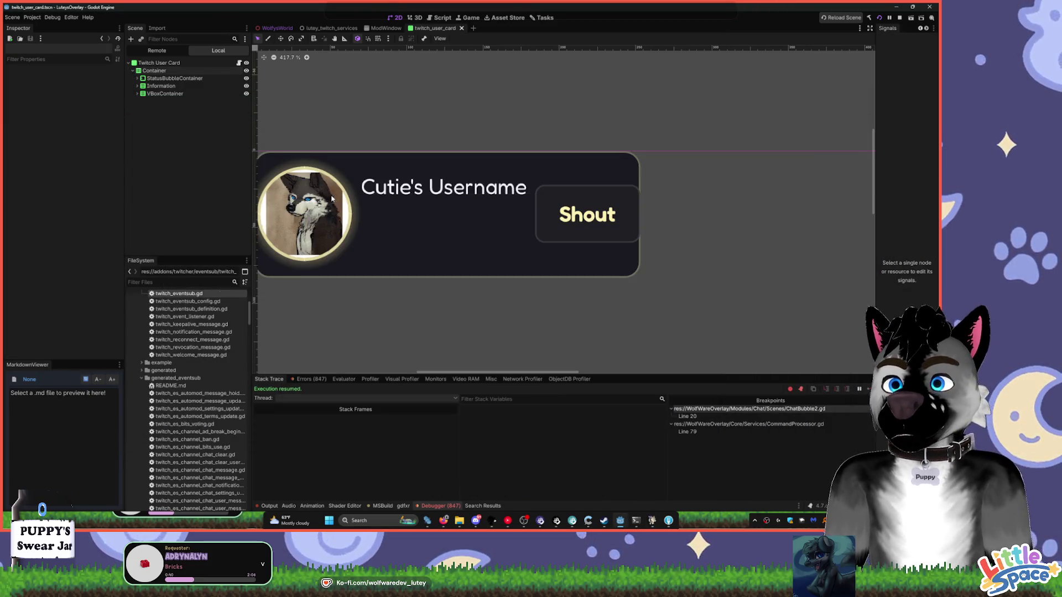
- Set the ProfileImage Expand Mode to Fit Height Proportional after trying other modes
{"action": "left_click", "coordinate": [331, 199]}
{"action": "scroll", "coordinate": [421, 200], "scroll_direction": "up", "scroll_amount": 5}
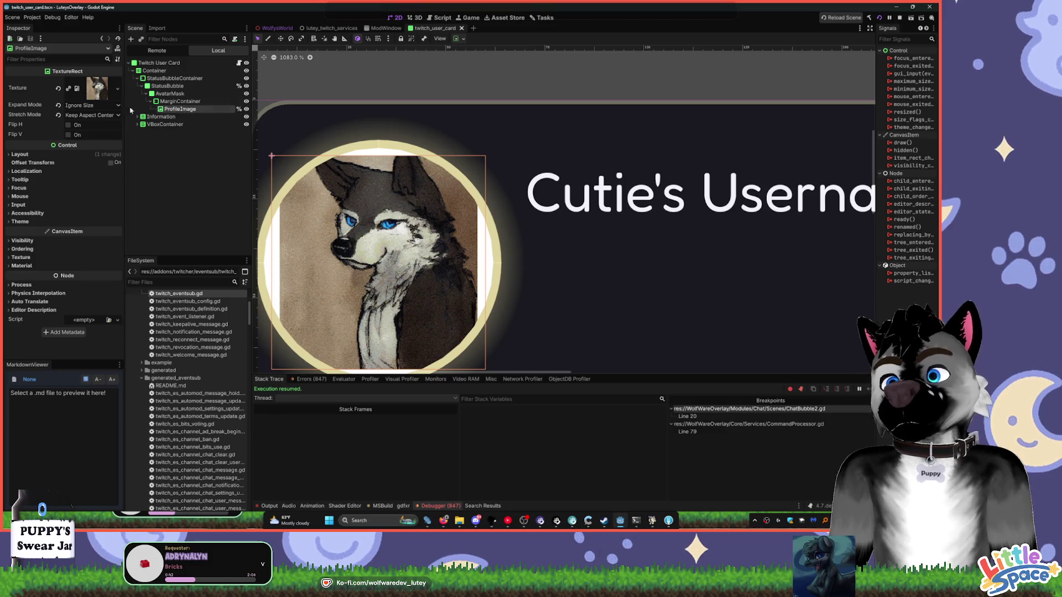
{"action": "left_click", "coordinate": [86, 105]}
{"action": "left_click", "coordinate": [86, 129]}
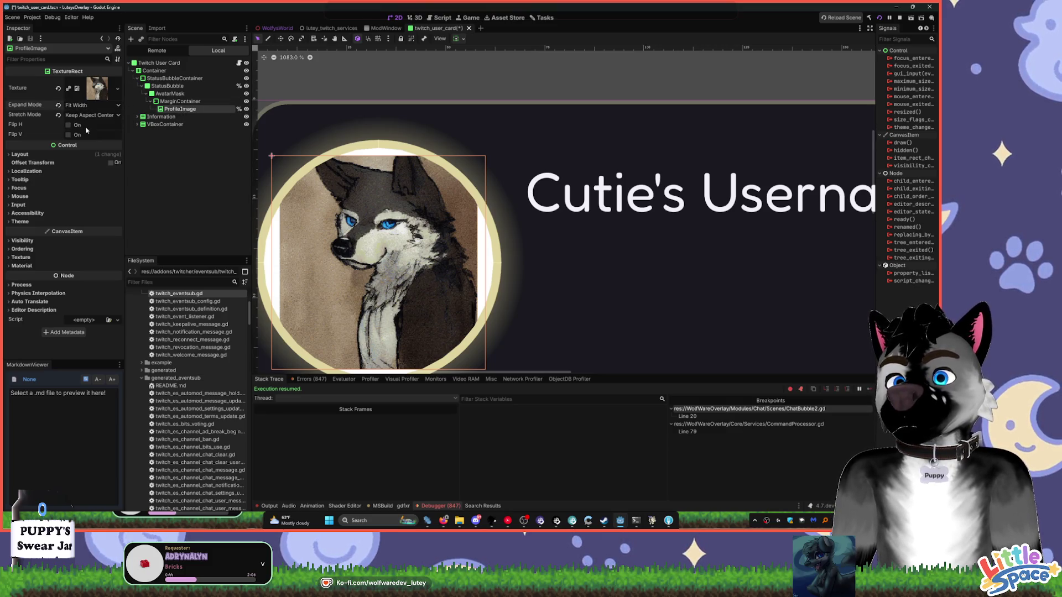
{"action": "left_click", "coordinate": [58, 105]}
{"action": "left_click", "coordinate": [86, 105]}
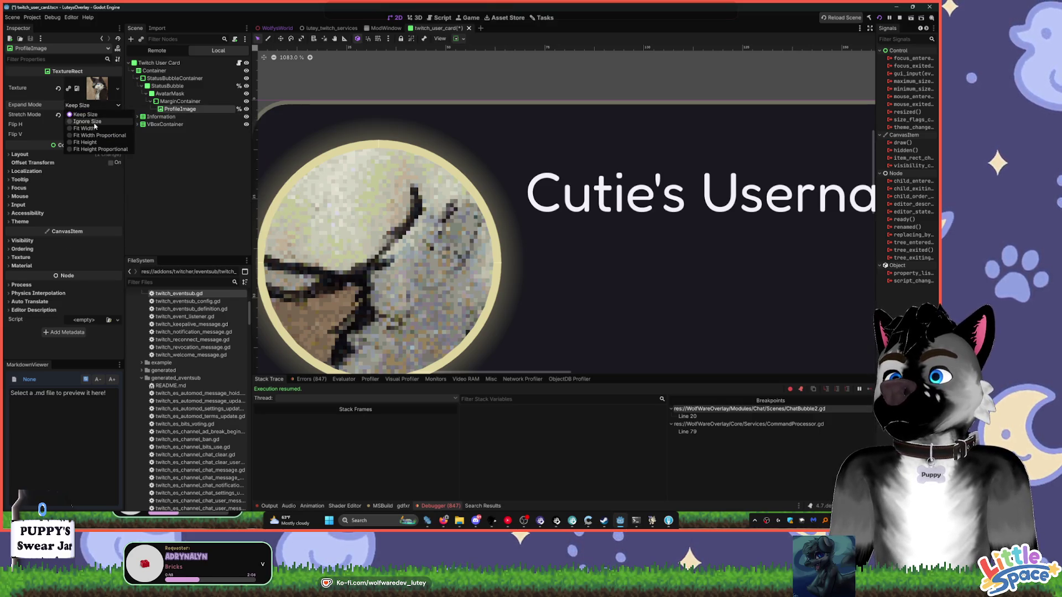
{"action": "left_click", "coordinate": [86, 121]}
{"action": "left_click", "coordinate": [88, 135]}
{"action": "left_click", "coordinate": [85, 106]}
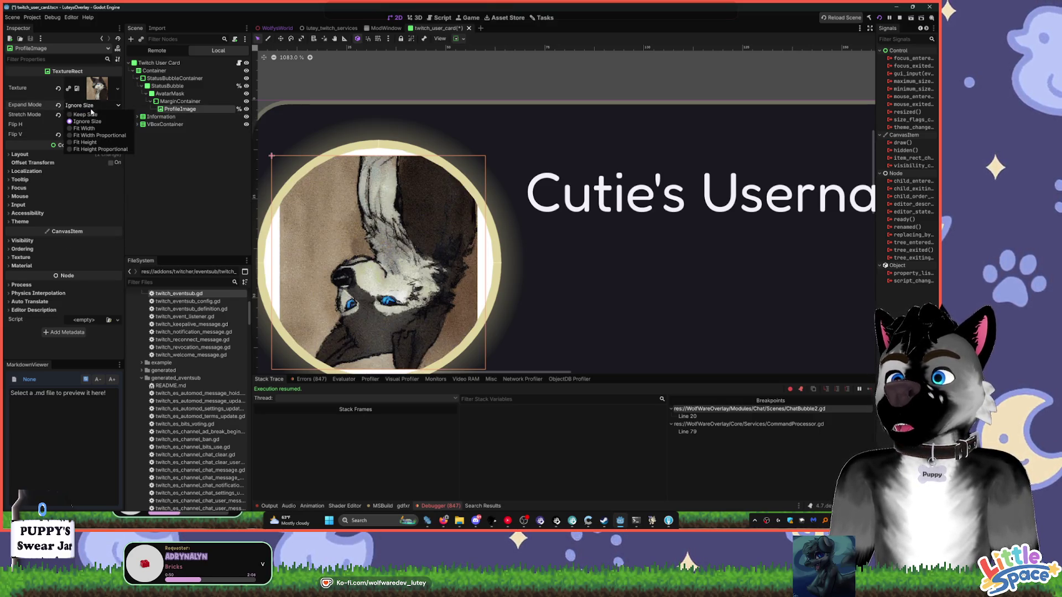
{"action": "left_click", "coordinate": [58, 134]}
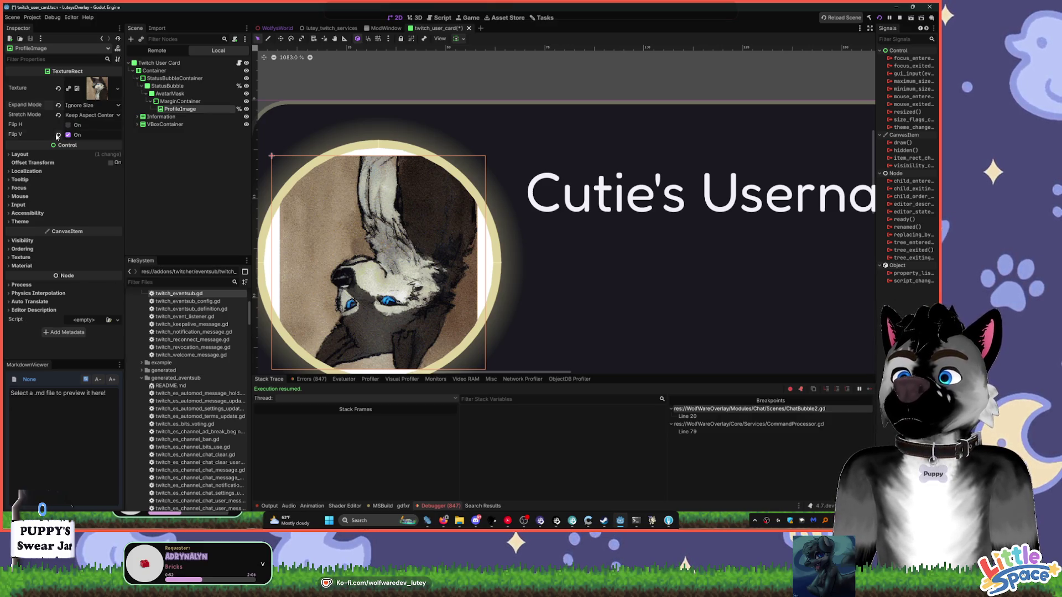
{"action": "left_click", "coordinate": [58, 135]}
{"action": "left_click", "coordinate": [86, 105]}
{"action": "left_click", "coordinate": [87, 129]}
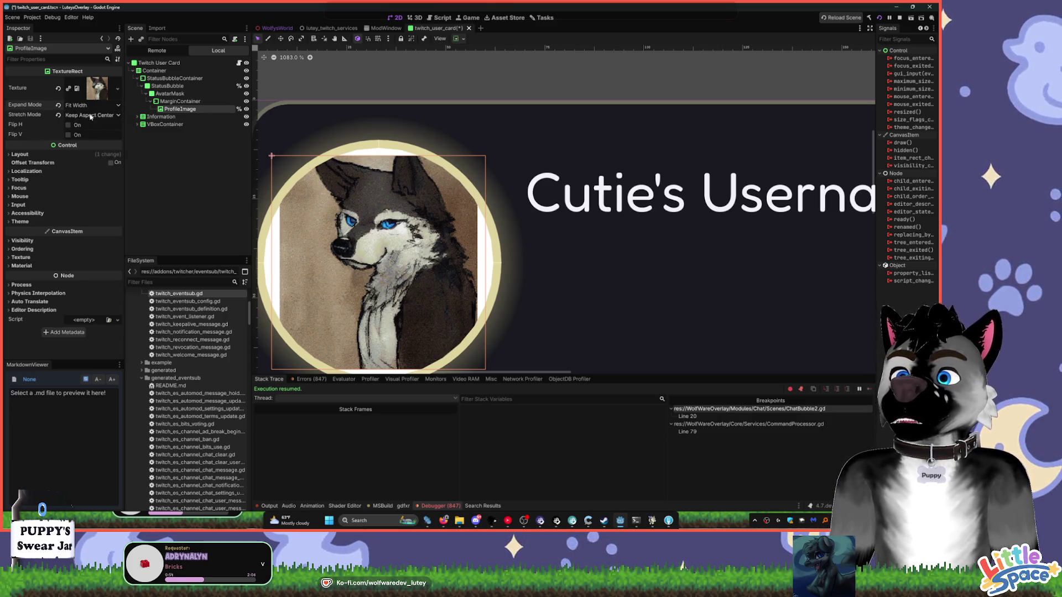
{"action": "left_click", "coordinate": [86, 105]}
{"action": "left_click", "coordinate": [87, 136]}
{"action": "left_click", "coordinate": [85, 105]}
{"action": "left_click", "coordinate": [85, 138]}
{"action": "left_click", "coordinate": [86, 105]}
{"action": "left_click", "coordinate": [81, 151]}
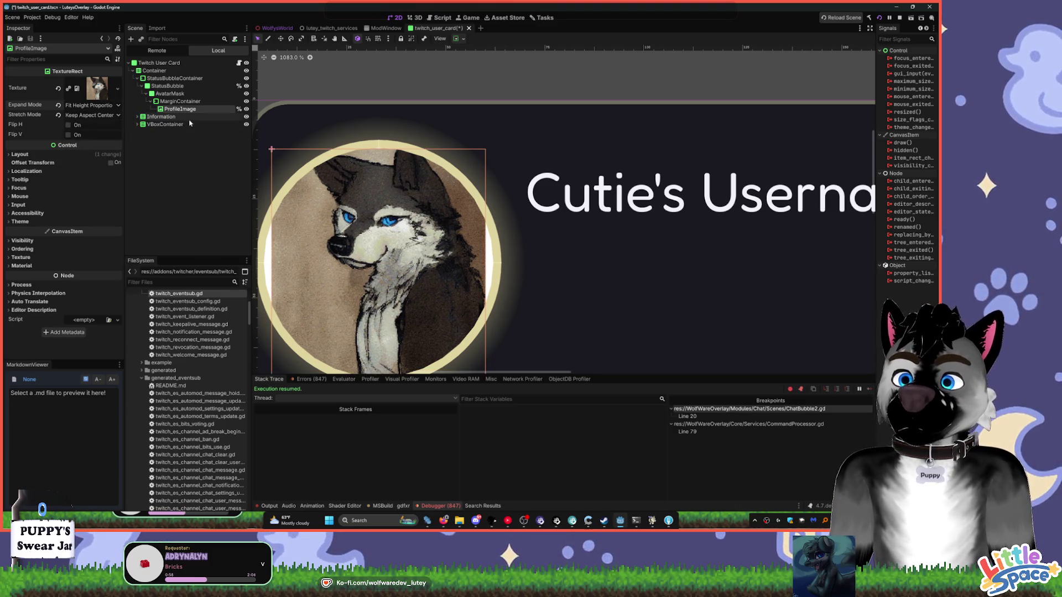
- Move ProfileImage out of MarginContainer to sit directly under AvatarMask
{"action": "scroll", "coordinate": [487, 180], "scroll_direction": "down", "scroll_amount": 2}
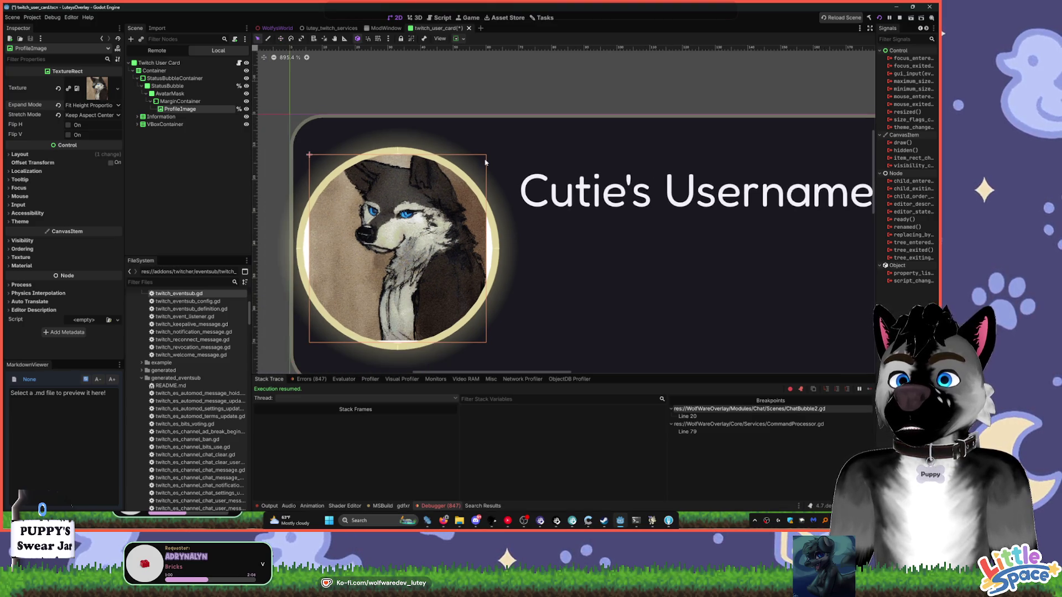
{"action": "left_click", "coordinate": [180, 101]}
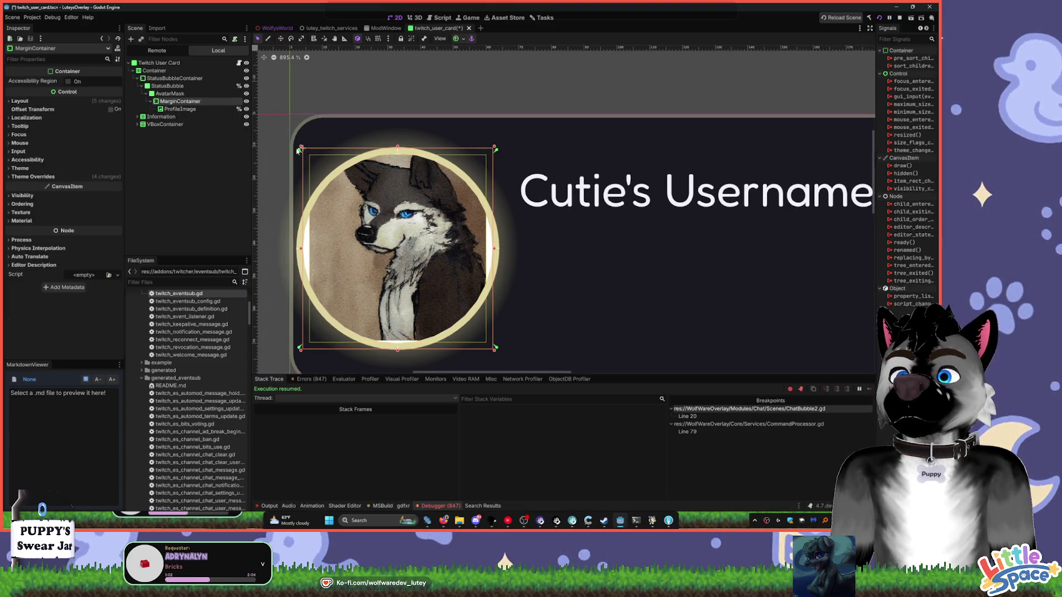
{"action": "left_click", "coordinate": [190, 109]}
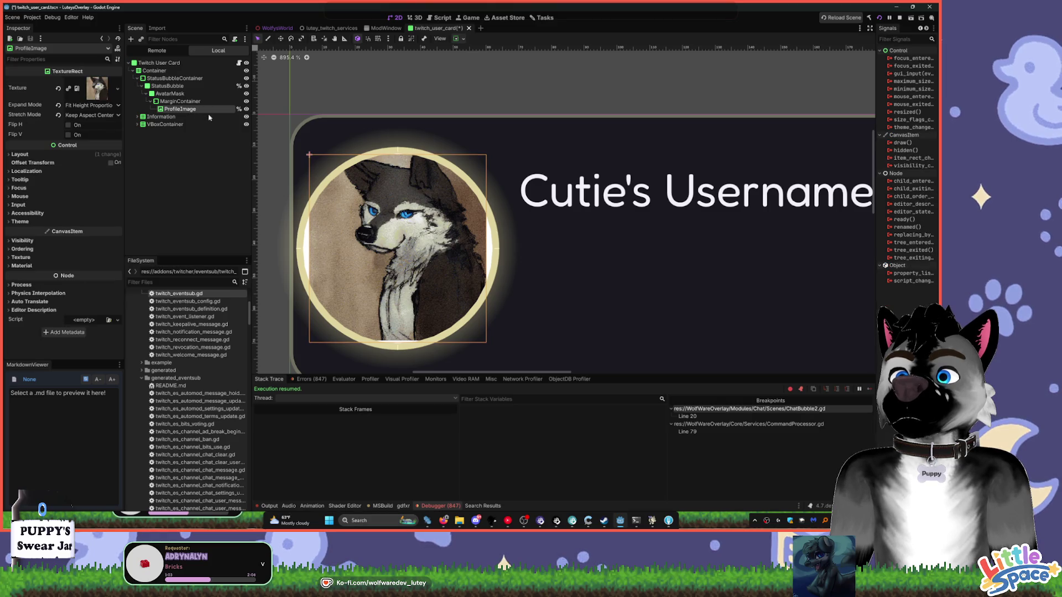
{"action": "left_click", "coordinate": [458, 40]}
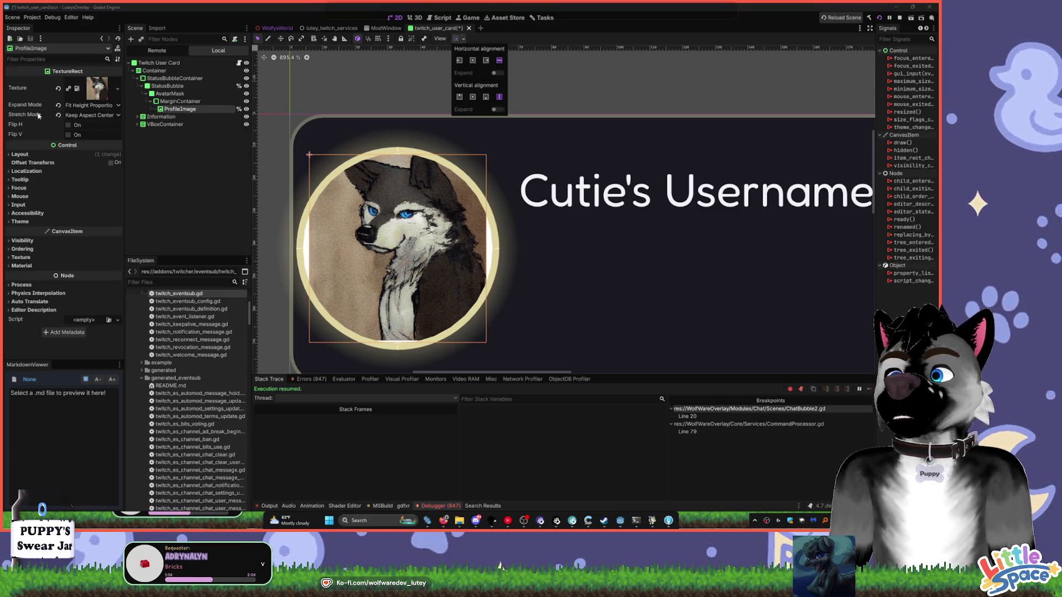
{"action": "left_click", "coordinate": [271, 141]}
{"action": "left_click_drag", "start_coordinate": [182, 109], "coordinate": [175, 99]}
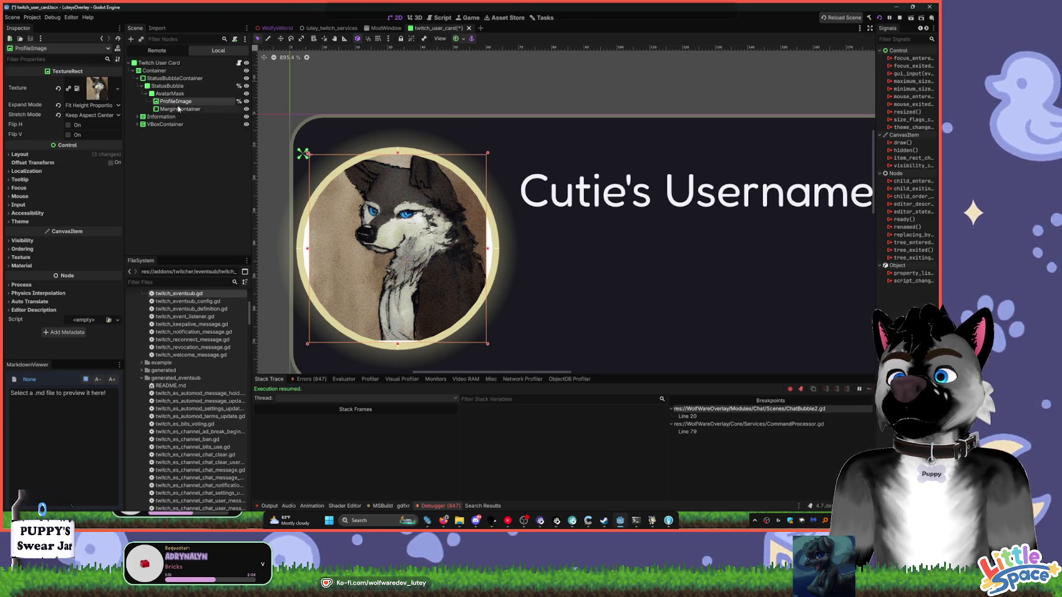
- Enlarge the profile image to fill the circle, save the user card scene, and run the project
{"action": "left_click_drag", "start_coordinate": [489, 348], "coordinate": [501, 356]}
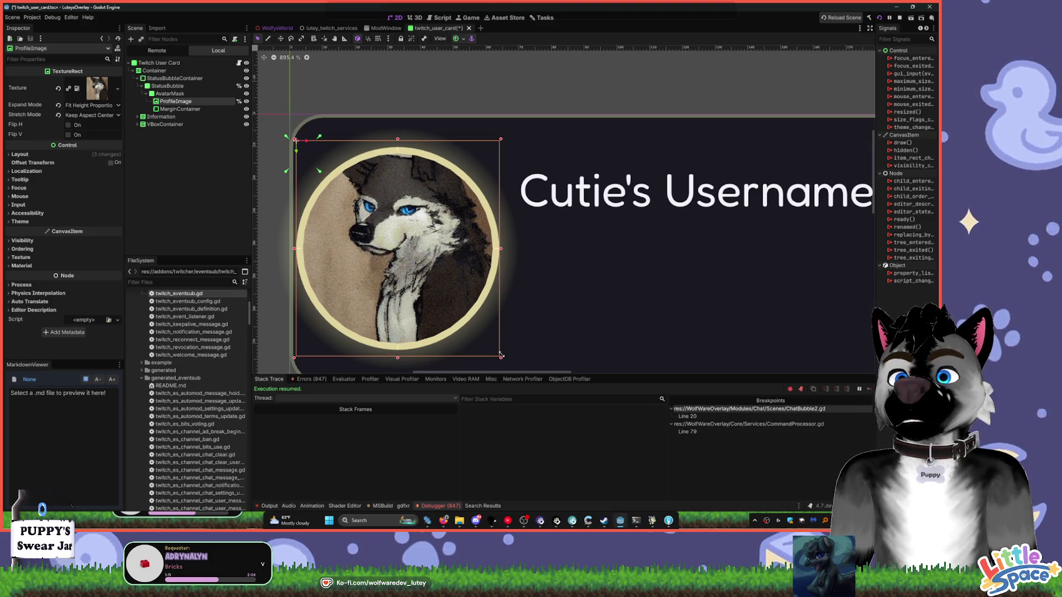
{"action": "left_click", "coordinate": [381, 220]}
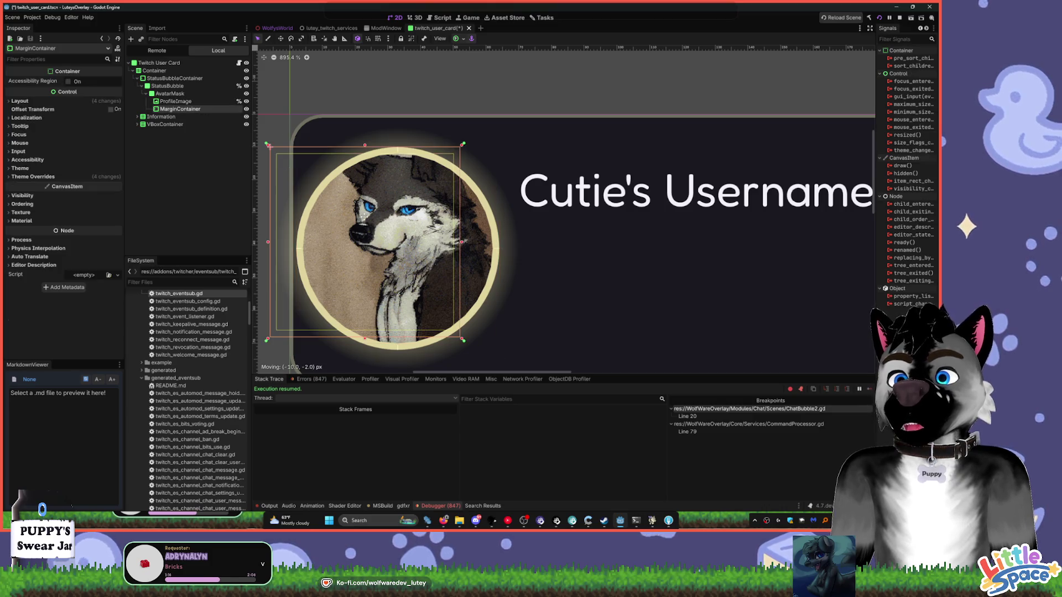
{"action": "key", "text": "ctrl+s"}
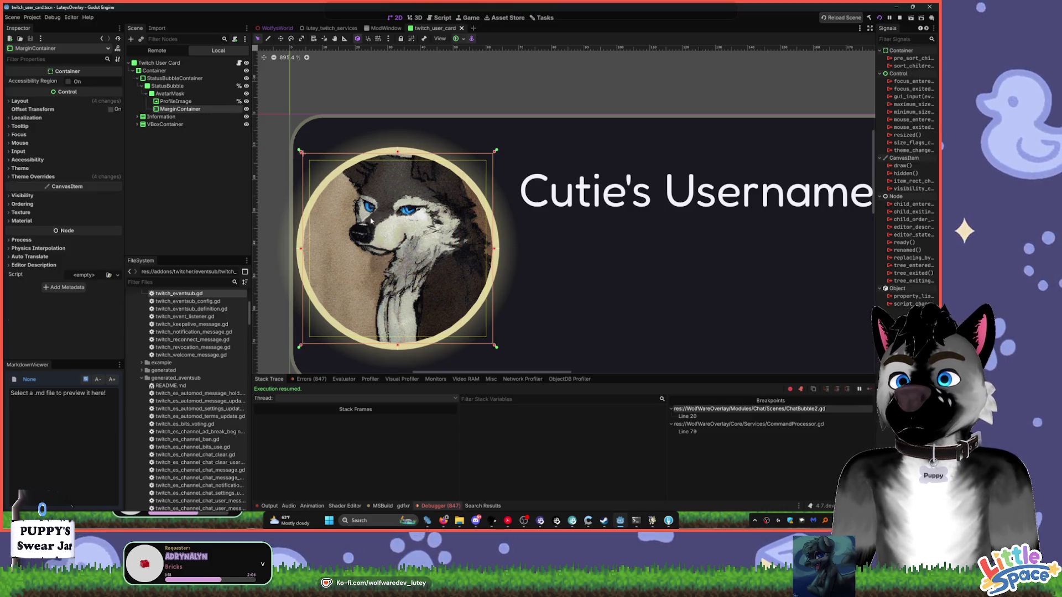
{"action": "key", "text": "F5"}
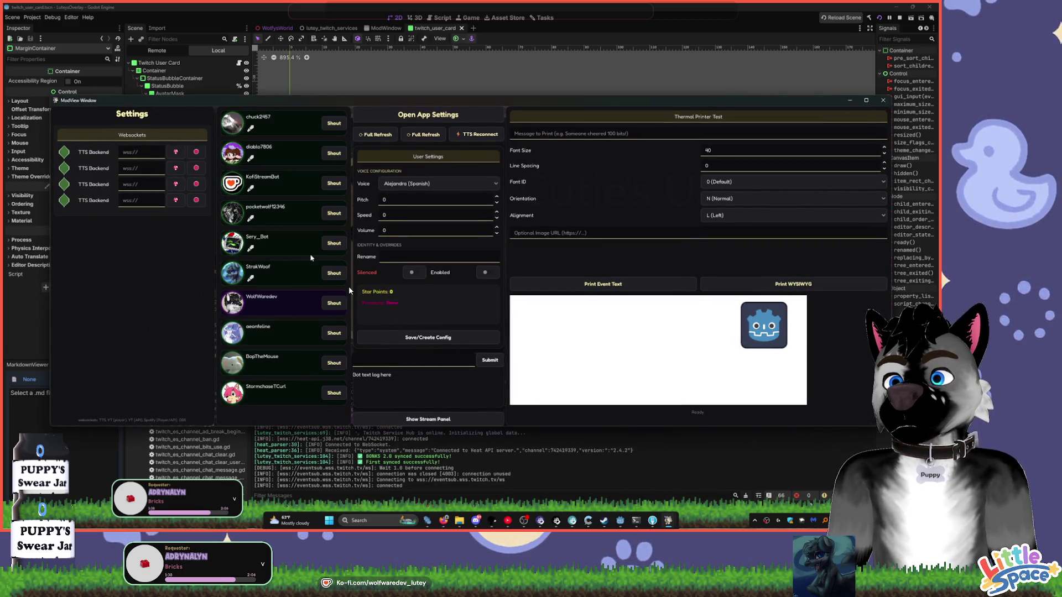
{"action": "left_click", "coordinate": [195, 184]}
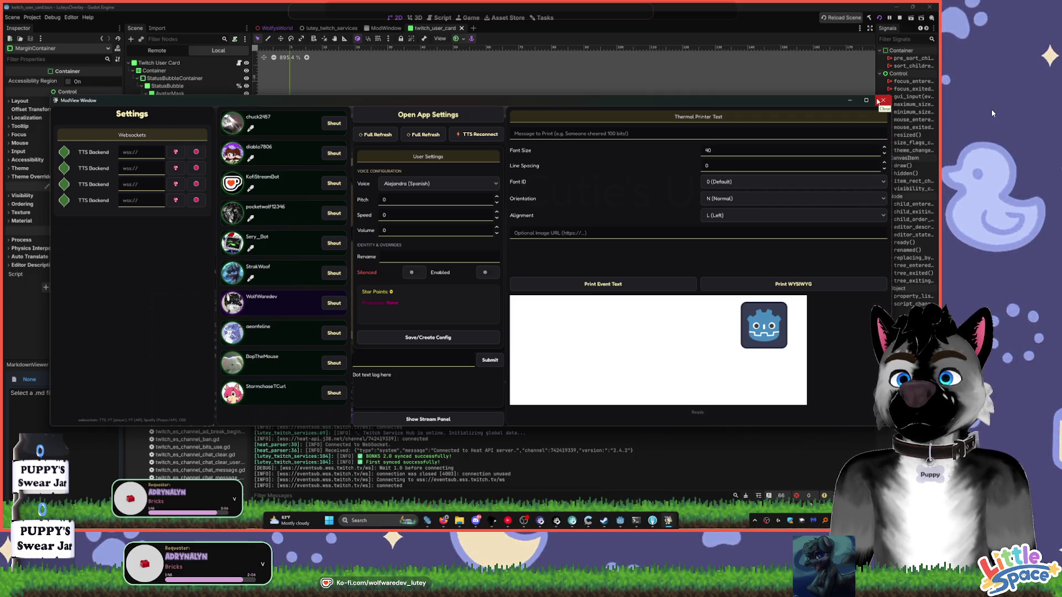
{"action": "mouse_move", "coordinate": [873, 101]}
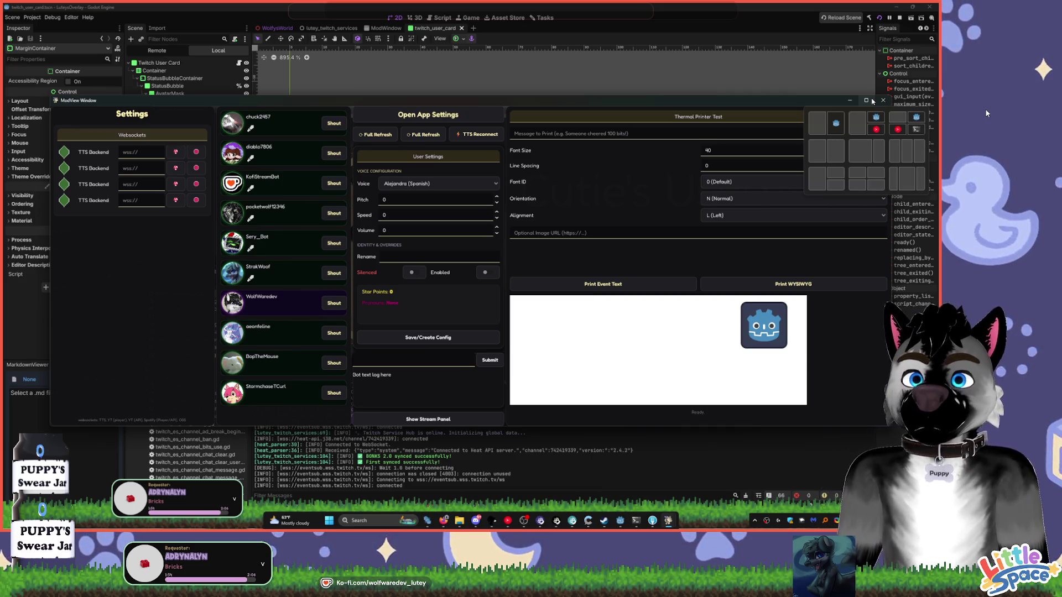
{"action": "left_click", "coordinate": [395, 136]}
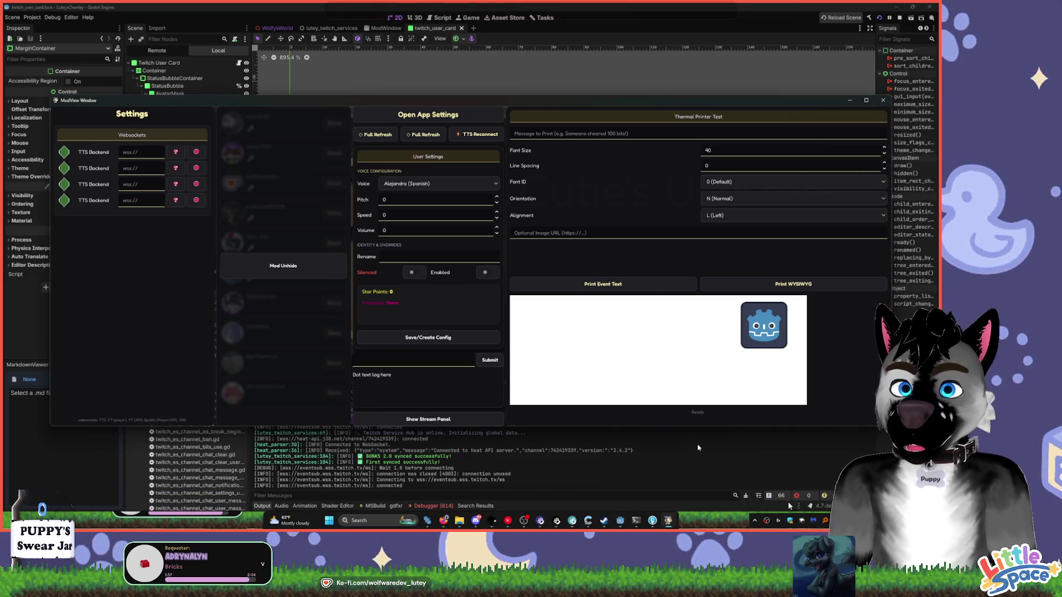
{"action": "left_click", "coordinate": [668, 521]}
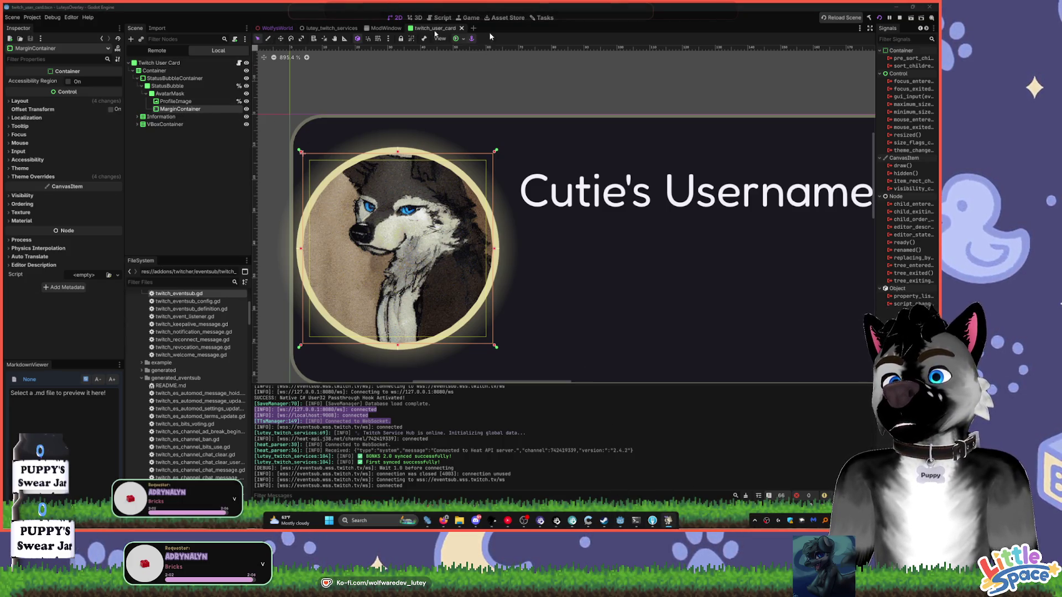
{"action": "key", "text": "Up"}
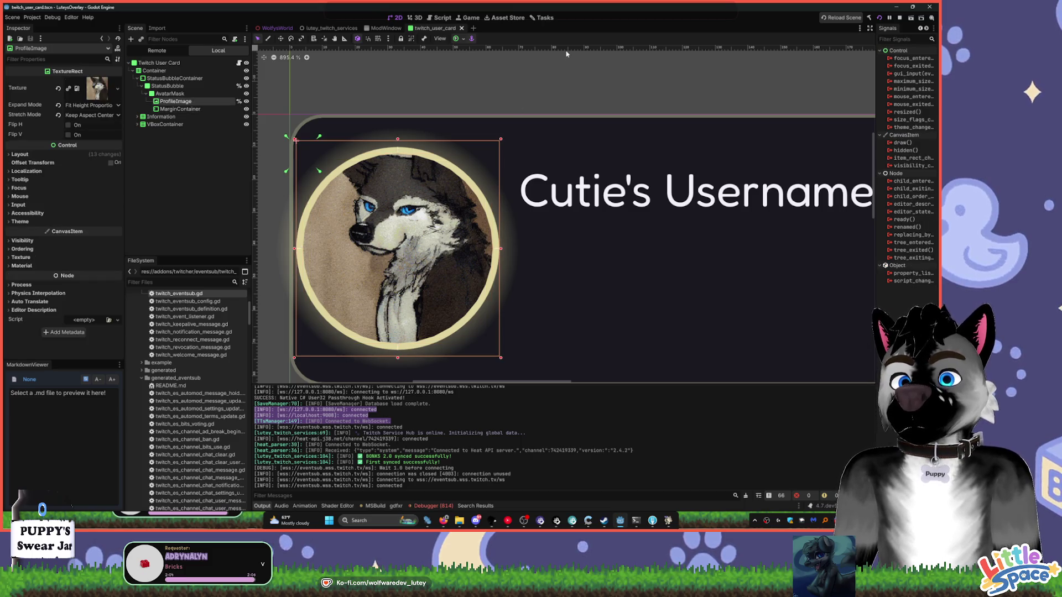
- Close the twitch_user_card scene tab, leaving lutey_twitch_services in view
{"action": "left_click", "coordinate": [386, 29]}
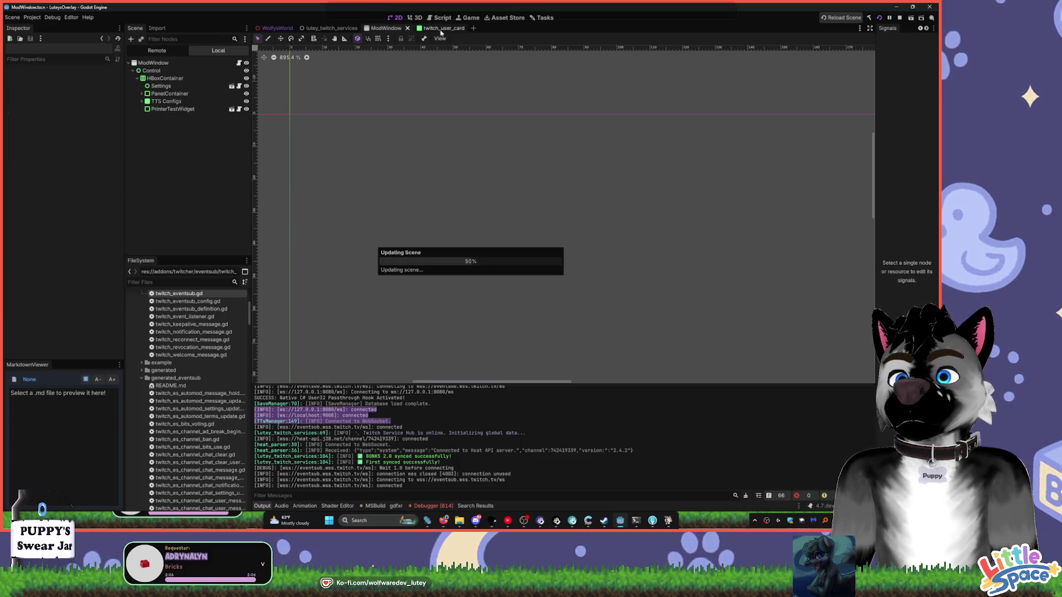
{"action": "left_click", "coordinate": [336, 28]}
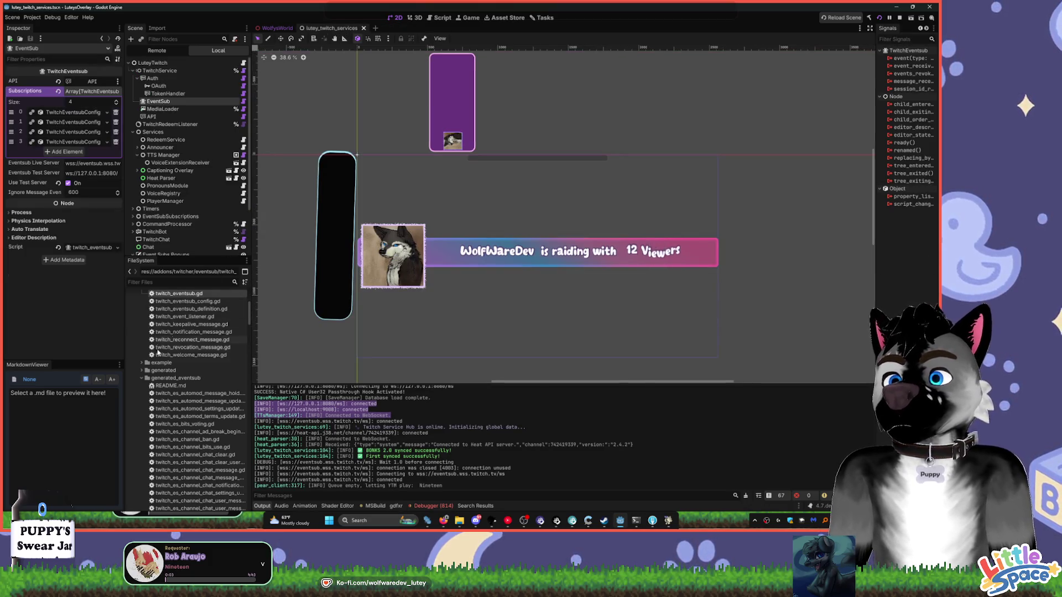
{"action": "scroll", "coordinate": [158, 346], "scroll_direction": "up", "scroll_amount": 5}
- Collapse the addons and wiki folders and select Modules/EventSubReactions/Follow in FileSystem
{"action": "left_click", "coordinate": [133, 345]}
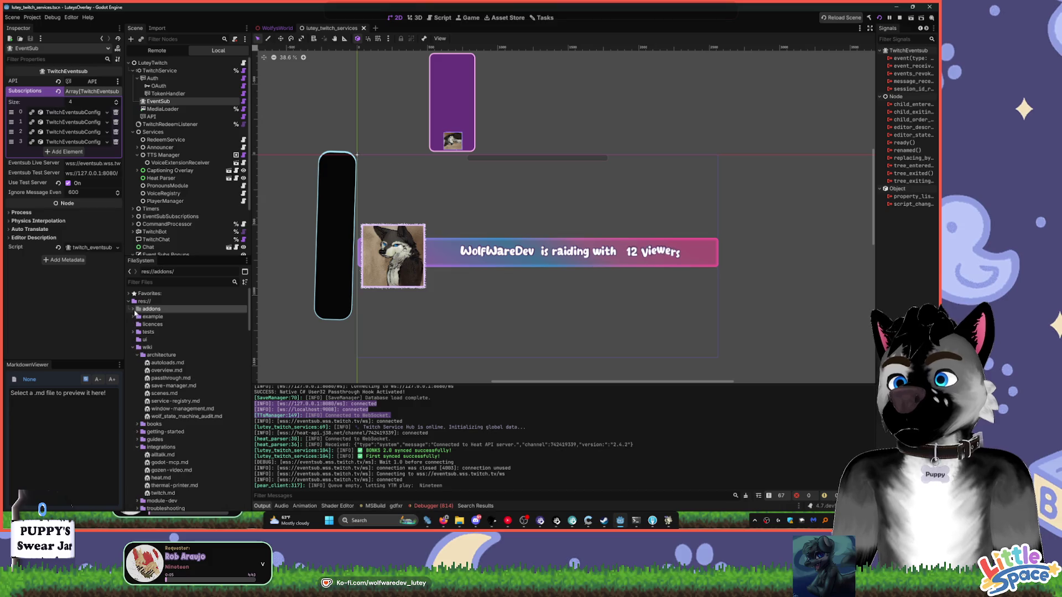
{"action": "left_click", "coordinate": [134, 345]}
{"action": "scroll", "coordinate": [232, 354], "scroll_direction": "down", "scroll_amount": 10}
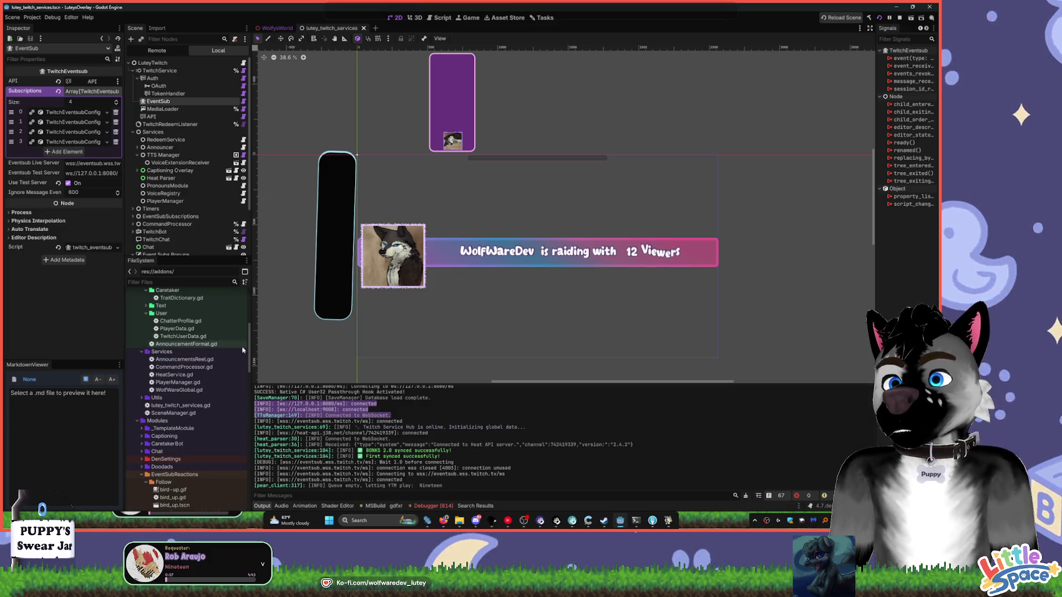
{"action": "scroll", "coordinate": [159, 360], "scroll_direction": "down", "scroll_amount": 10}
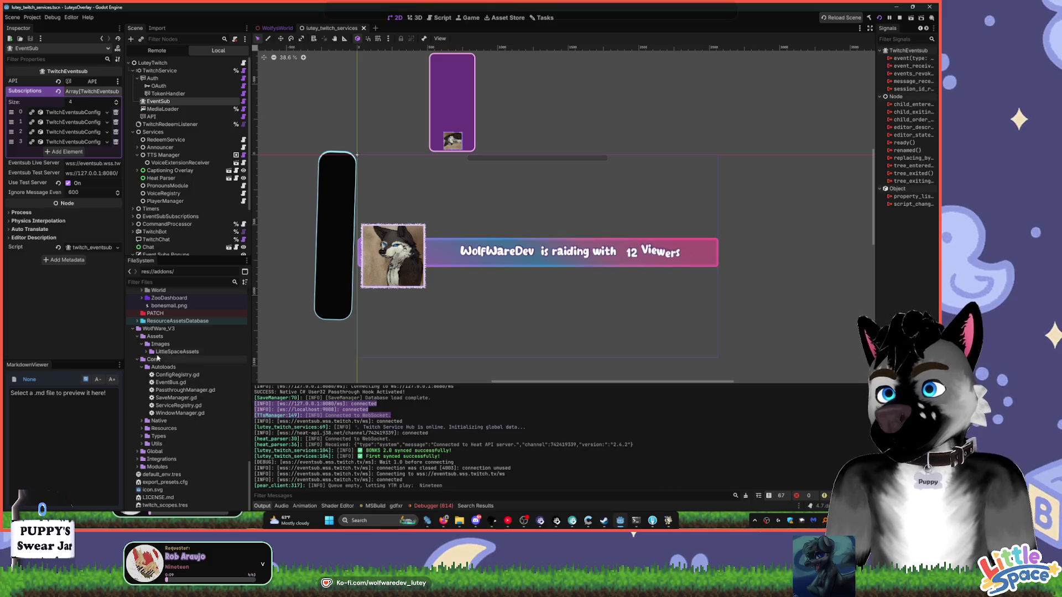
{"action": "scroll", "coordinate": [188, 370], "scroll_direction": "up", "scroll_amount": 6}
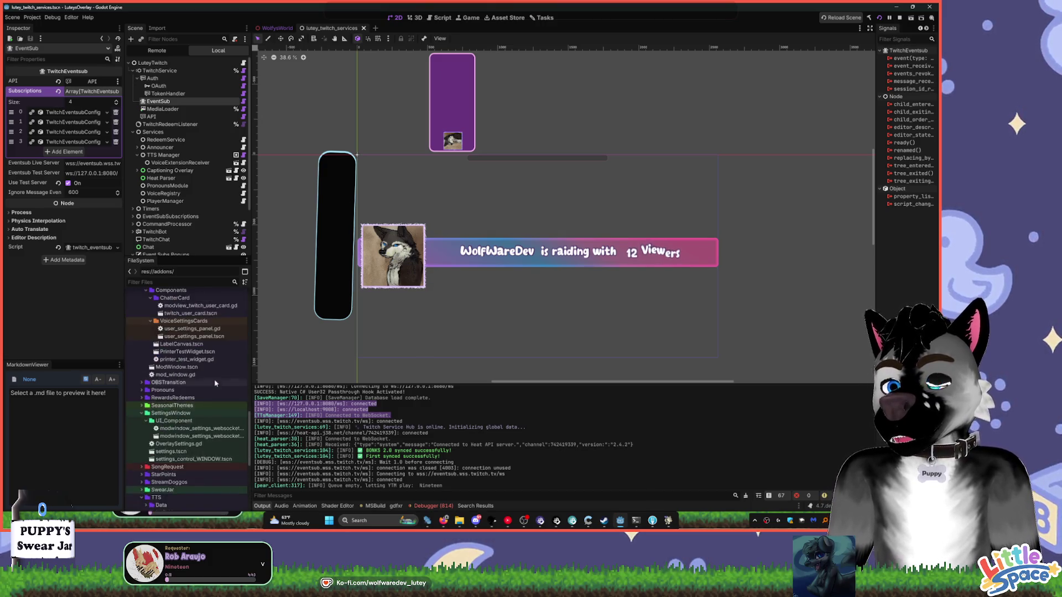
{"action": "scroll", "coordinate": [215, 382], "scroll_direction": "up", "scroll_amount": 8}
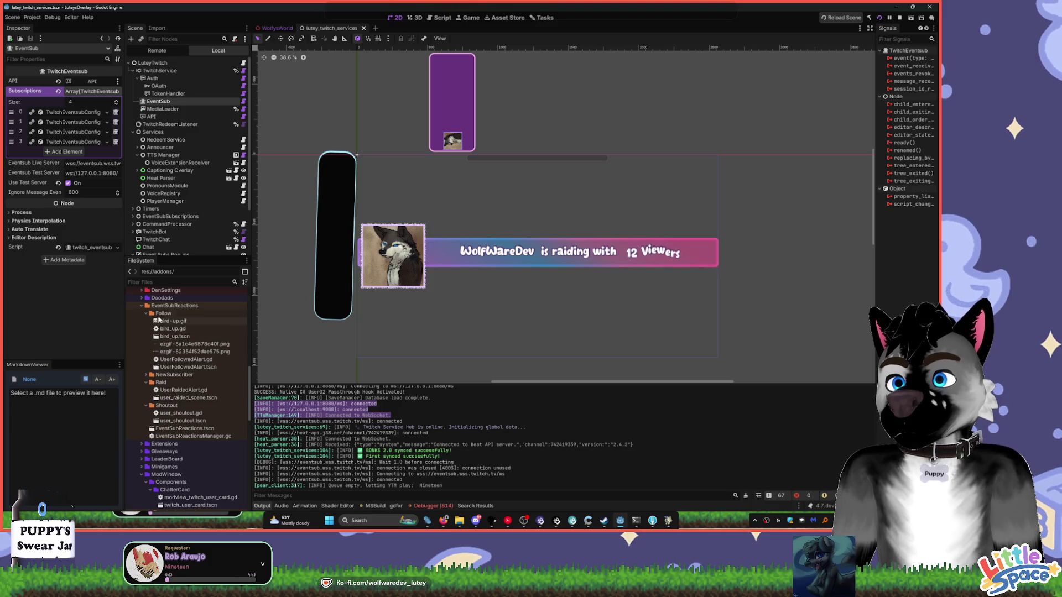
{"action": "left_click", "coordinate": [163, 315]}
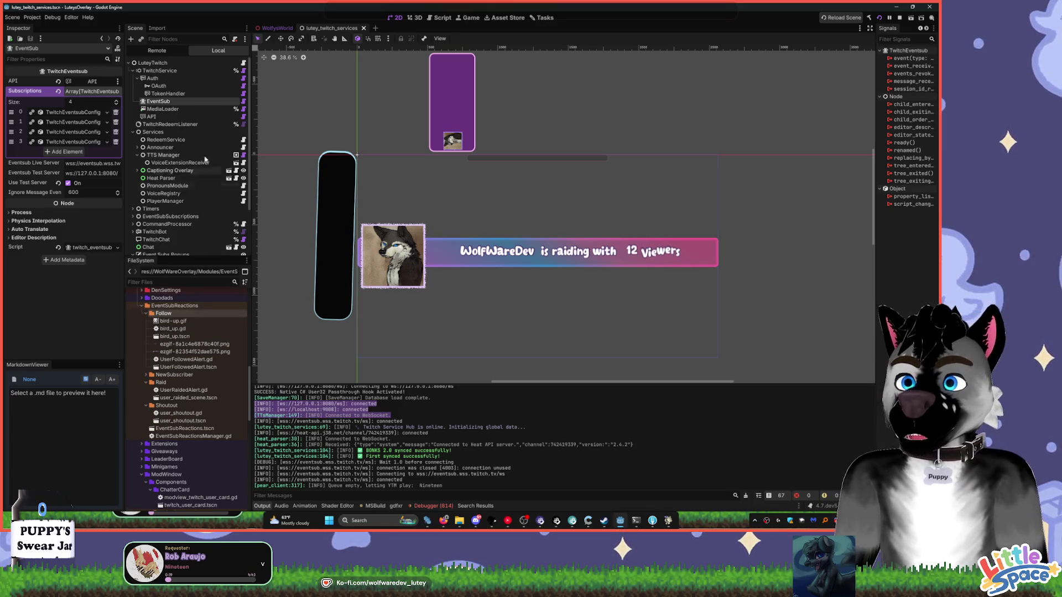
{"action": "scroll", "coordinate": [188, 186], "scroll_direction": "down", "scroll_amount": 3}
{"action": "left_click", "coordinate": [184, 255]}
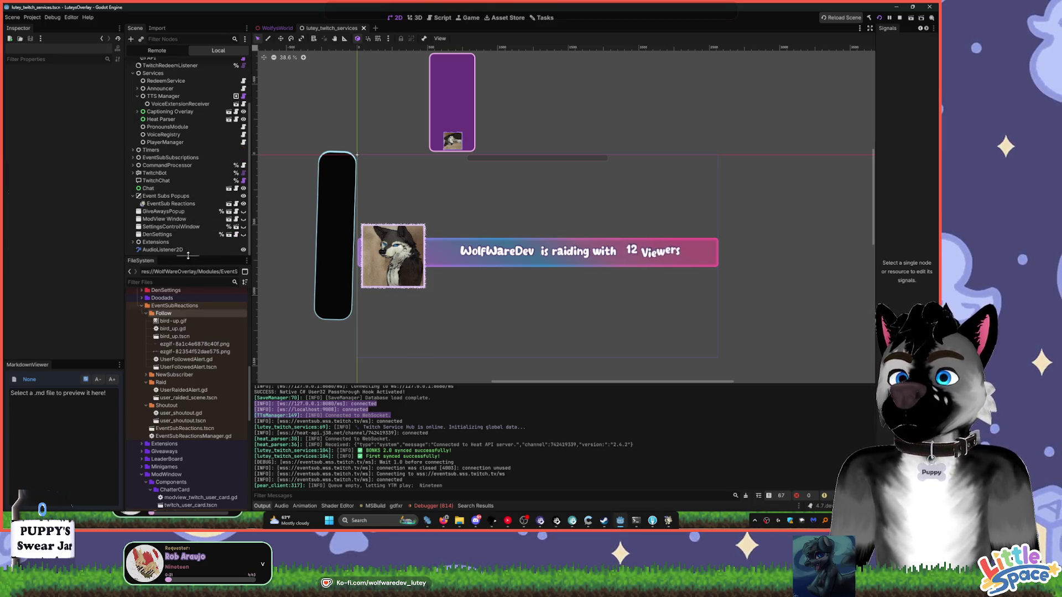
- Add a GoZenServer node via the 'goz' search, then delete it again
{"action": "key", "text": "ctrl+a"}
{"action": "type", "text": "goz"}
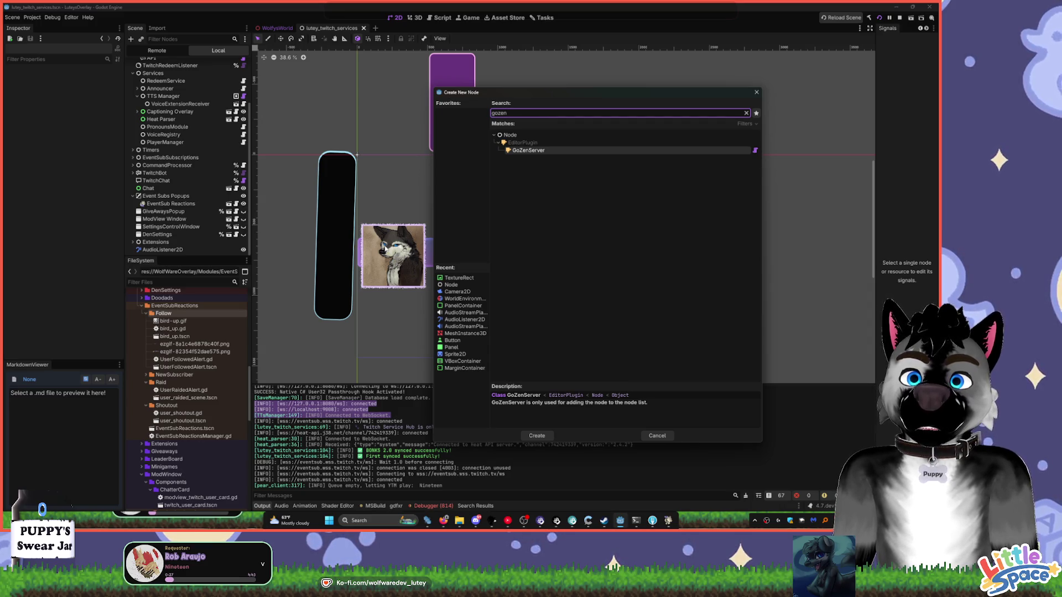
{"action": "key", "text": "Return"}
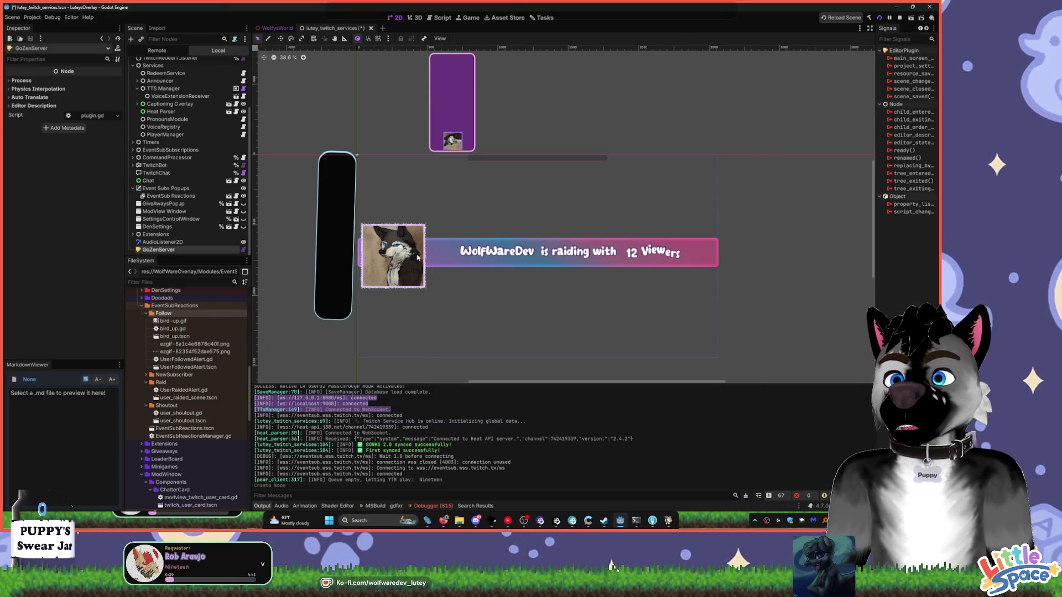
{"action": "key", "text": "Delete"}
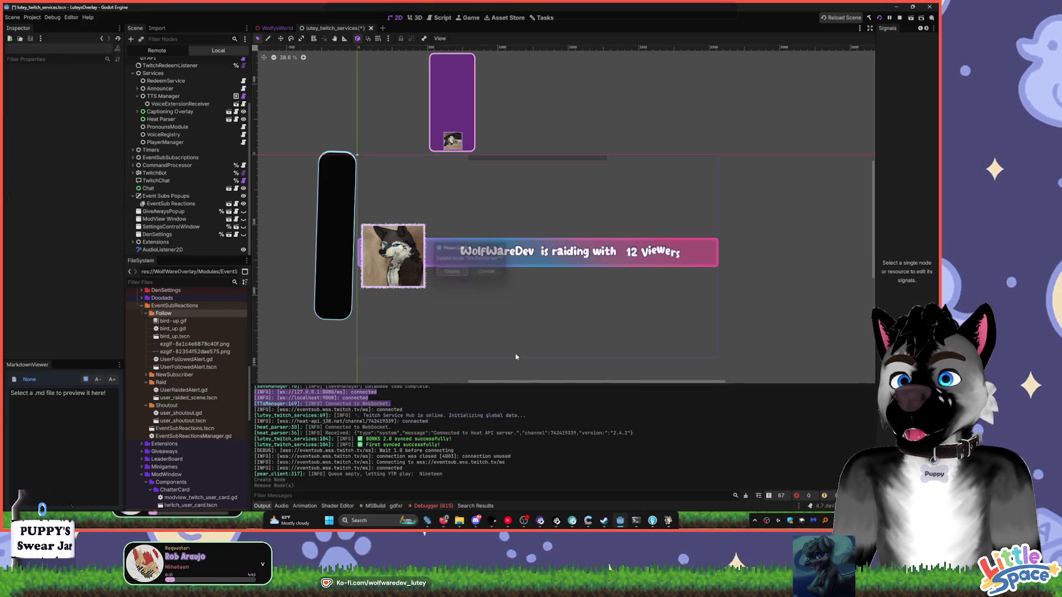
- Select DenSettings and search the Add Node dialog for 'video', then cancel it
{"action": "left_click", "coordinate": [443, 521]}
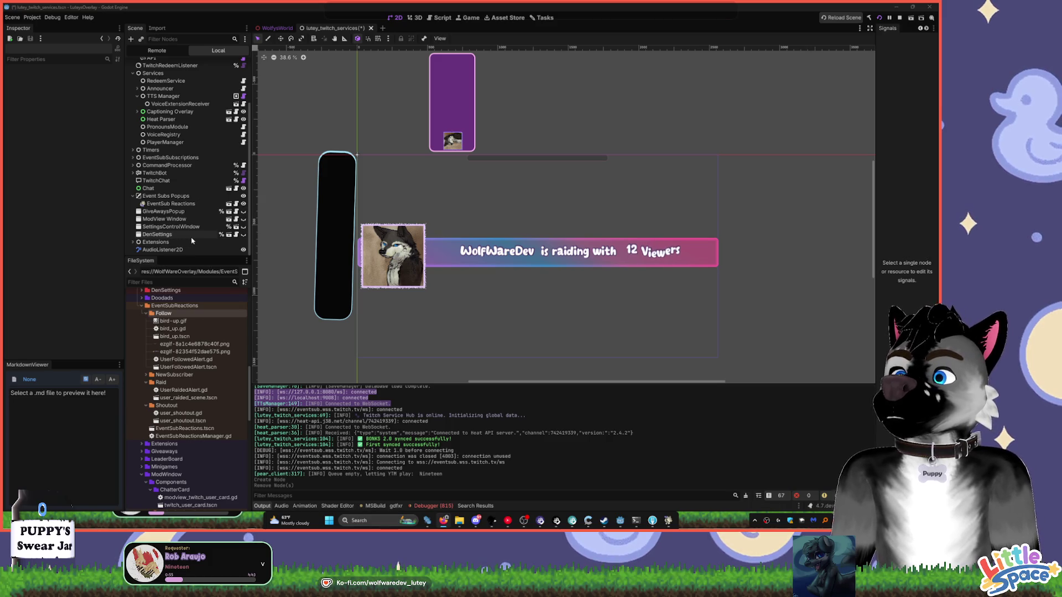
{"action": "left_click", "coordinate": [160, 234]}
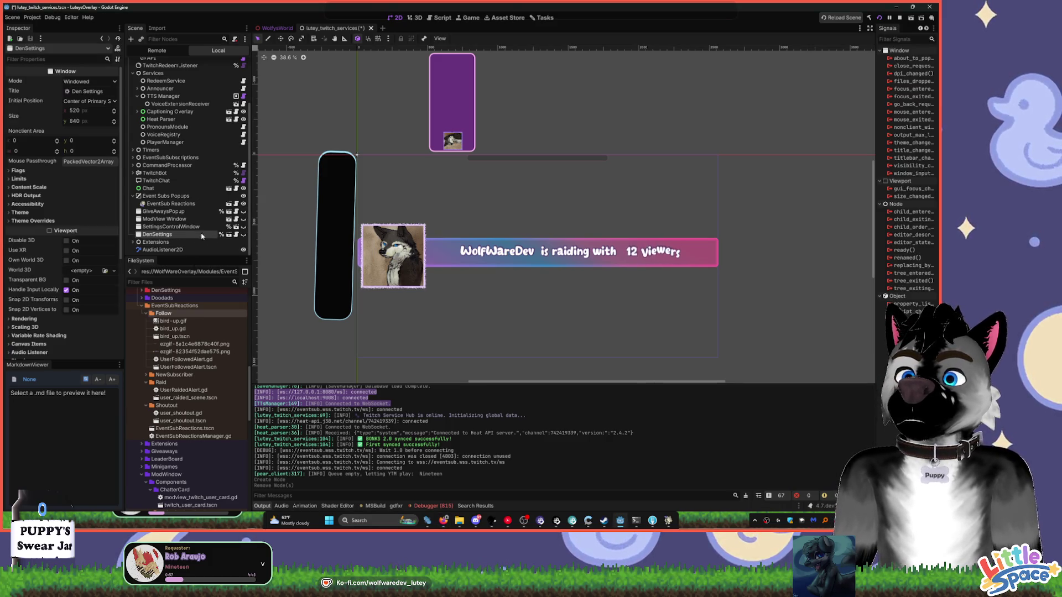
{"action": "key", "text": "ctrl+a"}
{"action": "key", "text": "Escape"}
{"action": "key", "text": "ctrl+a"}
{"action": "type", "text": "video"}
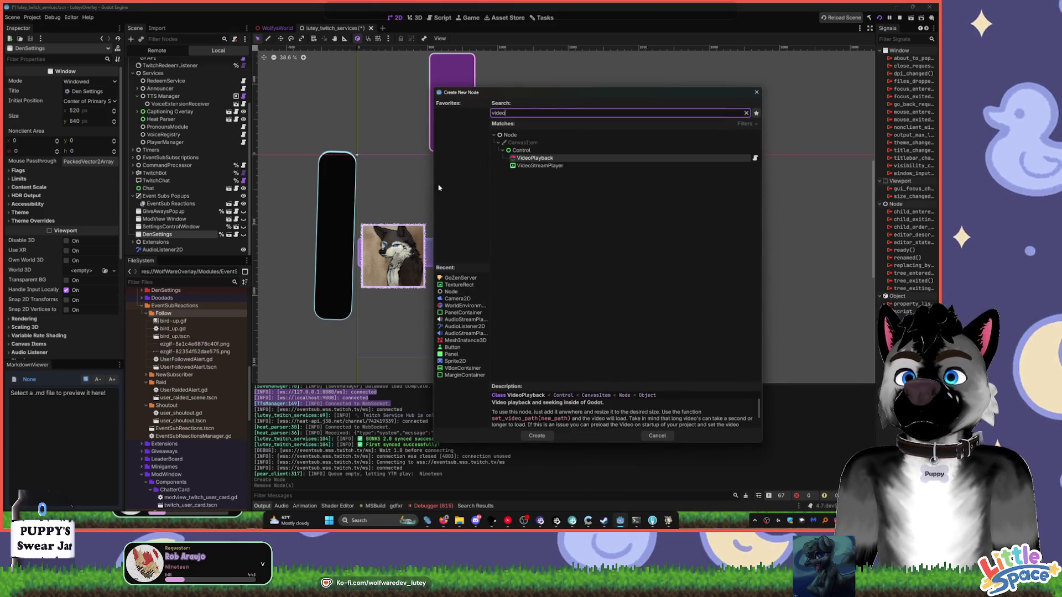
{"action": "left_click", "coordinate": [204, 211]}
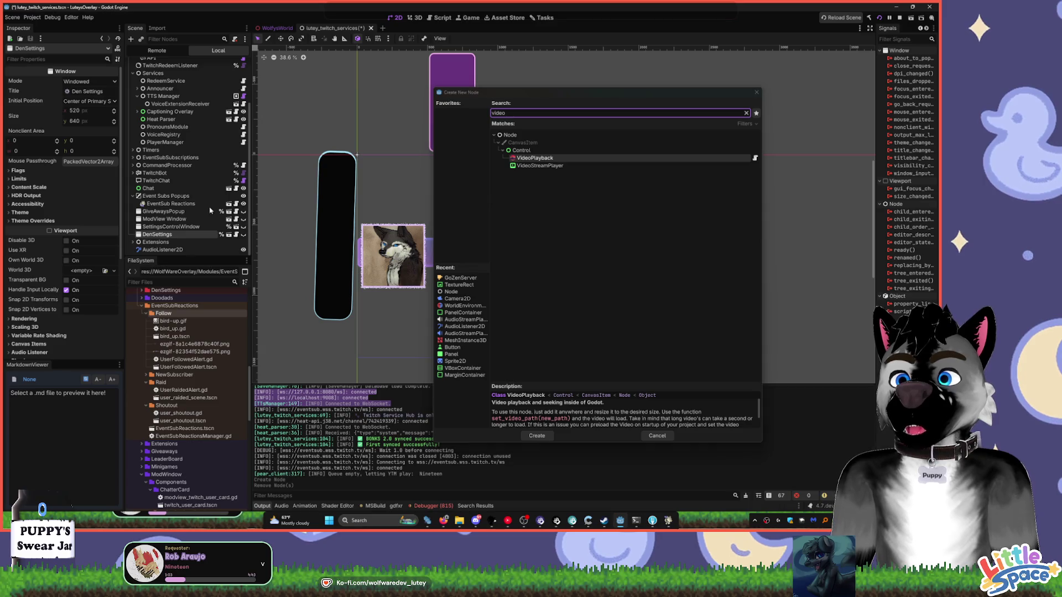
{"action": "left_click", "coordinate": [757, 92]}
- Start a new scene with a User Interface Control as its root node
{"action": "scroll", "coordinate": [278, 182], "scroll_direction": "down", "scroll_amount": 3}
{"action": "scroll", "coordinate": [293, 182], "scroll_direction": "up", "scroll_amount": 5}
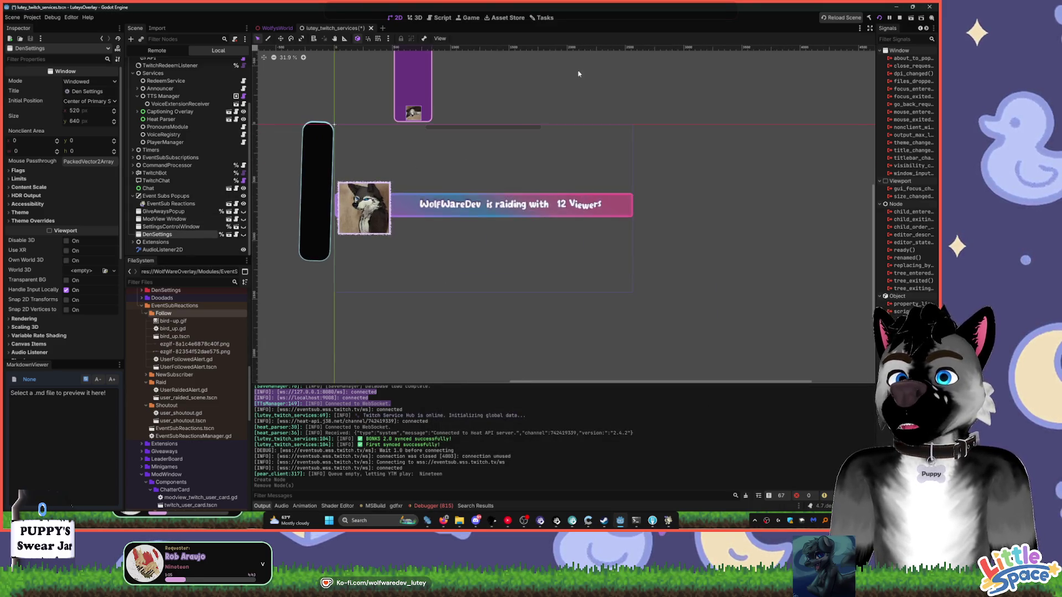
{"action": "left_click_drag", "start_coordinate": [388, 221], "coordinate": [477, 171]}
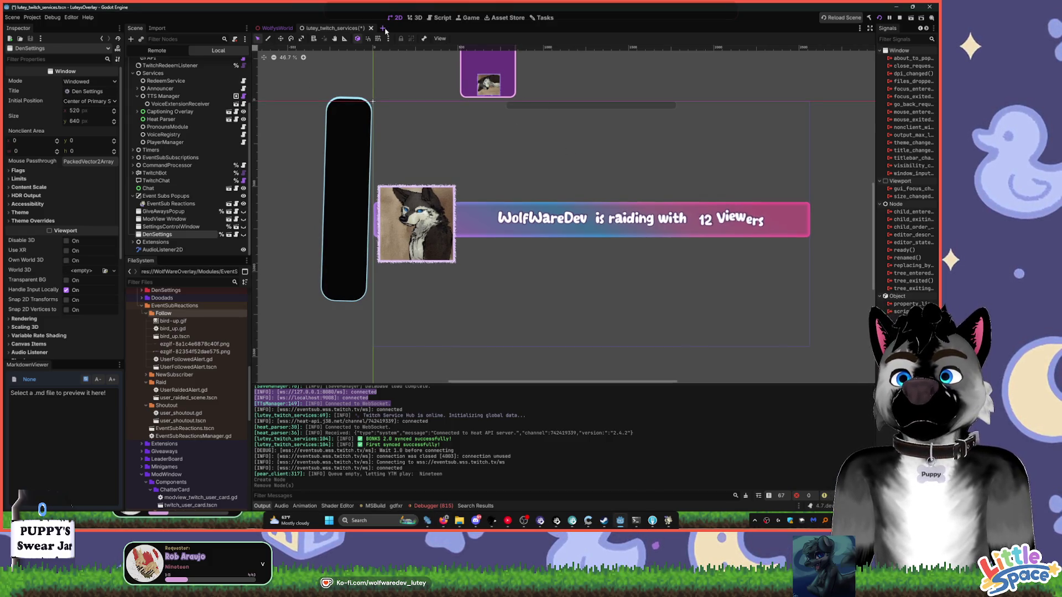
{"action": "key", "text": "ctrl+n"}
{"action": "left_click", "coordinate": [176, 93]}
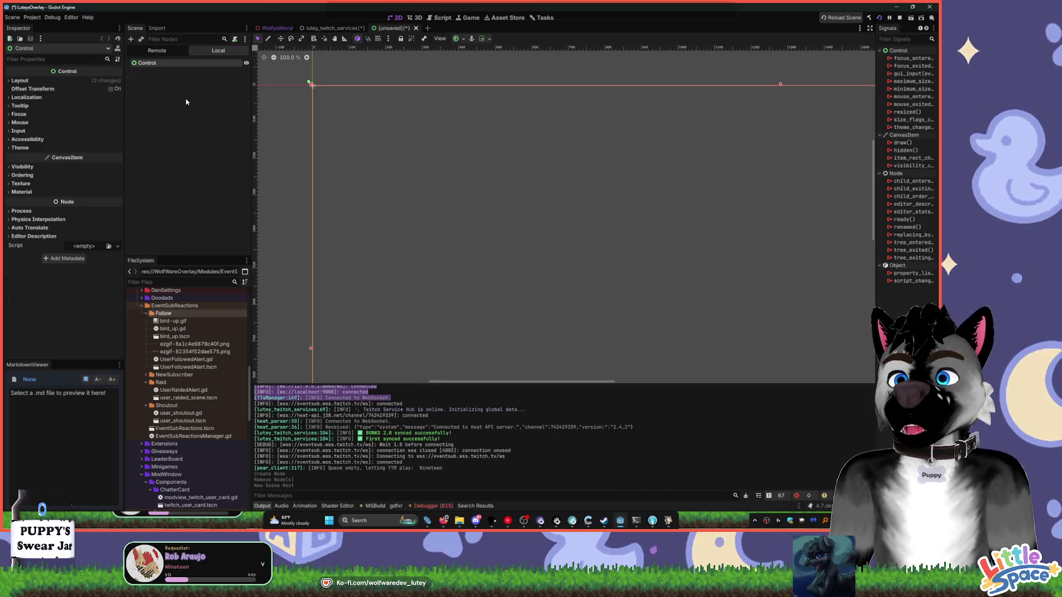
- Rename the root Control node to RandomBlueyClipPlayer and bring up the Create New Node dialog
{"action": "double_click", "coordinate": [167, 63]}
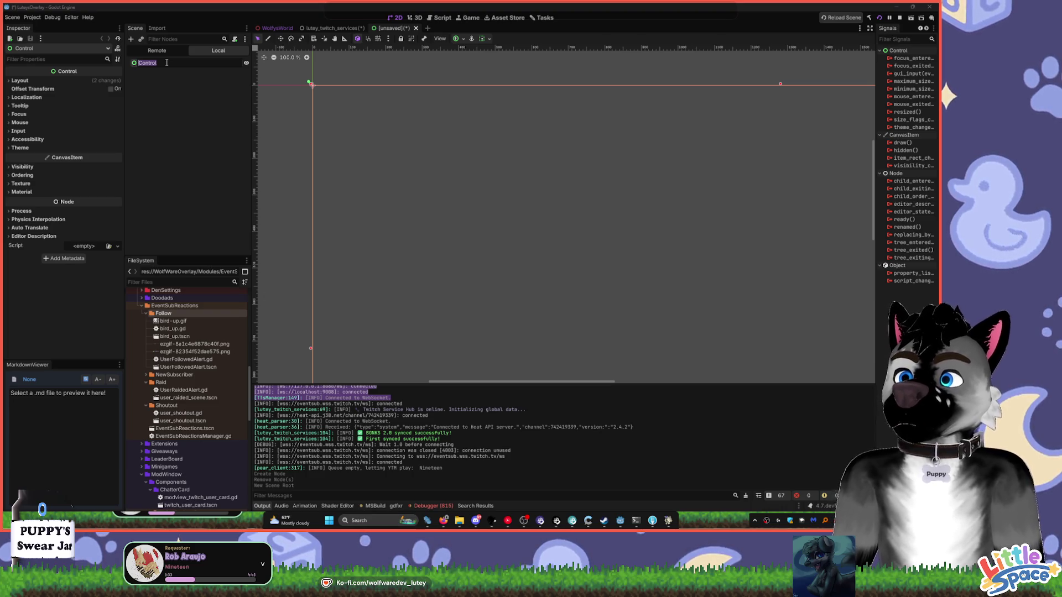
{"action": "type", "text": "R"}
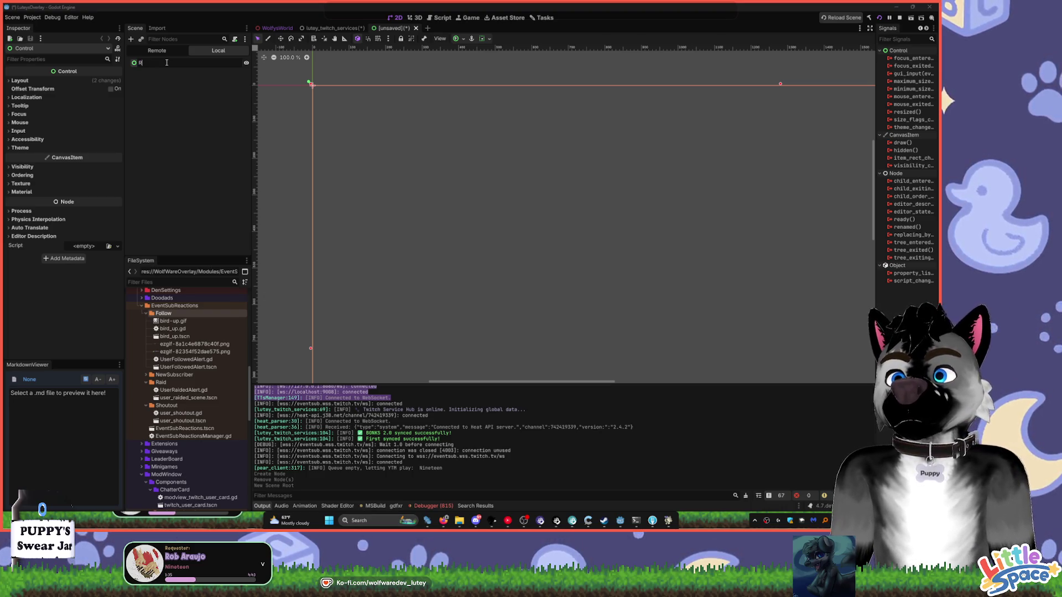
{"action": "type", "text": "andom"}
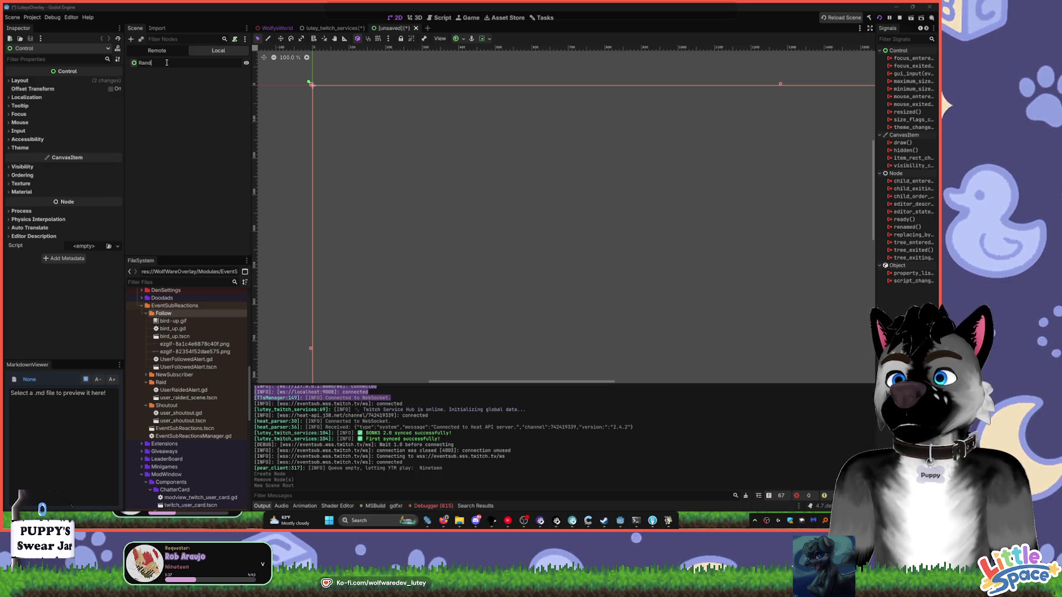
{"action": "type", "text": "BumpyCl"}
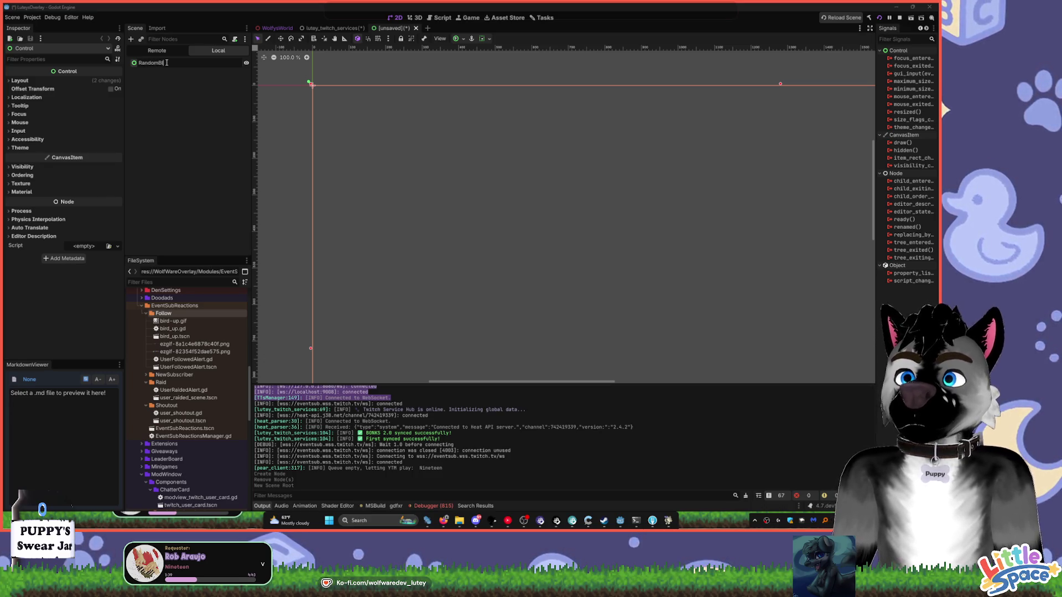
{"action": "type", "text": "ipPlay"}
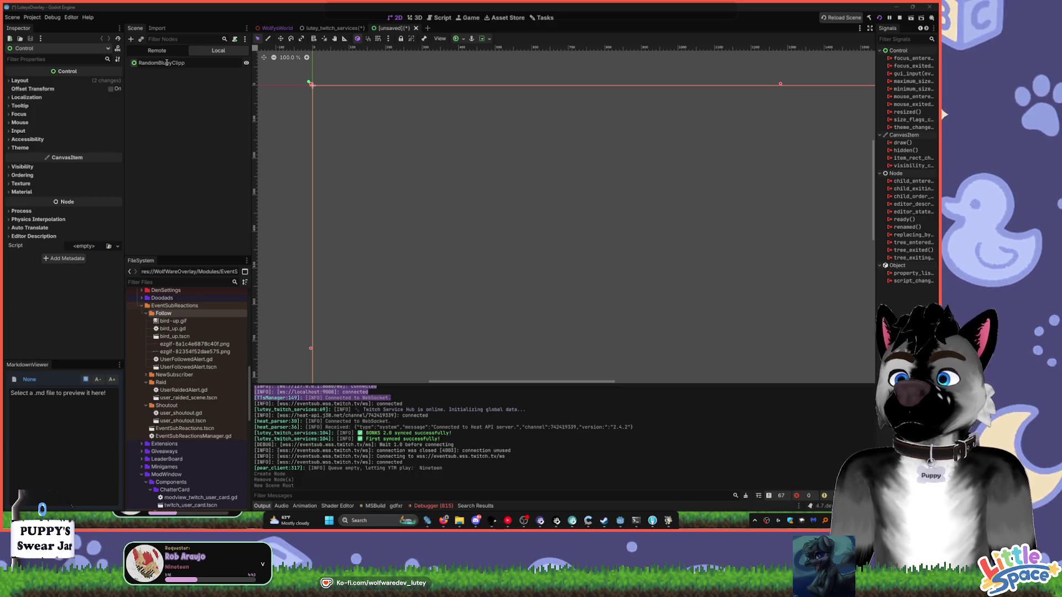
{"action": "type", "text": "er"}
{"action": "key", "text": "Return"}
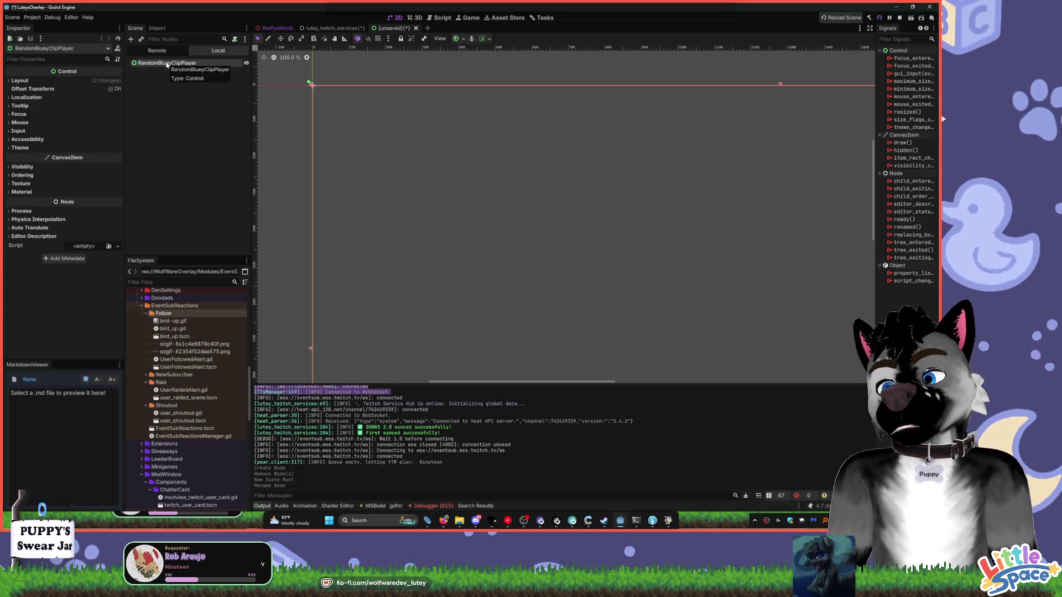
{"action": "key", "text": "ctrl+a"}
- Add a VideoPlayback child node and enlarge it to 447x253
{"action": "type", "text": "video"}
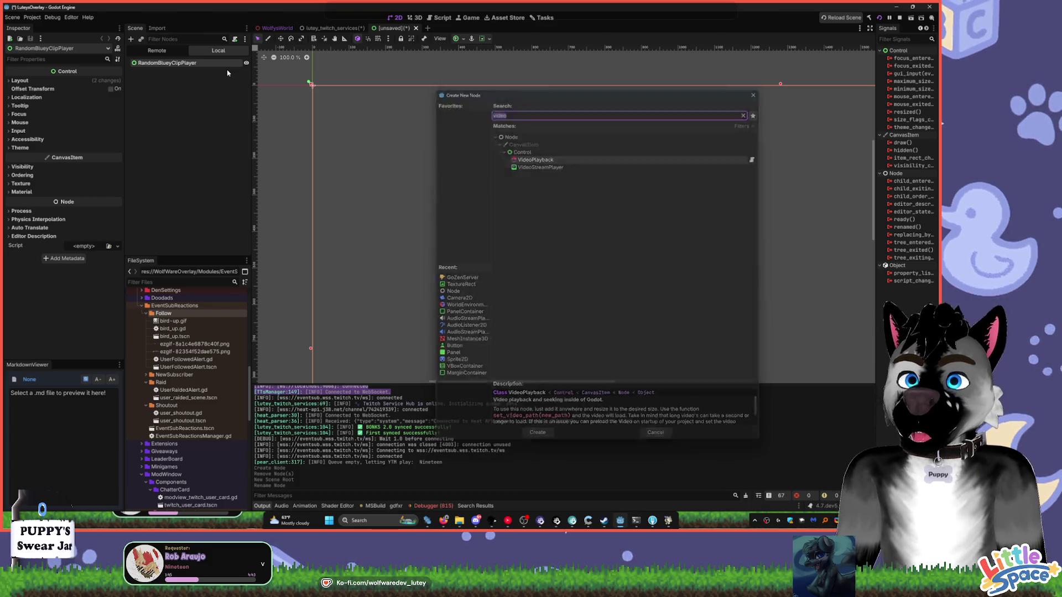
{"action": "key", "text": "Return"}
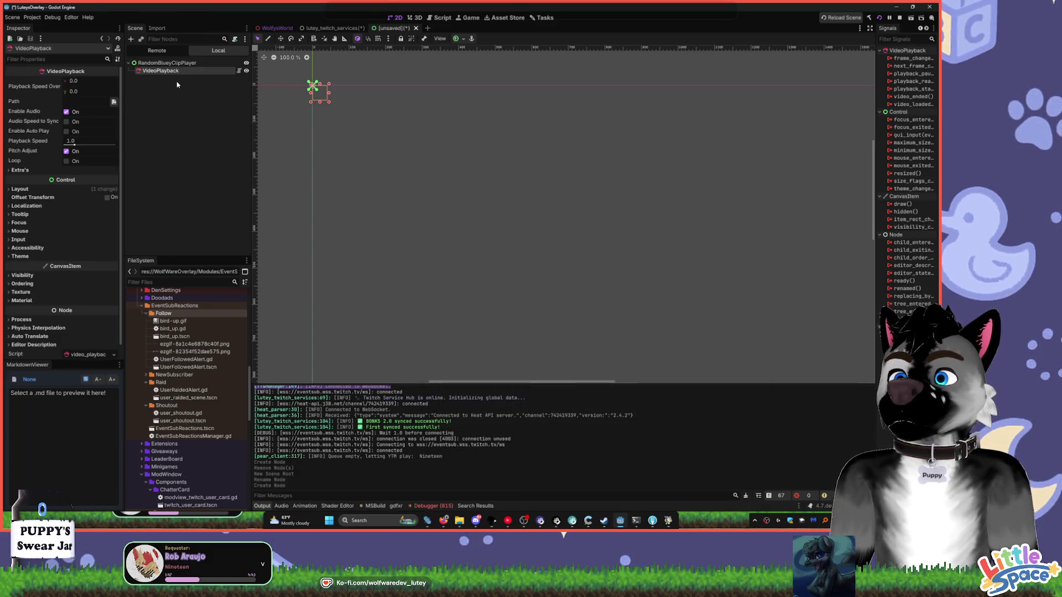
{"action": "left_click_drag", "start_coordinate": [328, 102], "coordinate": [478, 179]}
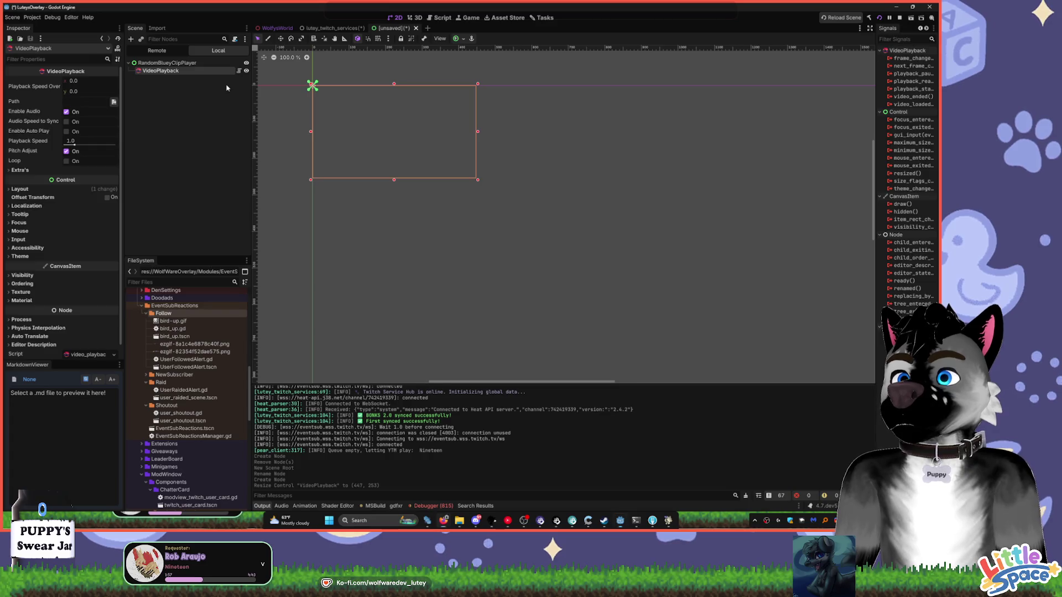
- Open video_playback.gd and read through to its _ready function
{"action": "left_click", "coordinate": [238, 70]}
{"action": "left_click", "coordinate": [470, 160]}
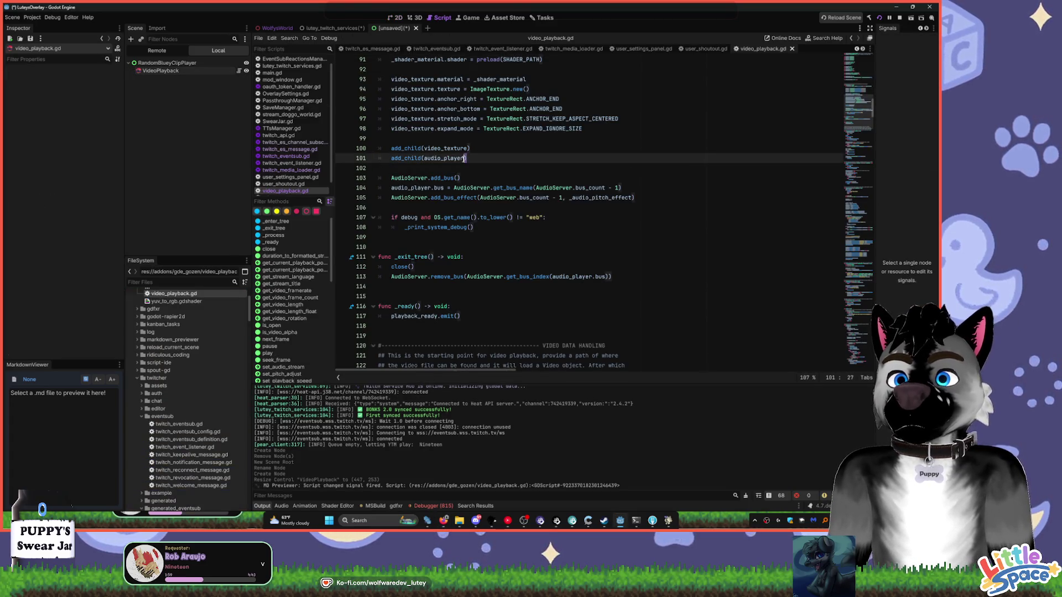
{"action": "scroll", "coordinate": [469, 198], "scroll_direction": "down", "scroll_amount": 3}
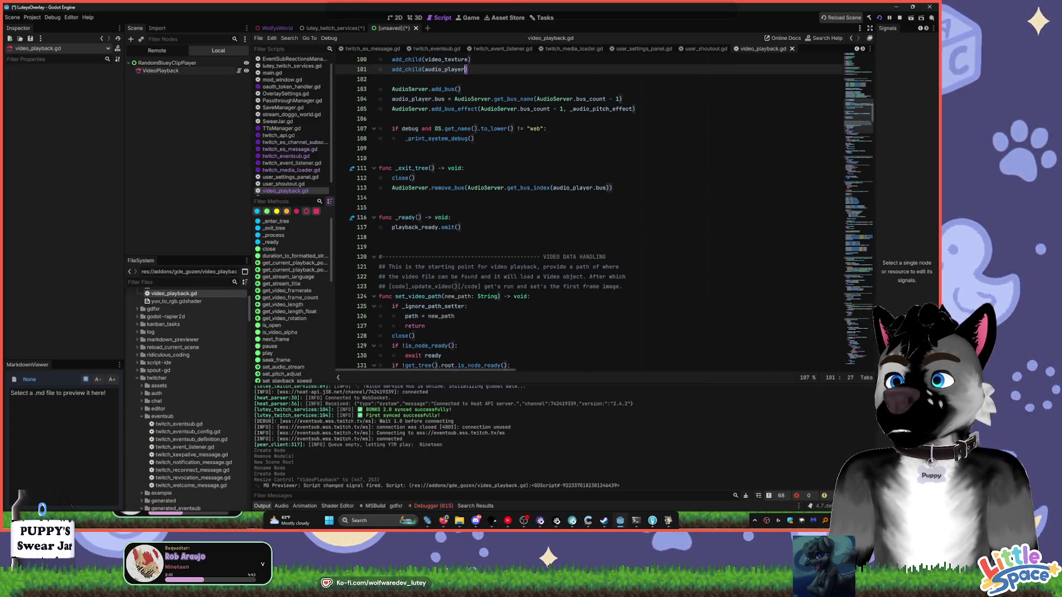
{"action": "left_click", "coordinate": [488, 227]}
- Read the VideoPlayback class documentation from Search Help, then return to the scene's 2D view
{"action": "key", "text": "F1"}
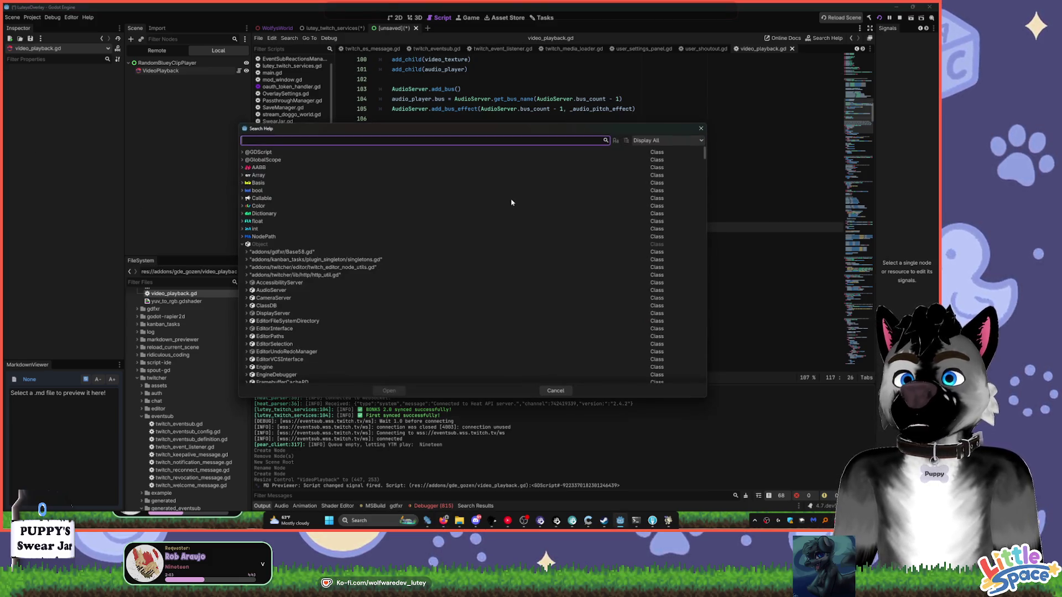
{"action": "type", "text": "video"}
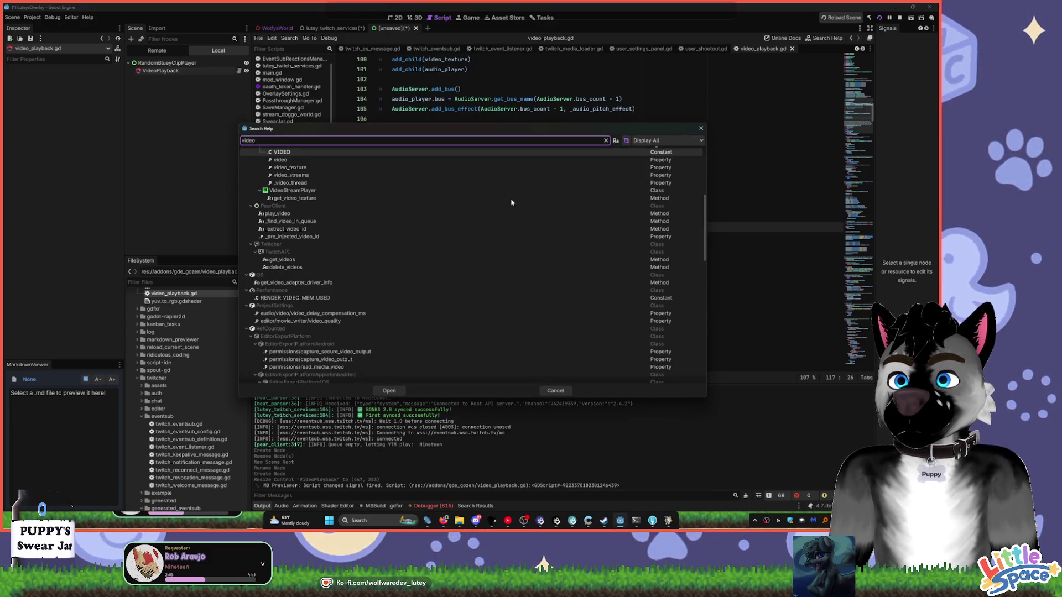
{"action": "type", "text": "playback"}
{"action": "key", "text": "Return"}
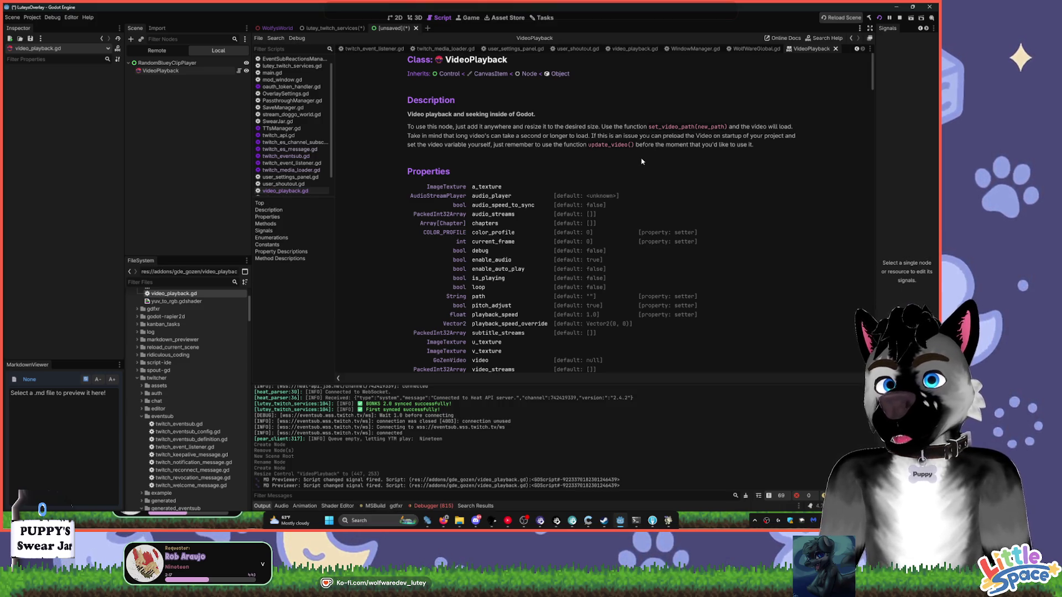
{"action": "scroll", "coordinate": [485, 279], "scroll_direction": "down", "scroll_amount": 2}
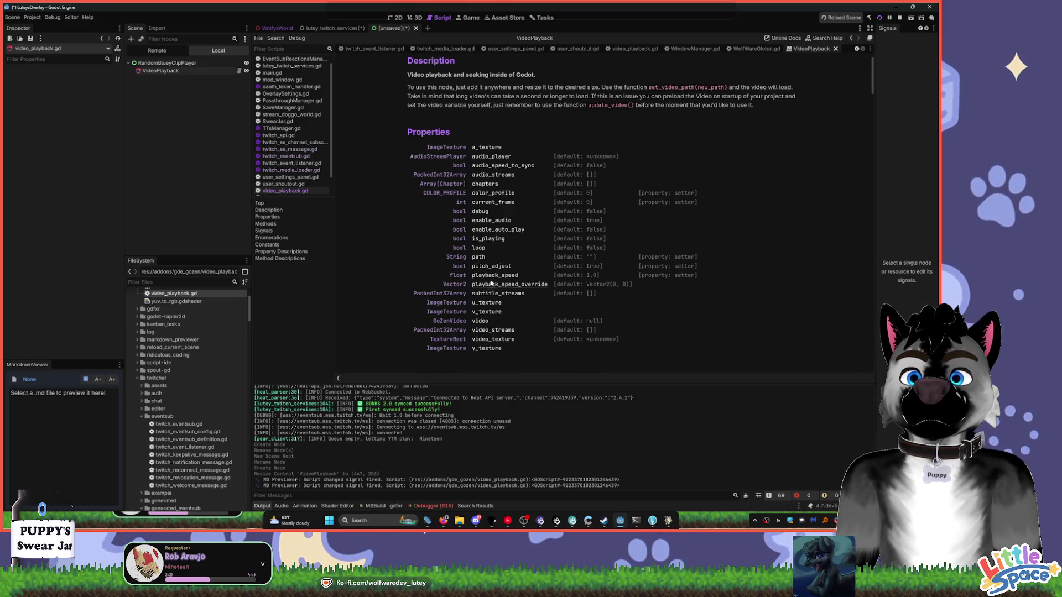
{"action": "scroll", "coordinate": [418, 250], "scroll_direction": "down", "scroll_amount": 5}
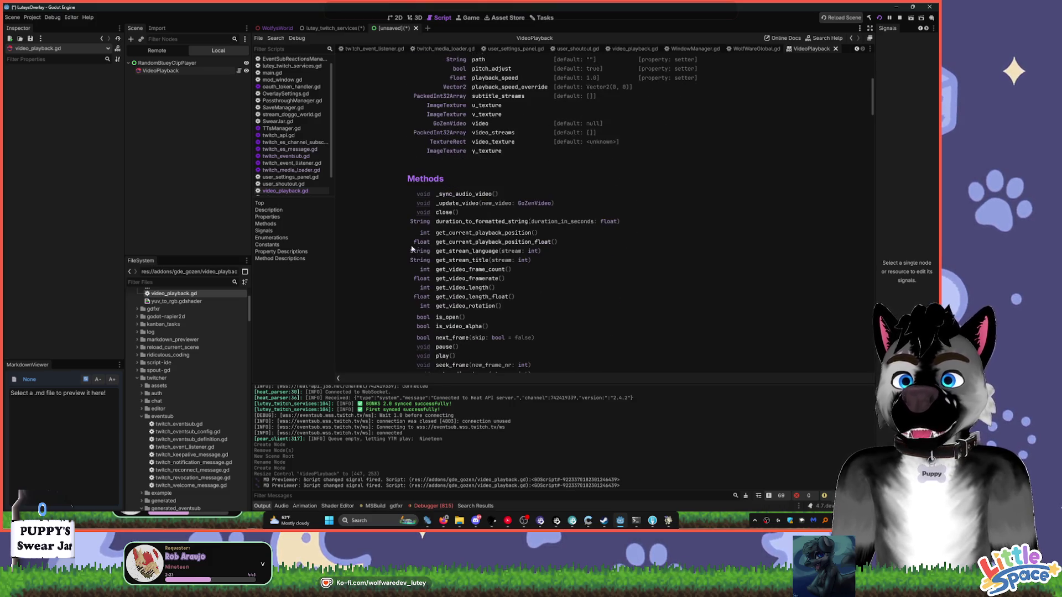
{"action": "scroll", "coordinate": [399, 238], "scroll_direction": "down", "scroll_amount": 1}
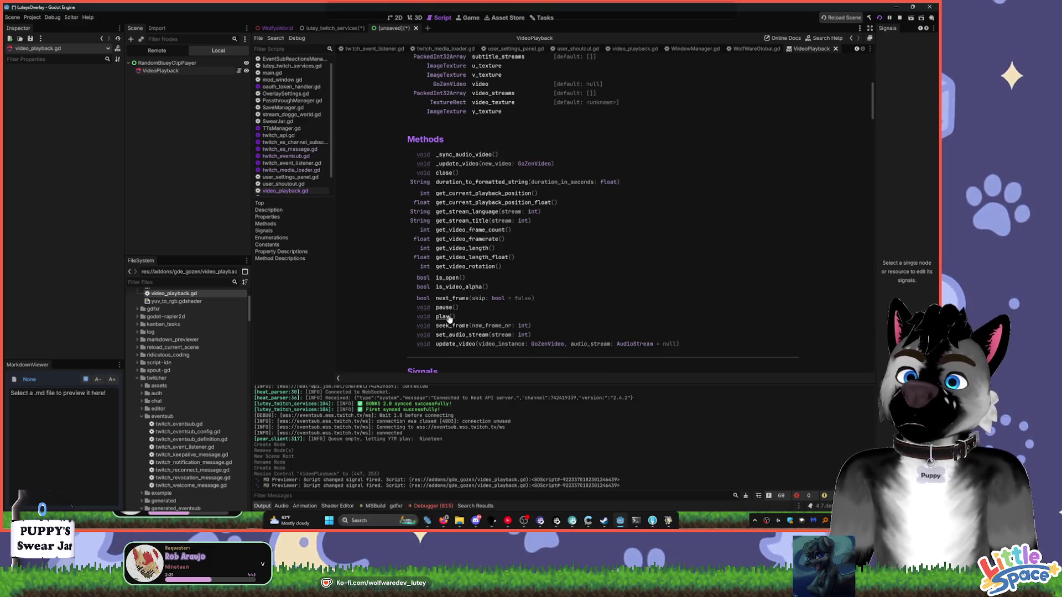
{"action": "mouse_move", "coordinate": [459, 520]}
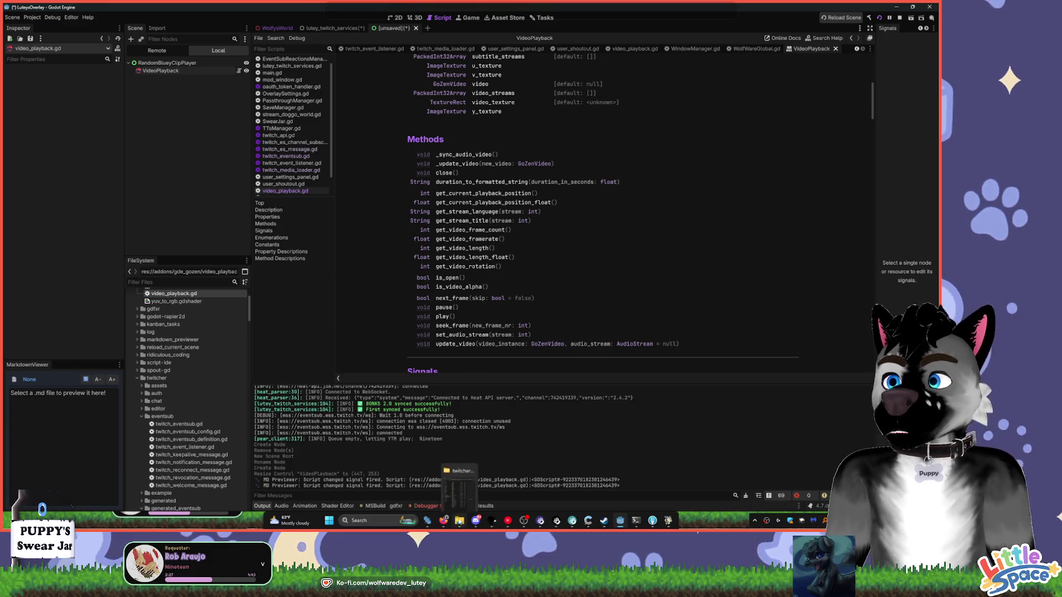
{"action": "left_click", "coordinate": [407, 28]}
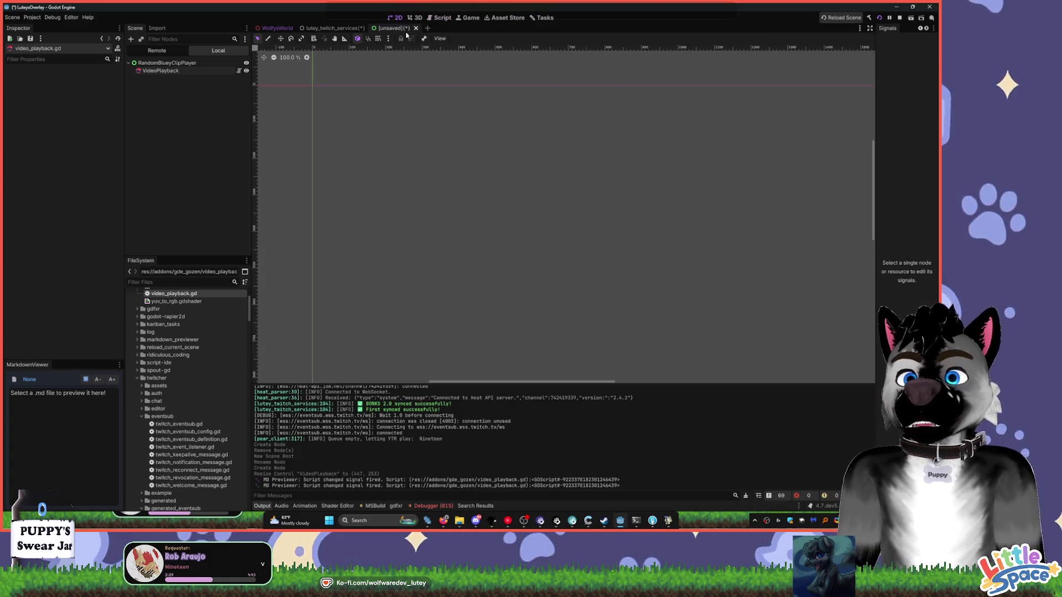
- Give VideoPlayback the Center anchor preset and resize it to 1051x595
{"action": "left_click", "coordinate": [202, 71]}
{"action": "key", "text": "f"}
{"action": "scroll", "coordinate": [557, 193], "scroll_direction": "up", "scroll_amount": 8}
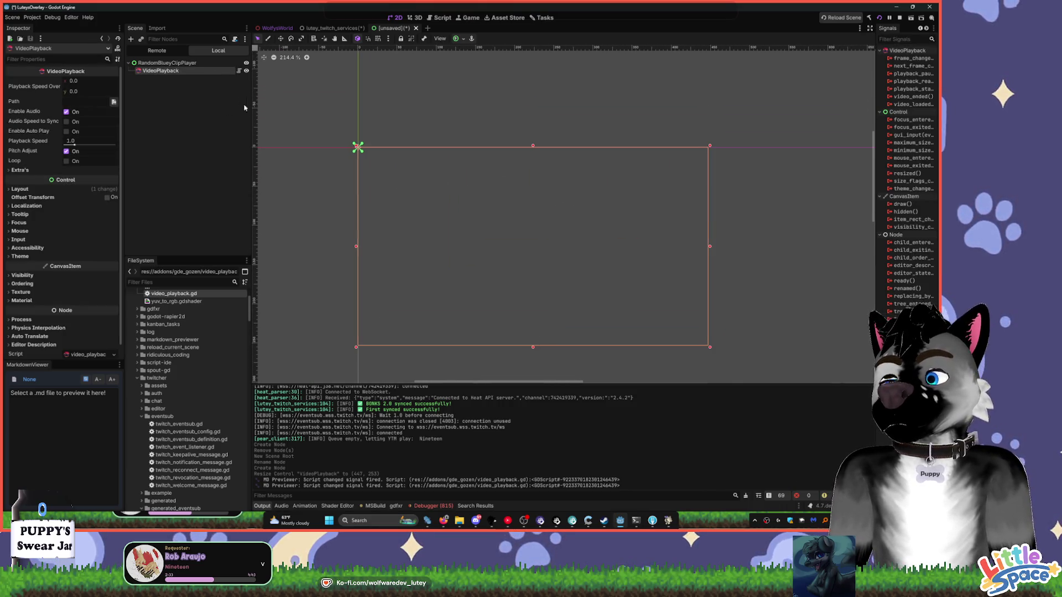
{"action": "scroll", "coordinate": [436, 174], "scroll_direction": "down", "scroll_amount": 2}
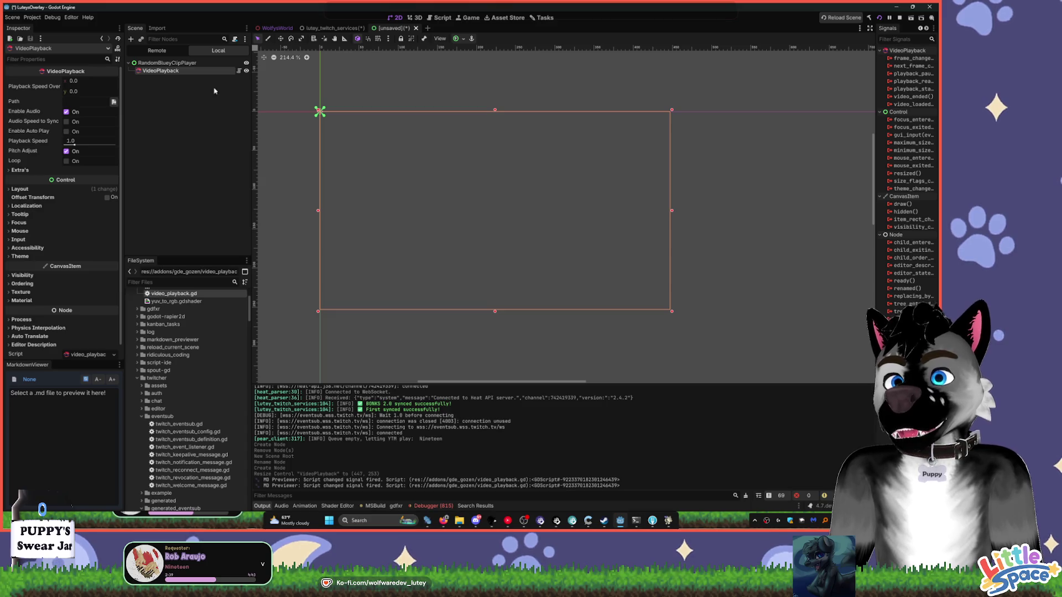
{"action": "scroll", "coordinate": [642, 243], "scroll_direction": "down", "scroll_amount": 5}
{"action": "scroll", "coordinate": [481, 172], "scroll_direction": "down", "scroll_amount": 5}
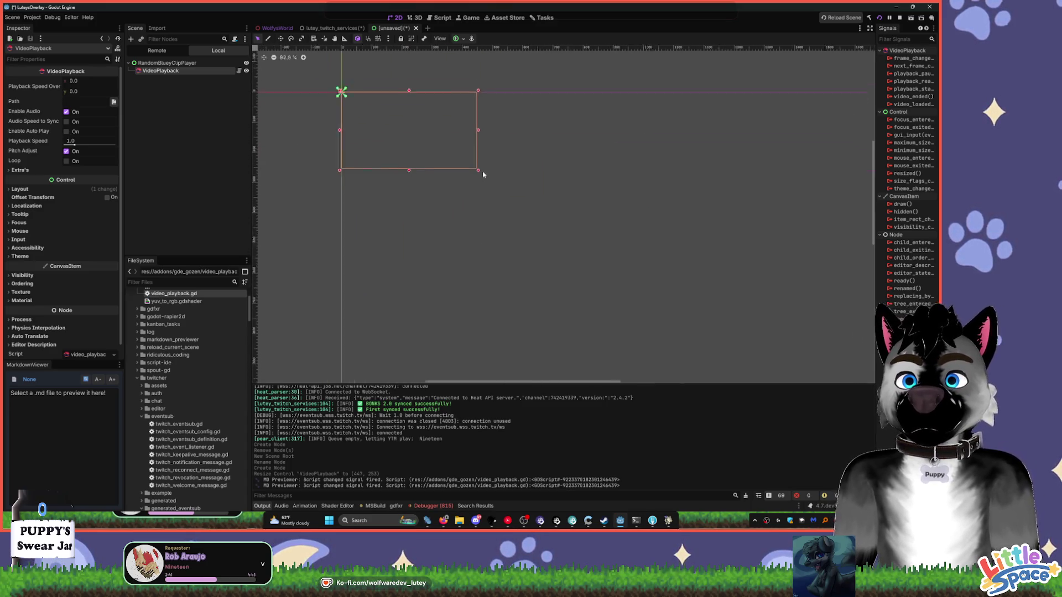
{"action": "left_click", "coordinate": [457, 38]}
{"action": "left_click", "coordinate": [472, 73]}
{"action": "left_click", "coordinate": [612, 183]}
{"action": "mouse_move", "coordinate": [627, 253]}
{"action": "left_mouse_down"}
{"action": "mouse_move", "coordinate": [667, 289]}
{"action": "mouse_move", "coordinate": [683, 283]}
{"action": "mouse_move", "coordinate": [581, 215]}
{"action": "mouse_move", "coordinate": [549, 207]}
{"action": "left_mouse_up"}
{"action": "key", "text": "w"}
- Select the RandomBlueyClipPlayer root node and start attaching a new script to it
{"action": "scroll", "coordinate": [298, 164], "scroll_direction": "up", "scroll_amount": 5}
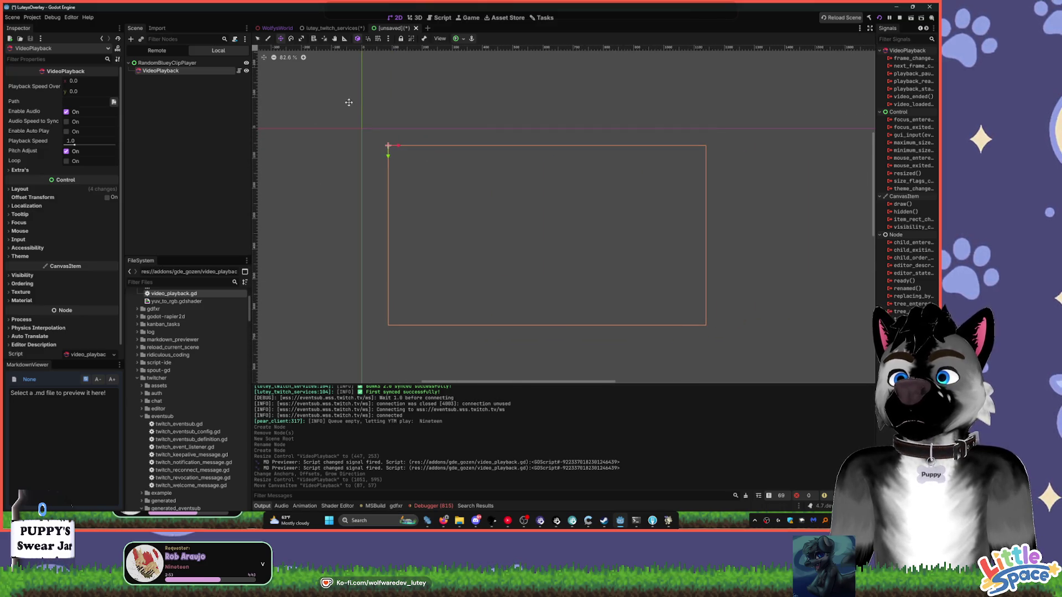
{"action": "left_click", "coordinate": [167, 63]}
{"action": "left_click", "coordinate": [235, 39]}
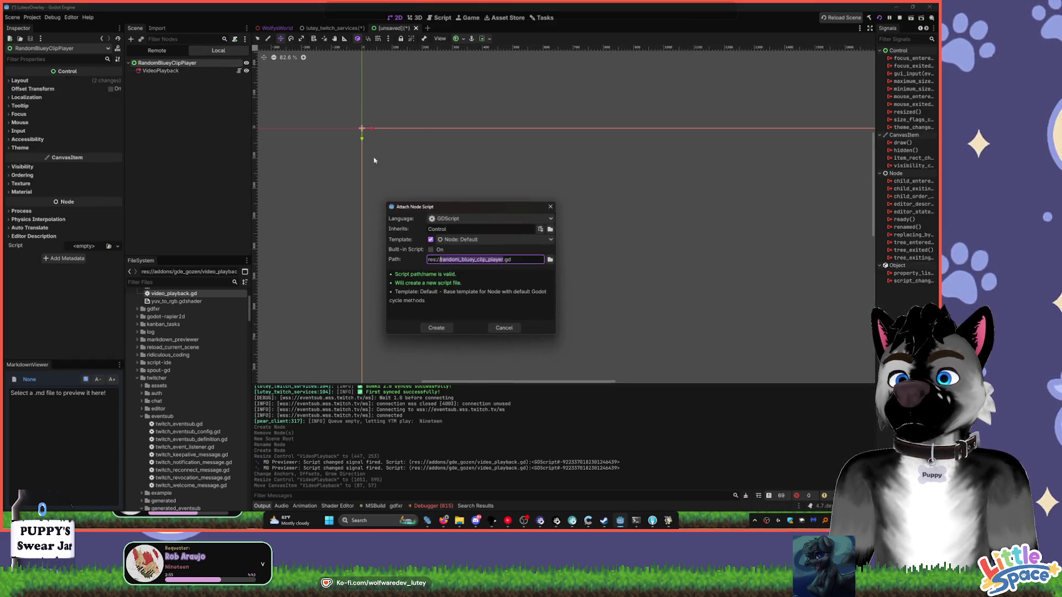
{"action": "left_click", "coordinate": [437, 329]}
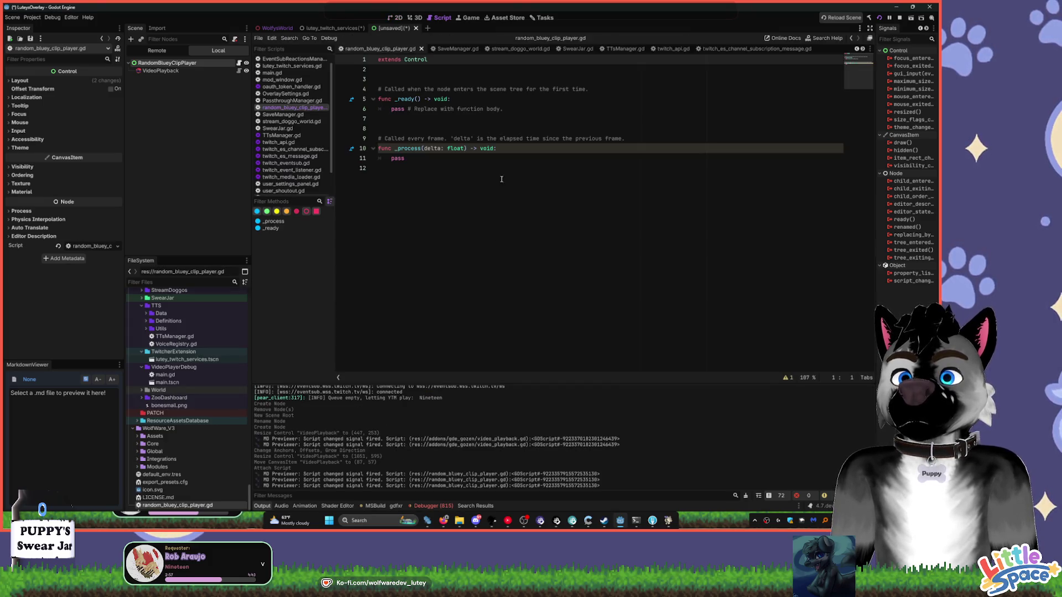
{"action": "left_click", "coordinate": [208, 71]}
{"action": "left_click_drag", "start_coordinate": [392, 90], "coordinate": [387, 79]}
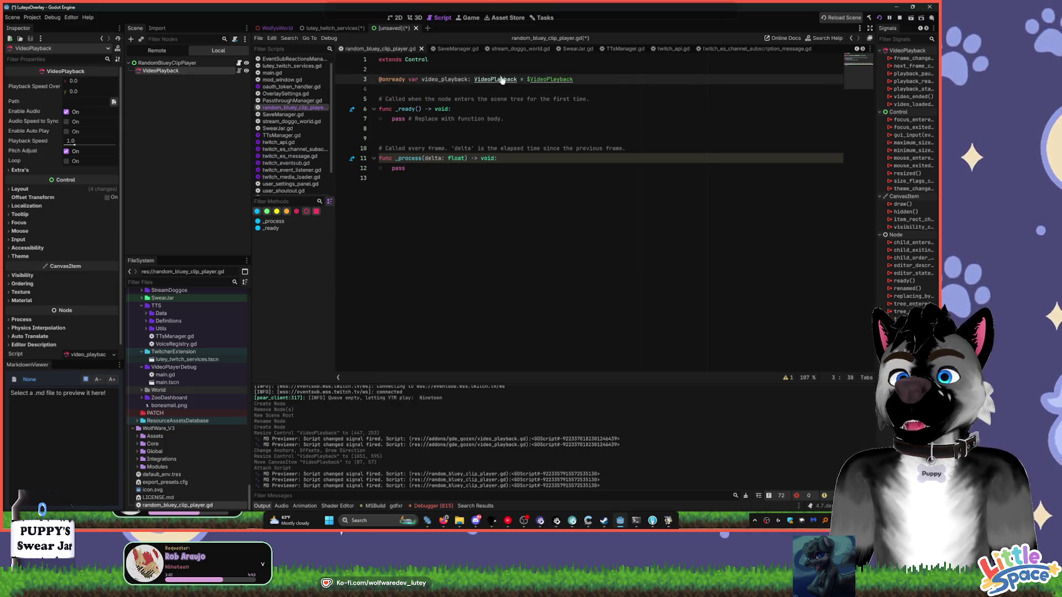
- Open the VideoPlayback class source and its documentation page
{"action": "left_click", "coordinate": [501, 80], "text": "ctrl"}
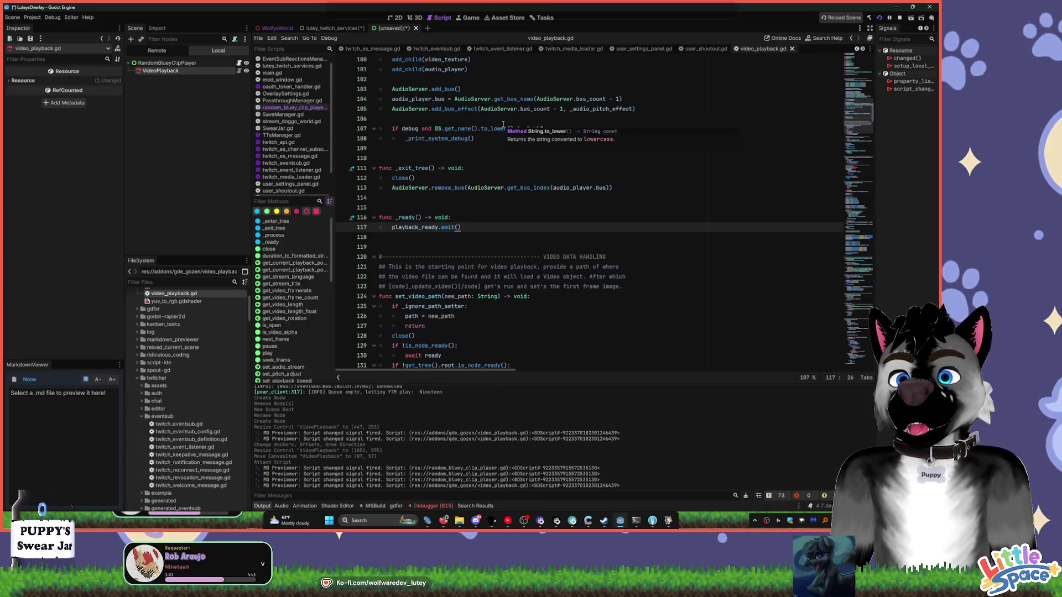
{"action": "key", "text": "ctrl+alt+o"}
{"action": "key", "text": "Escape"}
{"action": "scroll", "coordinate": [283, 147], "scroll_direction": "down", "scroll_amount": 2}
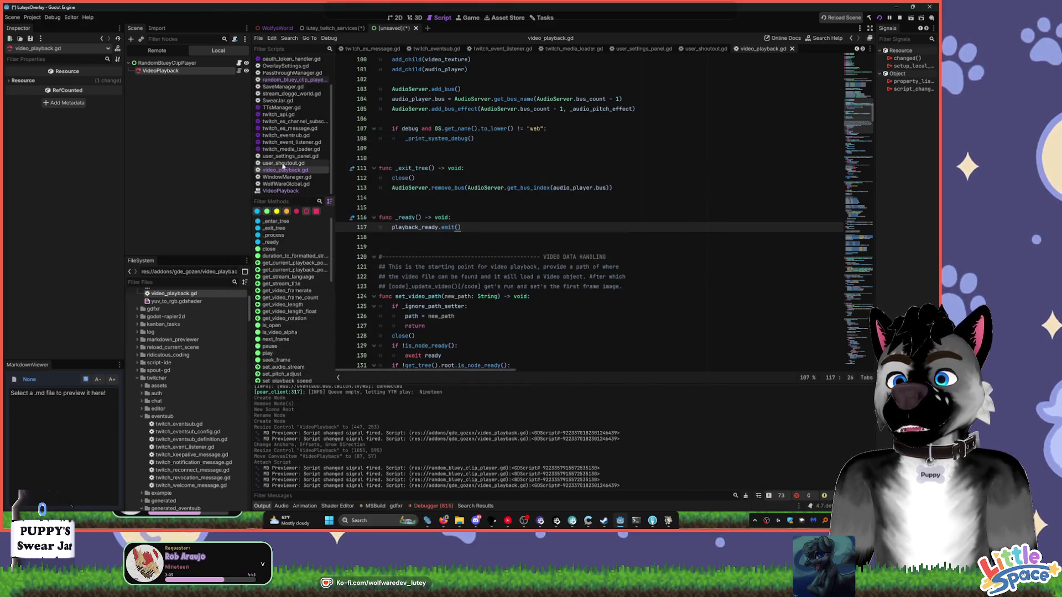
{"action": "left_click", "coordinate": [280, 190]}
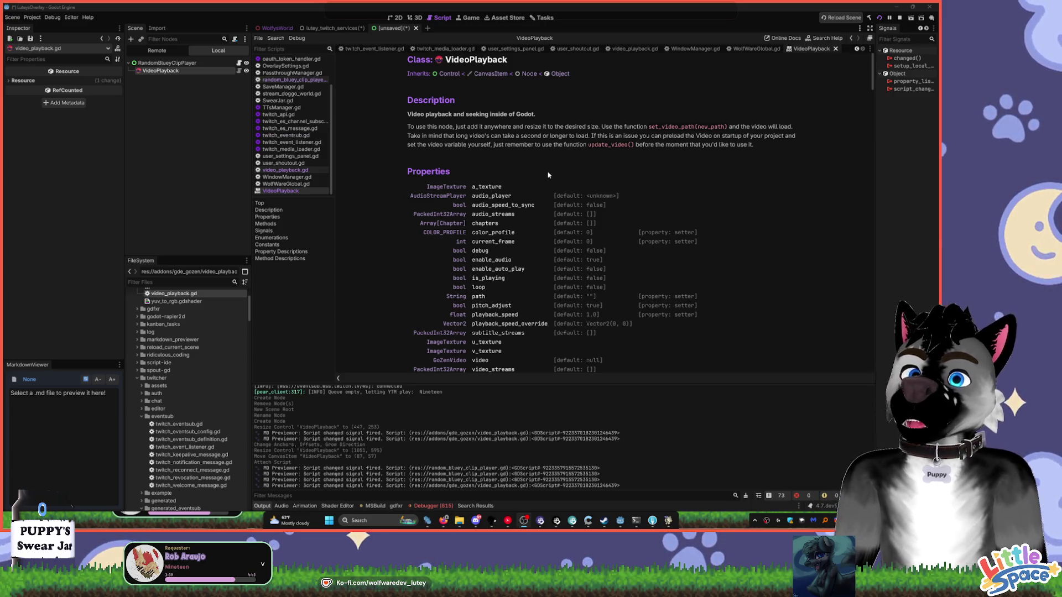
{"action": "left_click", "coordinate": [395, 18]}
{"action": "left_click", "coordinate": [240, 63]}
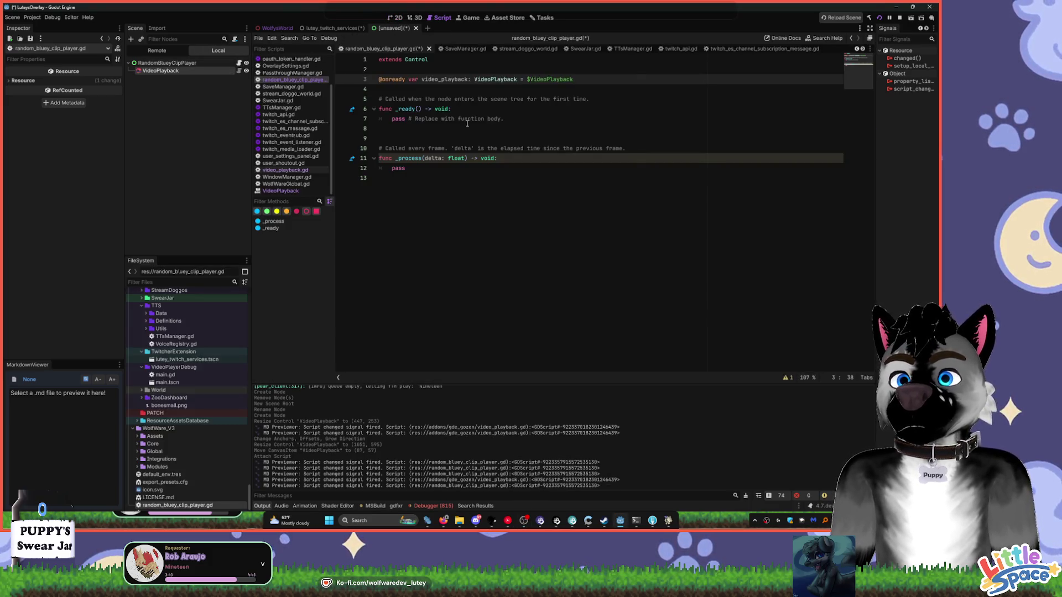
{"action": "left_click", "coordinate": [373, 89]}
{"action": "key", "text": "Return"}
{"action": "key", "text": "Return"}
{"action": "key", "text": "Up"}
{"action": "type", "text": "@"}
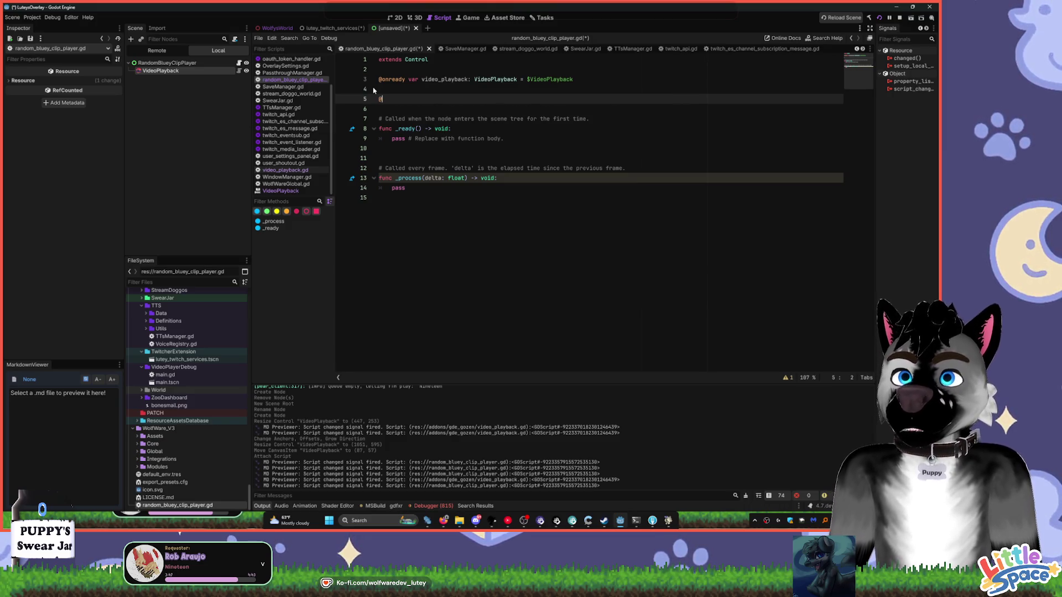
{"action": "type", "text": "export var"}
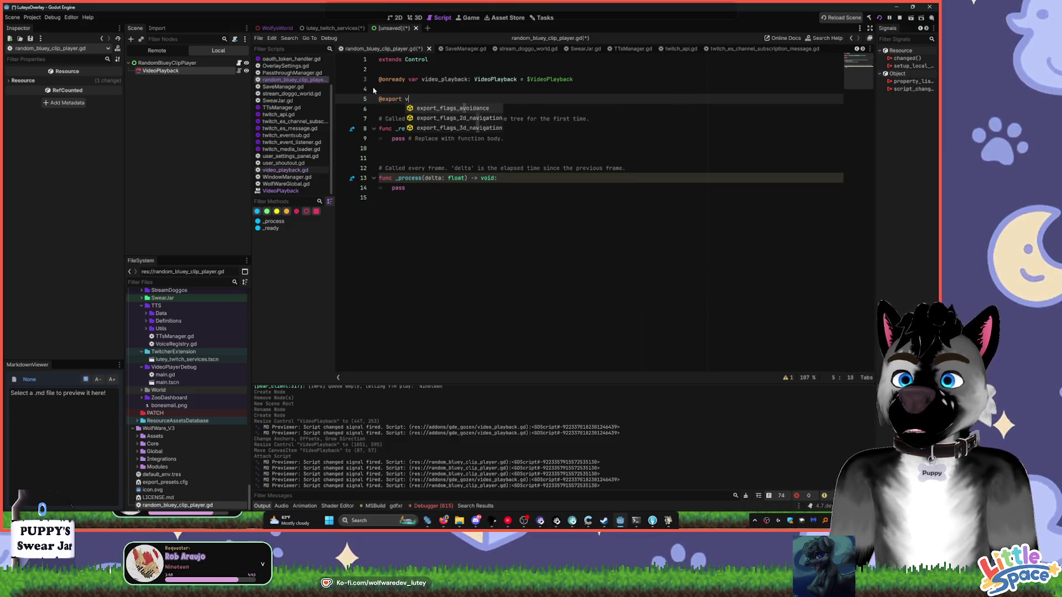
{"action": "key", "text": "BackSpace"}
{"action": "key", "text": "BackSpace"}
{"action": "key", "text": "BackSpace"}
{"action": "key", "text": "BackSpace"}
{"action": "key", "text": "BackSpace"}
{"action": "key", "text": "BackSpace"}
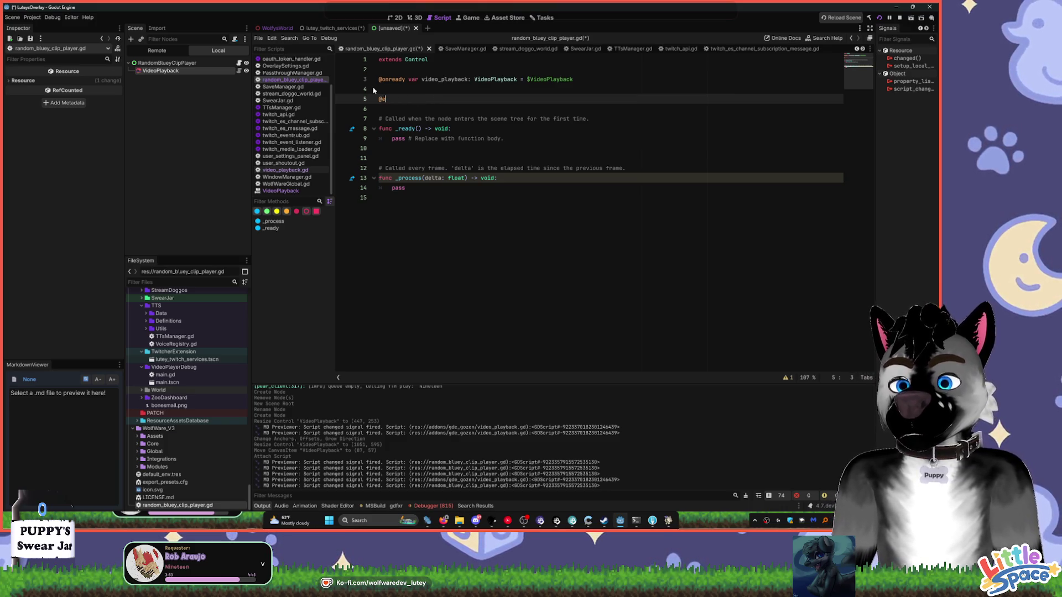
{"action": "type", "text": "t_d"}
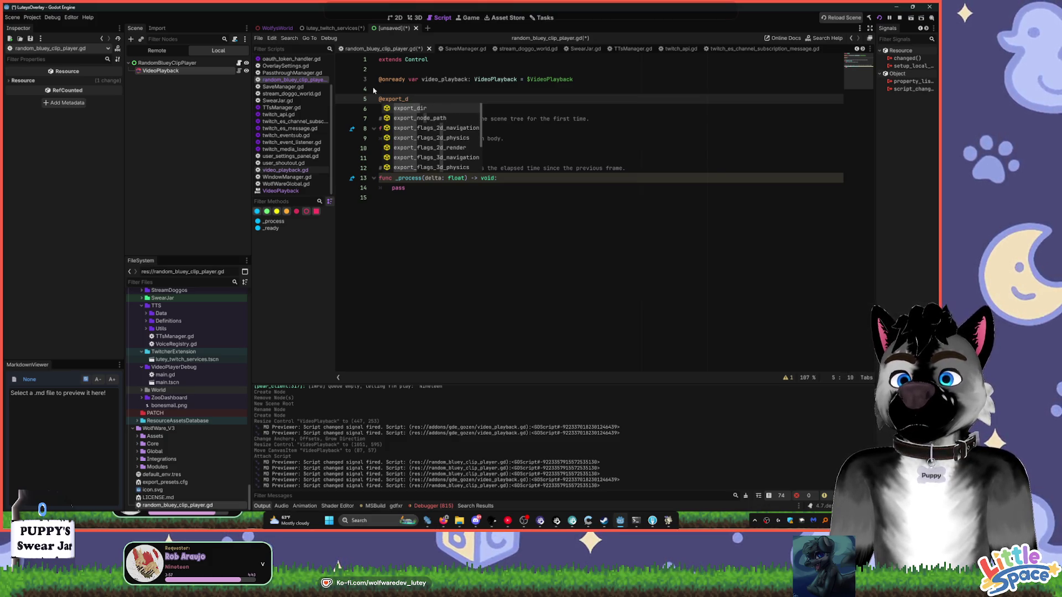
{"action": "key", "text": "Return"}
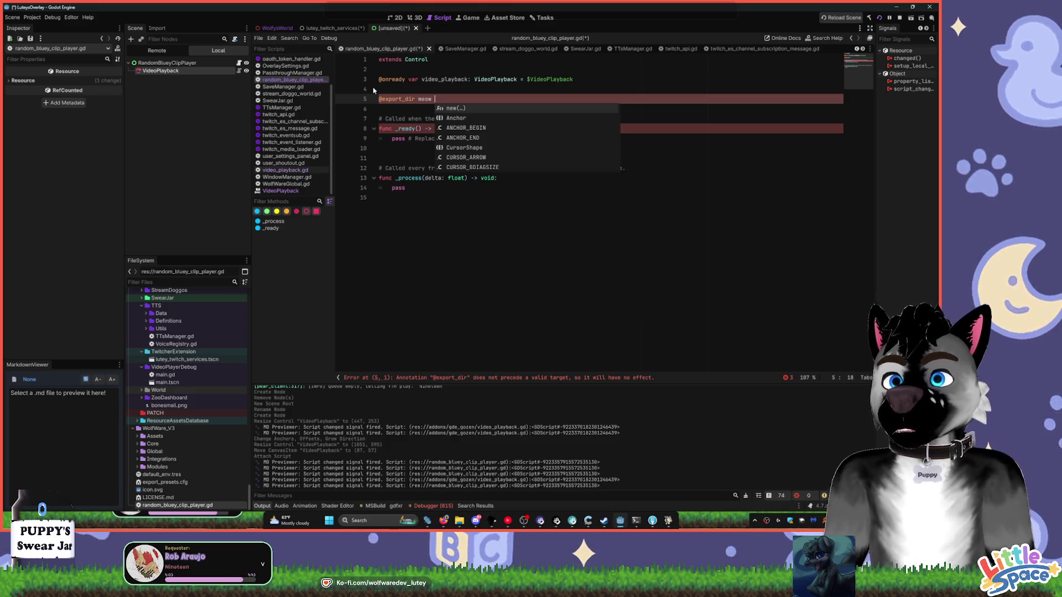
{"action": "key", "text": "BackSpace"}
{"action": "key", "text": "BackSpace"}
{"action": "key", "text": "BackSpace"}
{"action": "type", "text": "var meow"}
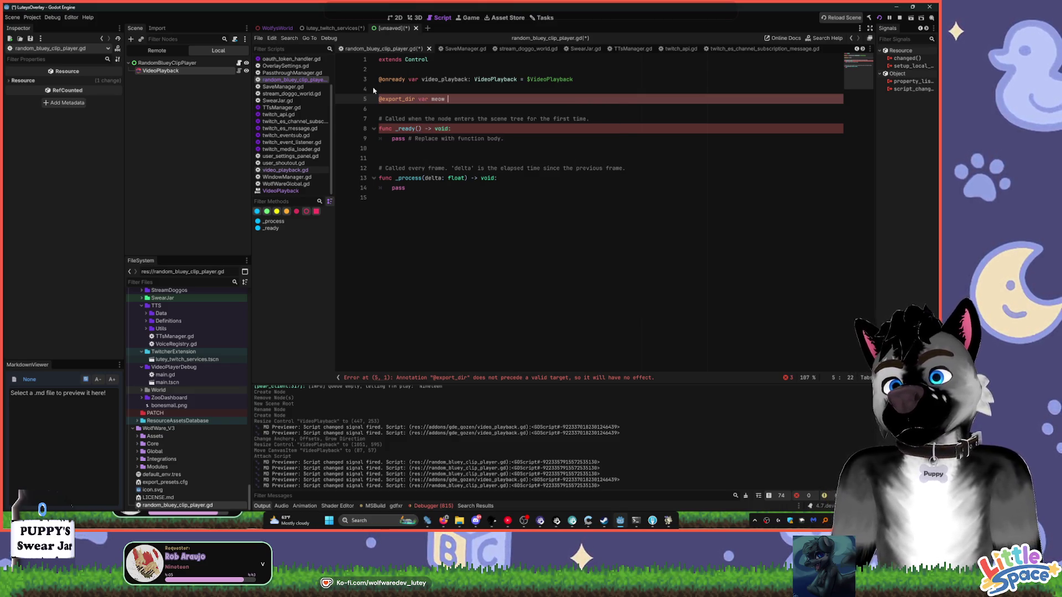
{"action": "key", "text": "BackSpace"}
{"action": "type", "text": "'"}
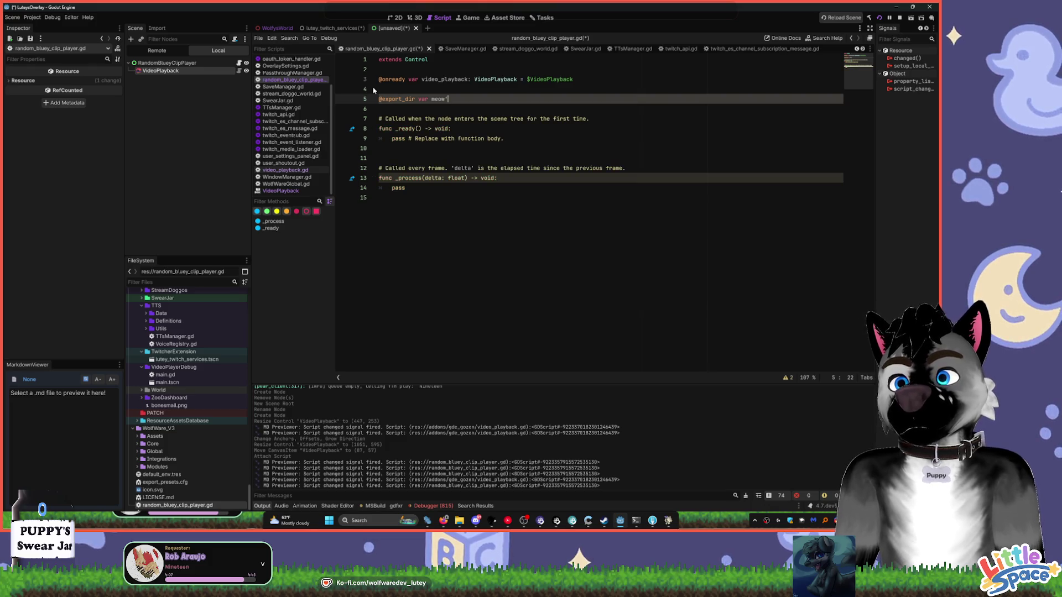
{"action": "key", "text": "BackSpace"}
{"action": "key", "text": "BackSpace"}
{"action": "type", "text": ";"}
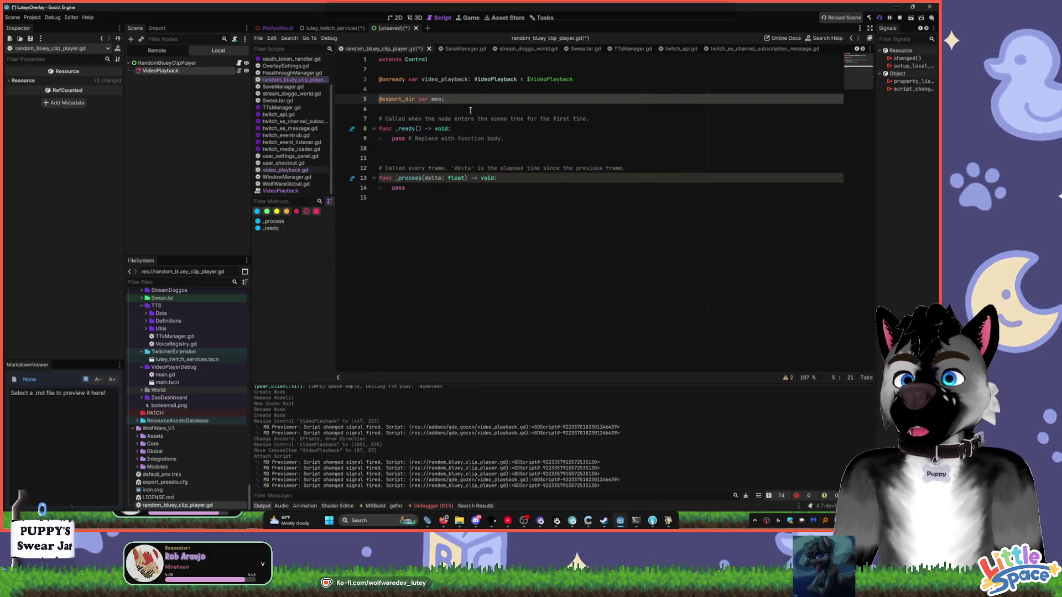
{"action": "key", "text": "ctrl+s"}
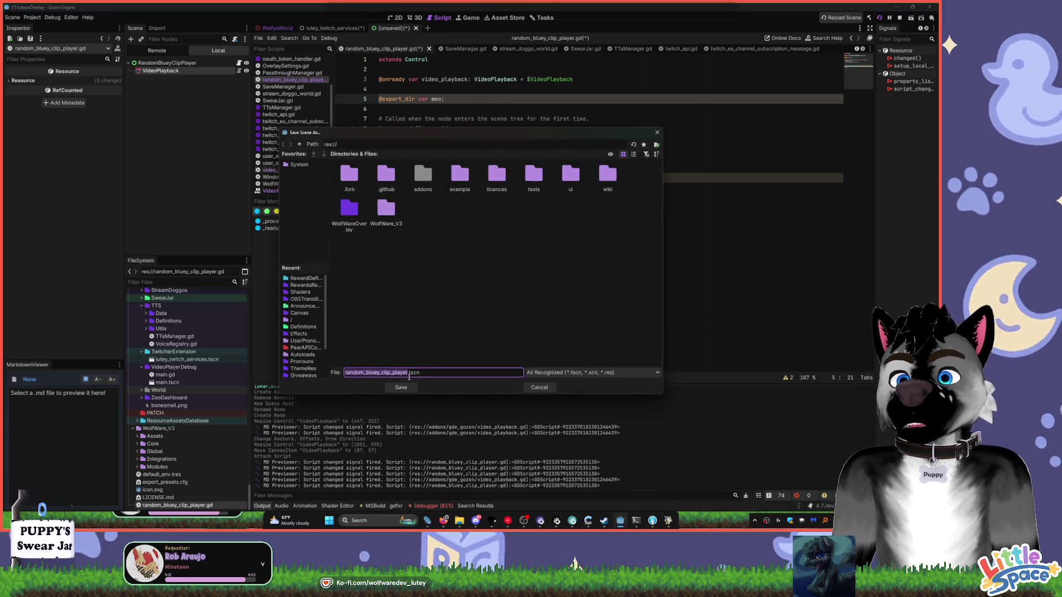
- Navigate the save dialog to the WolfWare_V3/Modules/System folder
{"action": "double_click", "coordinate": [386, 209]}
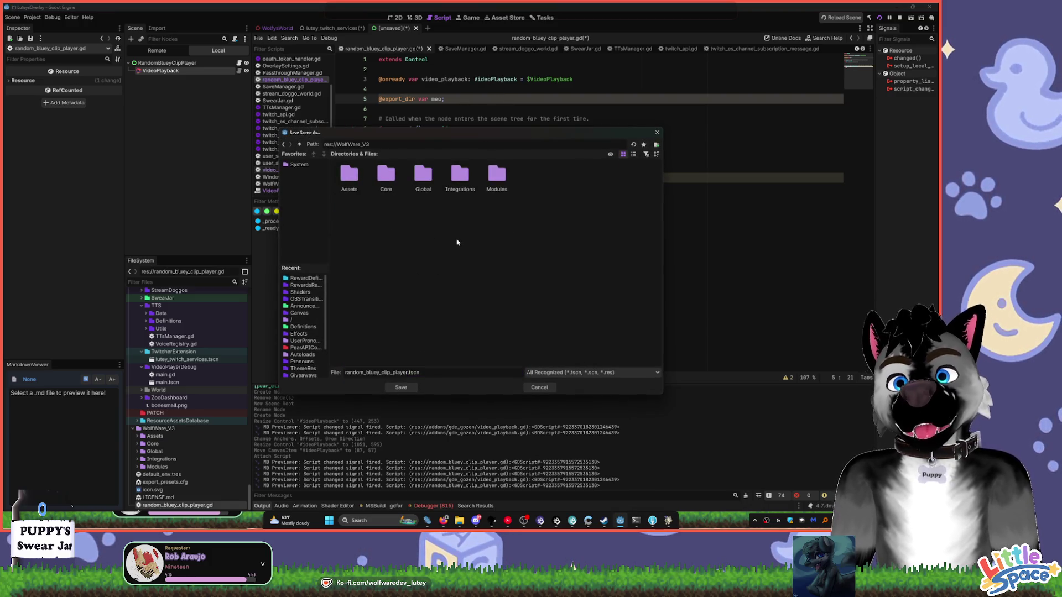
{"action": "double_click", "coordinate": [494, 177]}
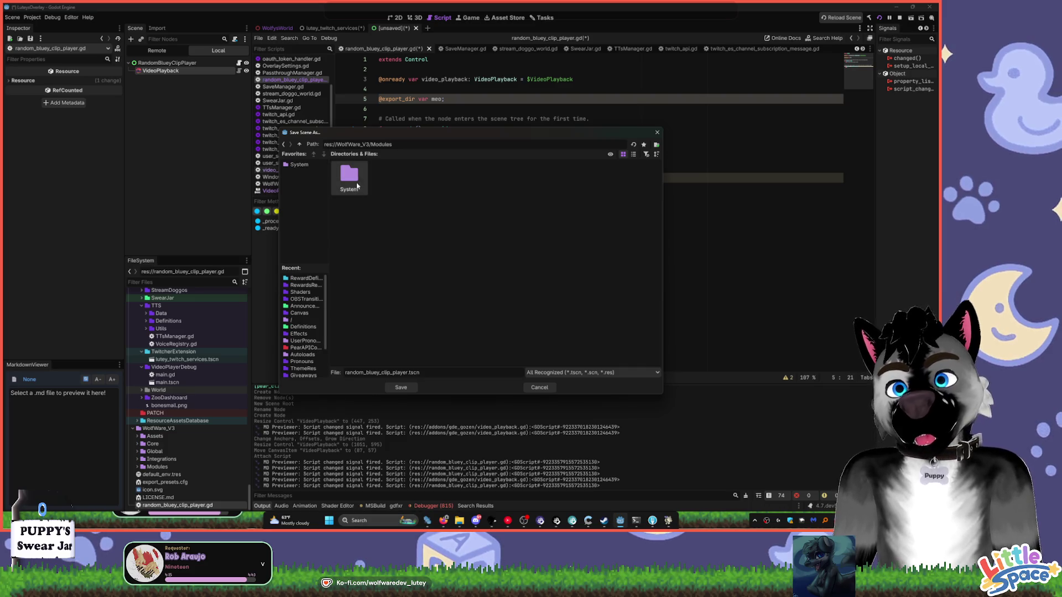
{"action": "left_click", "coordinate": [299, 144]}
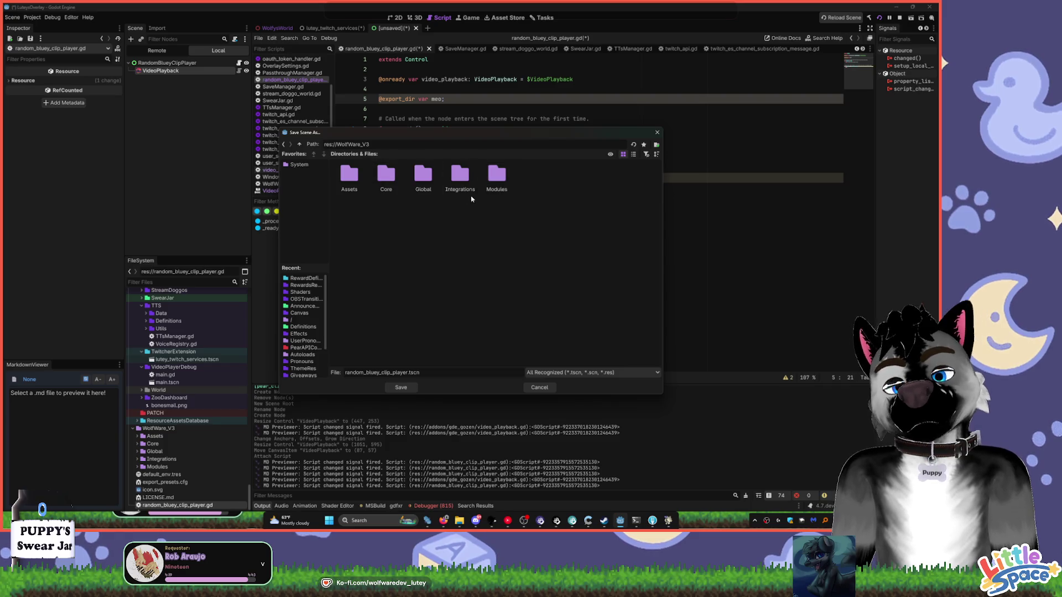
{"action": "double_click", "coordinate": [499, 185]}
{"action": "double_click", "coordinate": [349, 176]}
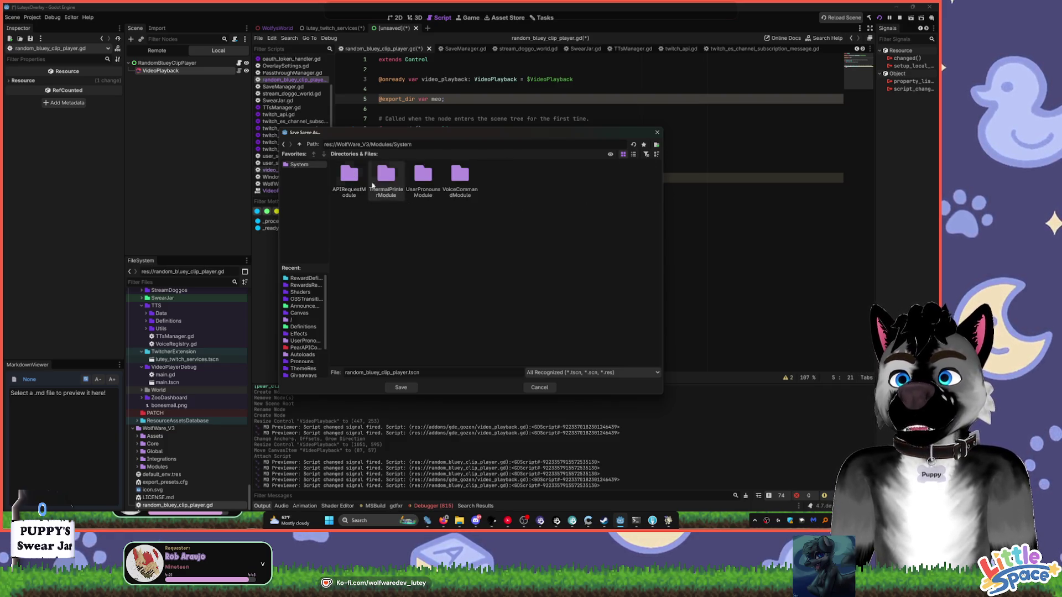
- Create a VideoPlayback folder there and save the scene as random_bluey_clip_player.tscn
{"action": "left_click", "coordinate": [655, 145]}
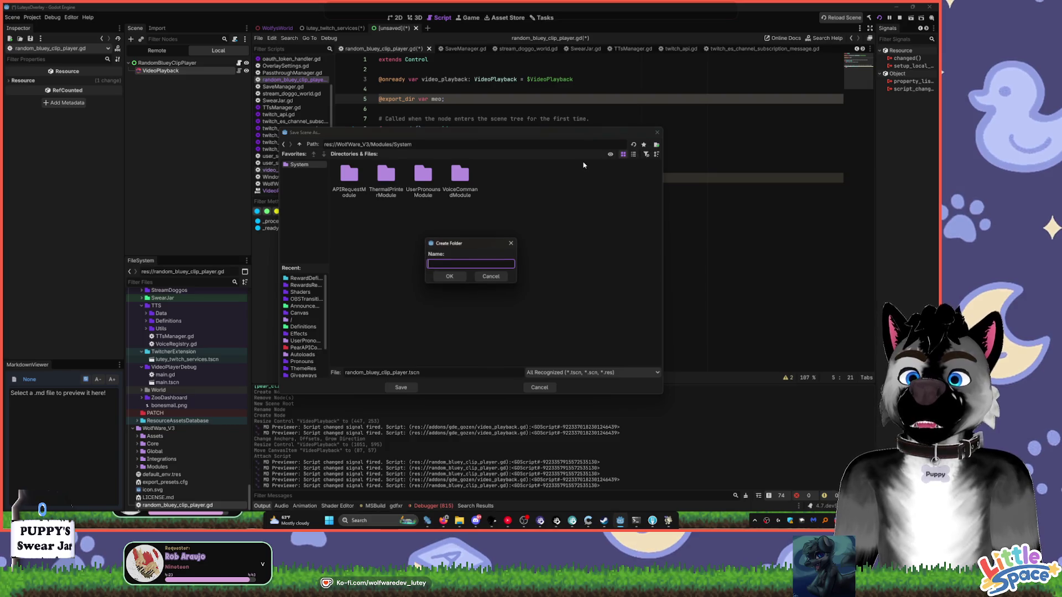
{"action": "type", "text": "ideoPlayback"}
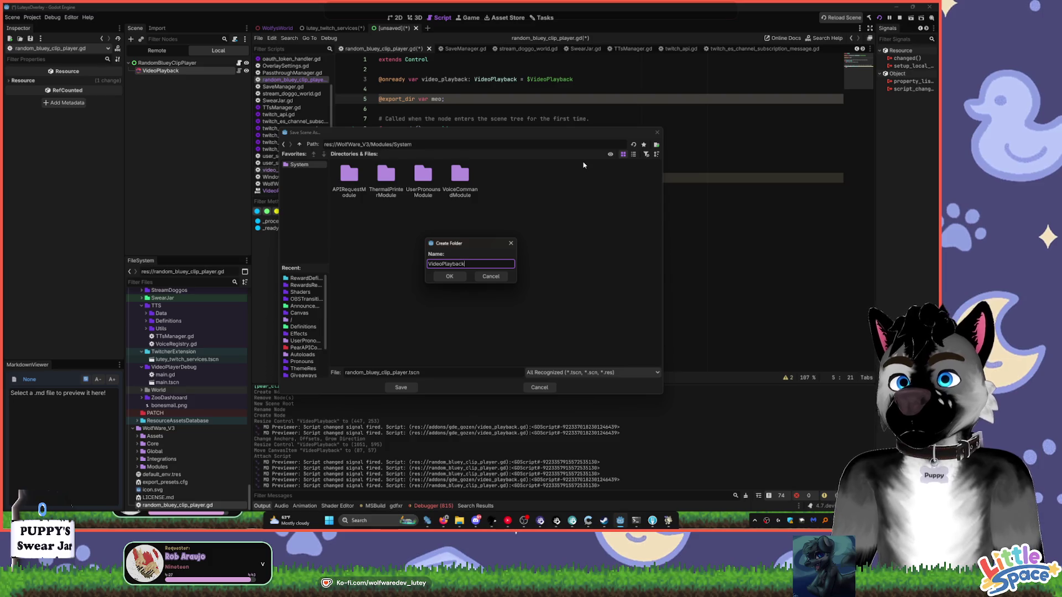
{"action": "key", "text": "Return"}
{"action": "left_click", "coordinate": [400, 387]}
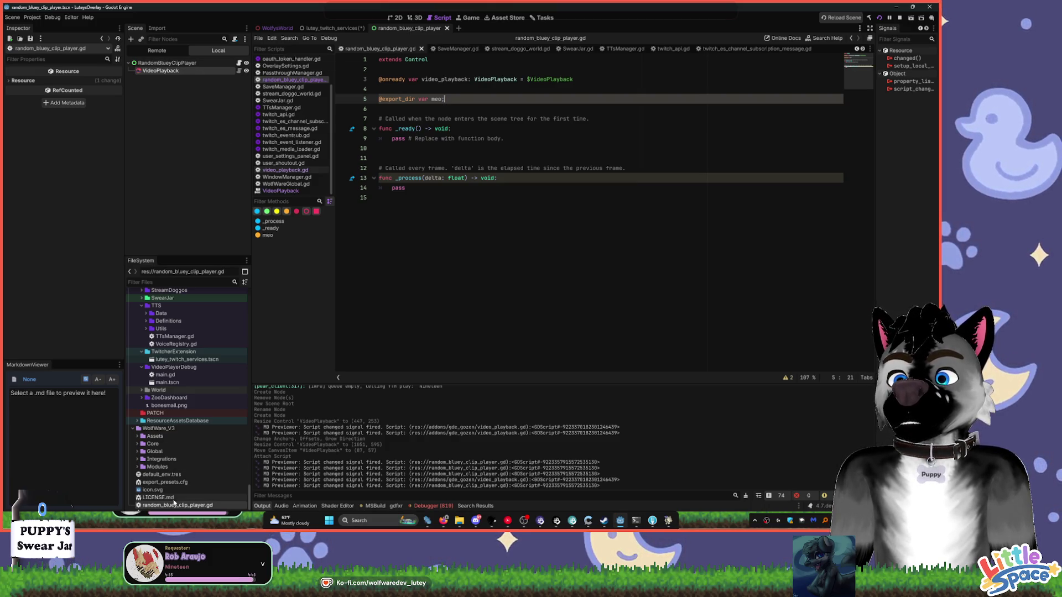
- Move random_bluey_clip_player.gd into Modules/System/VideoPlayback in the FileSystem dock
{"action": "scroll", "coordinate": [172, 492], "scroll_direction": "down", "scroll_amount": 1}
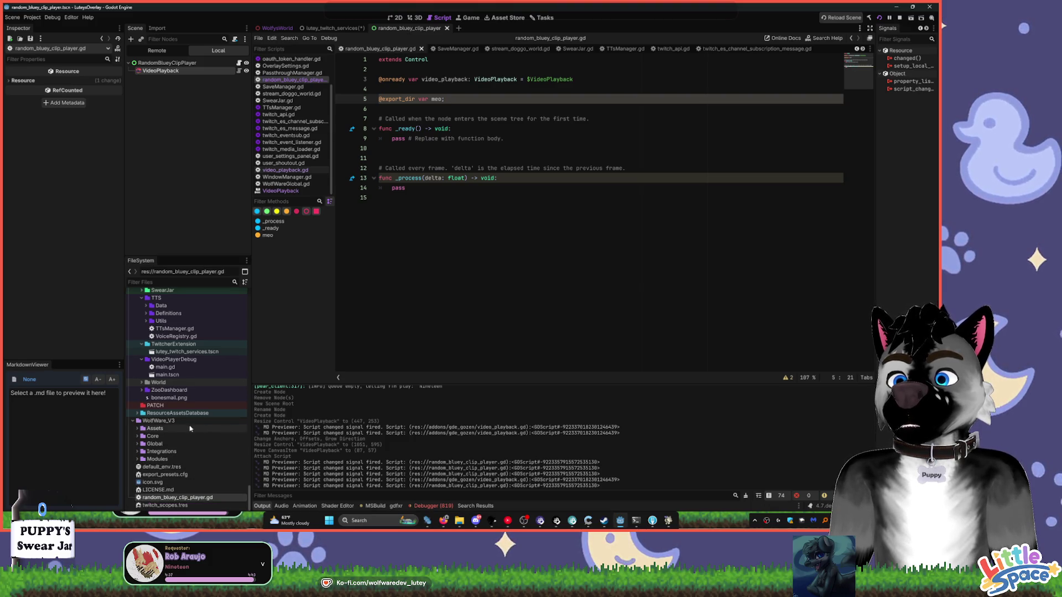
{"action": "left_click", "coordinate": [138, 459]}
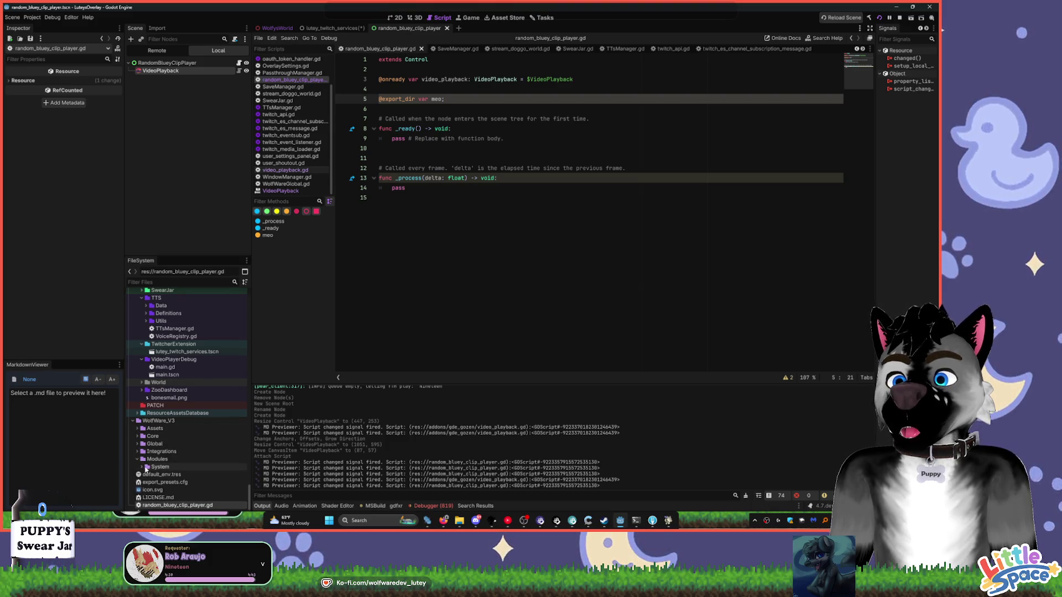
{"action": "left_click", "coordinate": [141, 467]}
{"action": "scroll", "coordinate": [145, 484], "scroll_direction": "down", "scroll_amount": 3}
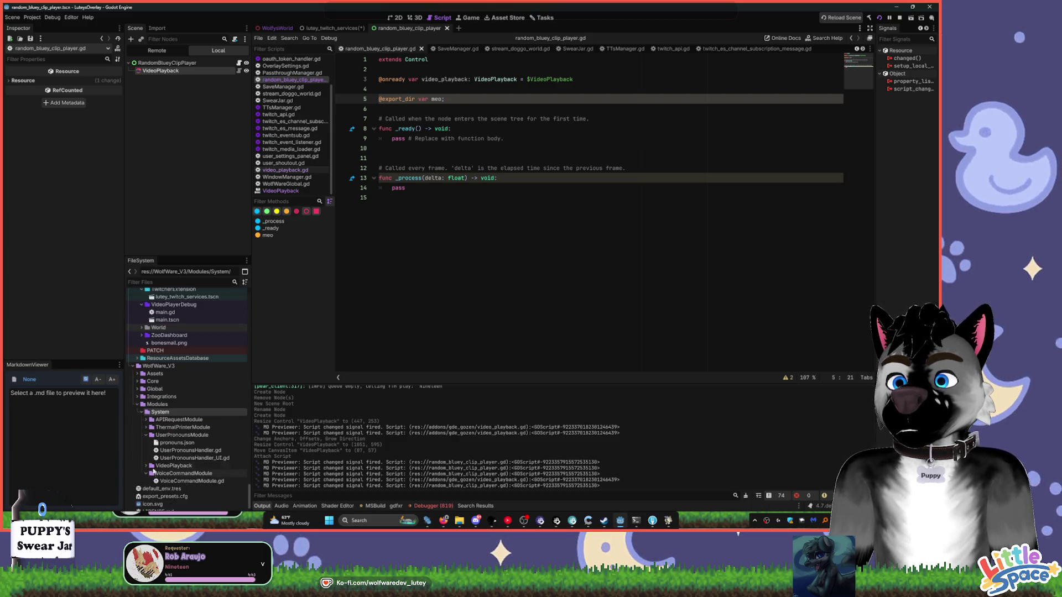
{"action": "left_click", "coordinate": [146, 436]}
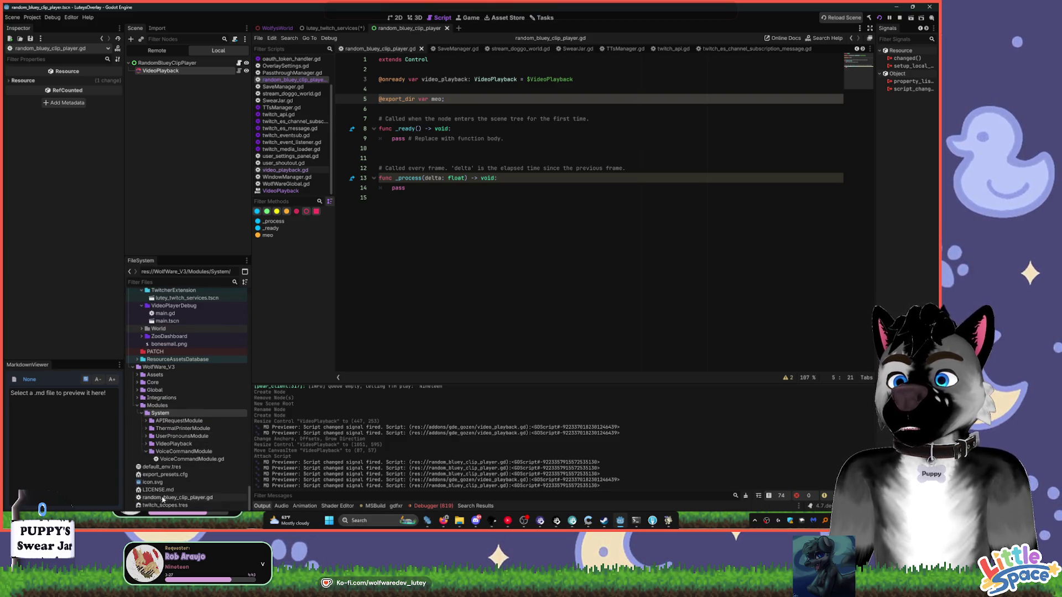
{"action": "mouse_move", "coordinate": [176, 497]}
{"action": "left_mouse_down"}
{"action": "mouse_move", "coordinate": [189, 439]}
{"action": "mouse_move", "coordinate": [169, 470]}
{"action": "left_mouse_up"}
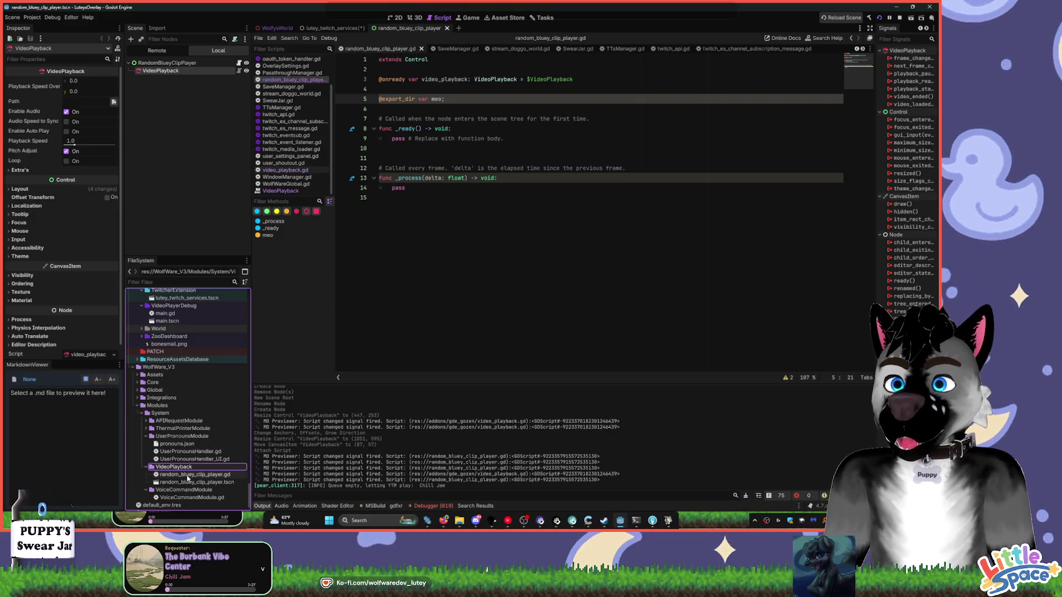
{"action": "left_click", "coordinate": [173, 474]}
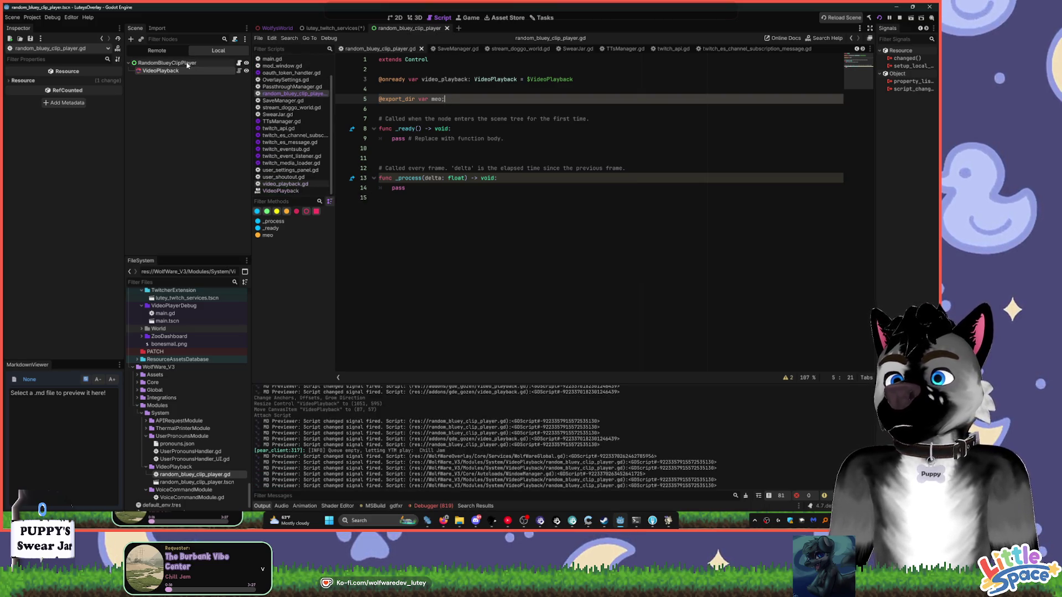
- Select the RandomBlueyClipPlayer root and bring up the directory picker for its Meo property
{"action": "left_click", "coordinate": [167, 63]}
{"action": "left_click", "coordinate": [117, 82]}
{"action": "key", "text": "Return"}
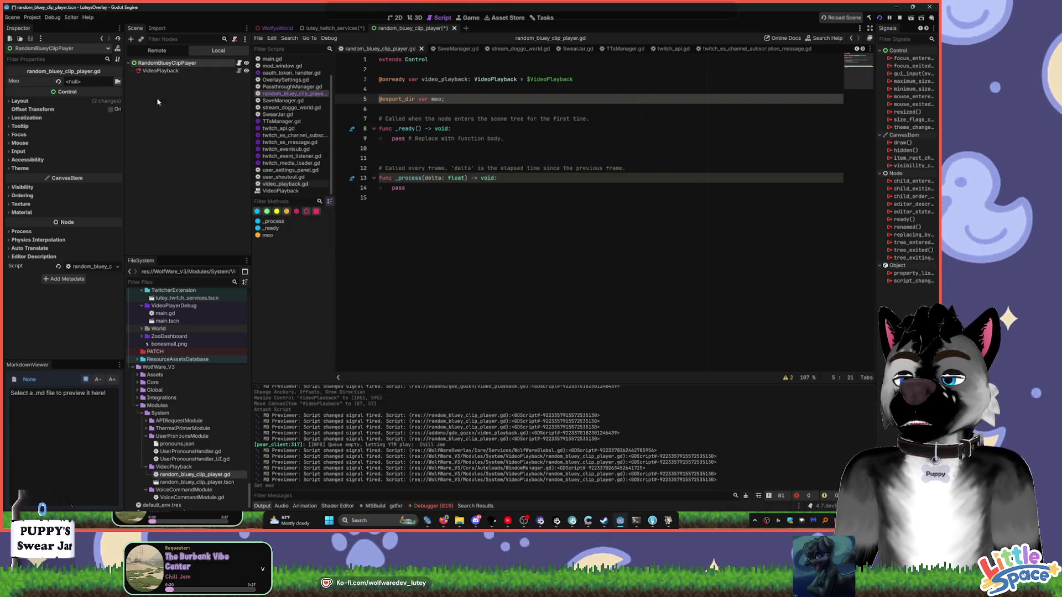
{"action": "left_click", "coordinate": [118, 82]}
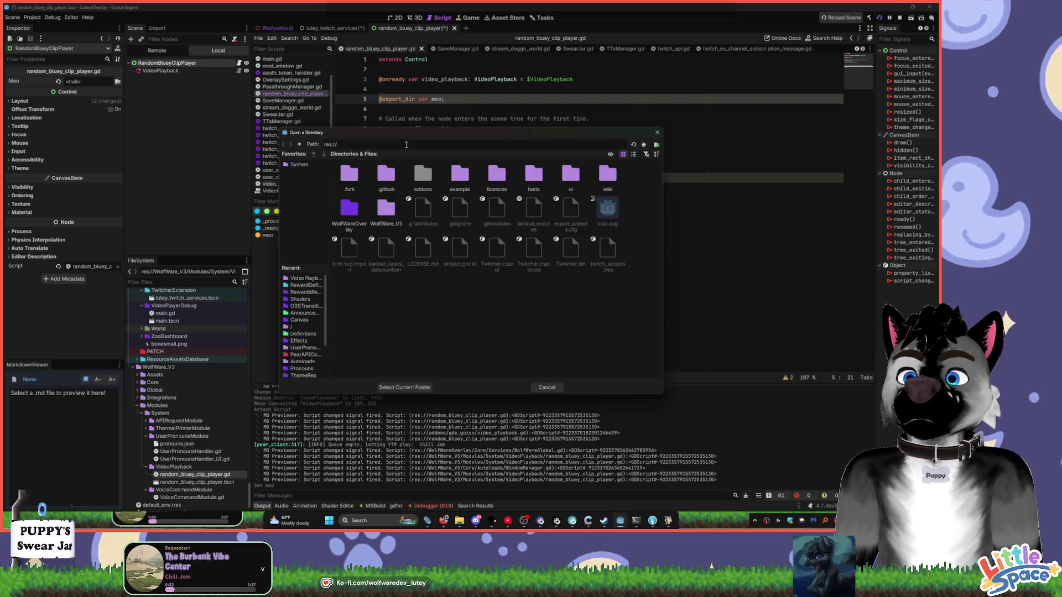
- Set the Meo property to the current res:// folder
{"action": "triple_click", "coordinate": [406, 145]}
{"action": "type", "text": "\"F:\\data\\media\\TV Shows\\Bluey (2018)\\Season 1\\Bluey - S01E01 - Magic Xylophone WEBDL-1080p.mkv\""}
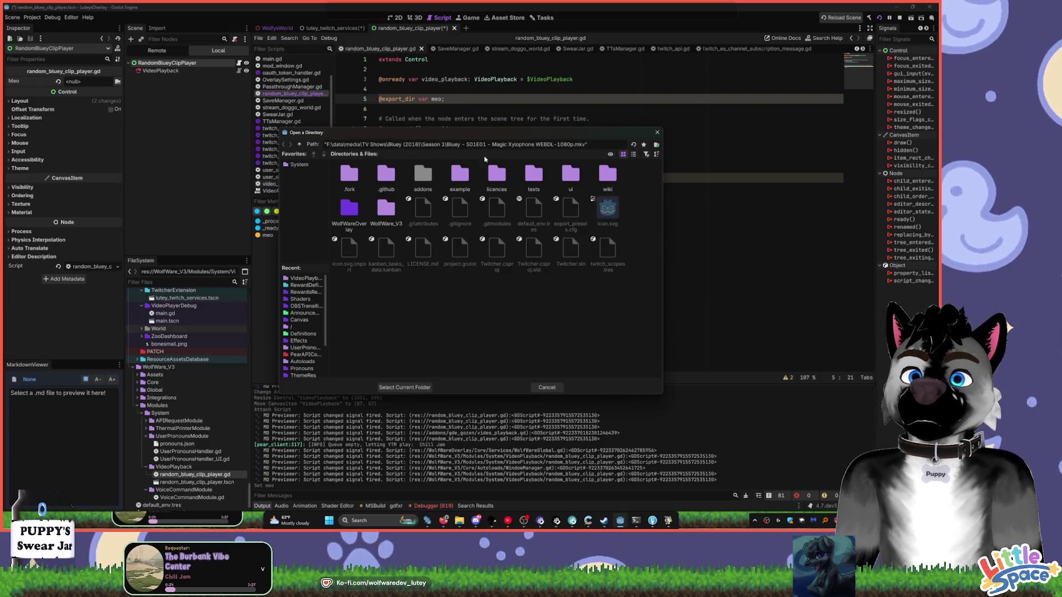
{"action": "left_click", "coordinate": [415, 389]}
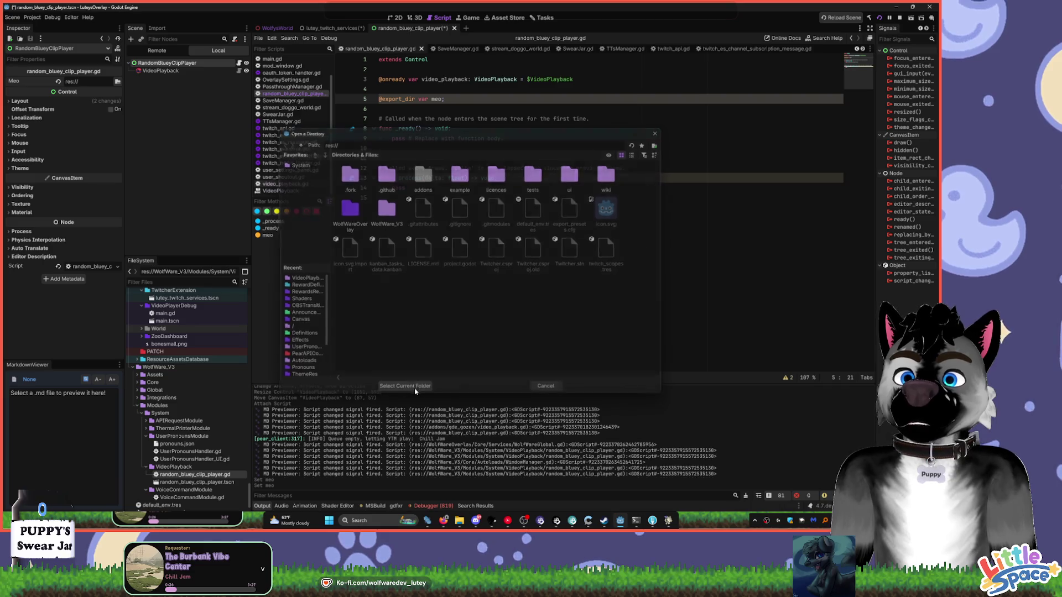
{"action": "left_click", "coordinate": [396, 99], "text": "ctrl"}
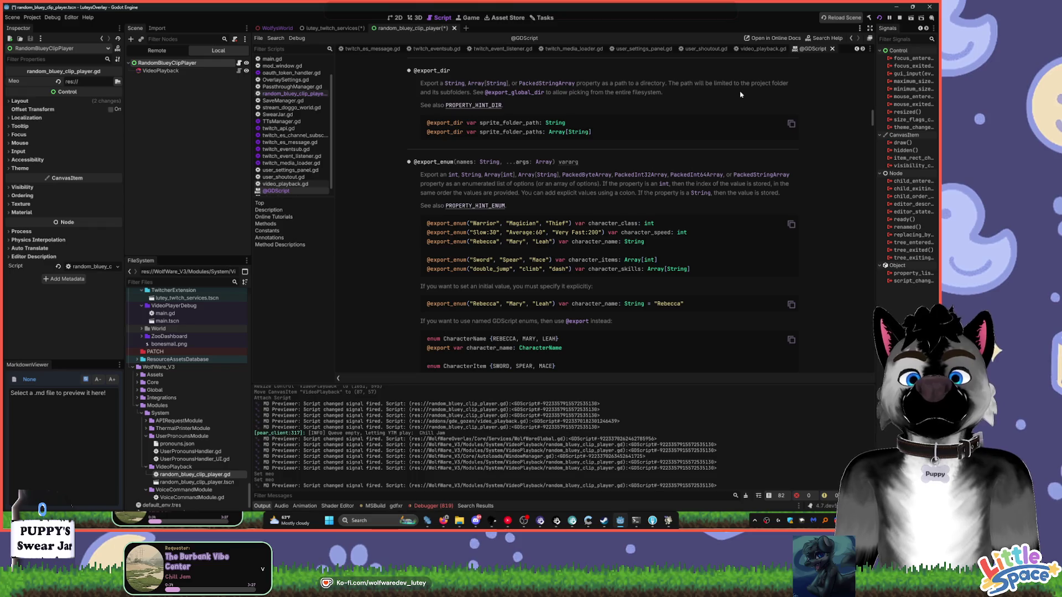
{"action": "scroll", "coordinate": [708, 108], "scroll_direction": "up", "scroll_amount": 4}
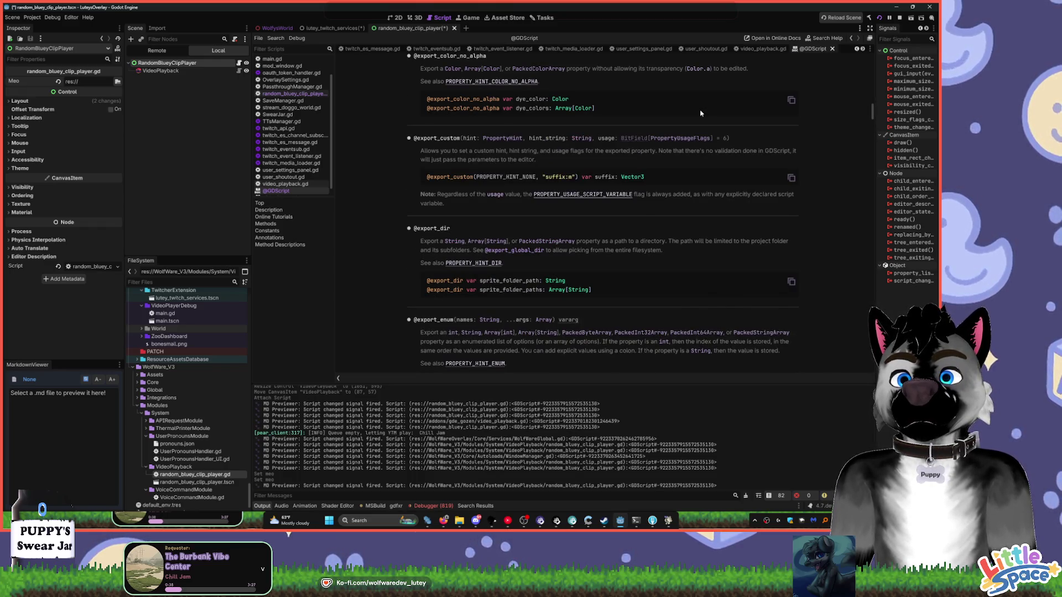
{"action": "scroll", "coordinate": [700, 113], "scroll_direction": "up", "scroll_amount": 2}
{"action": "key", "text": "ctrl+f"}
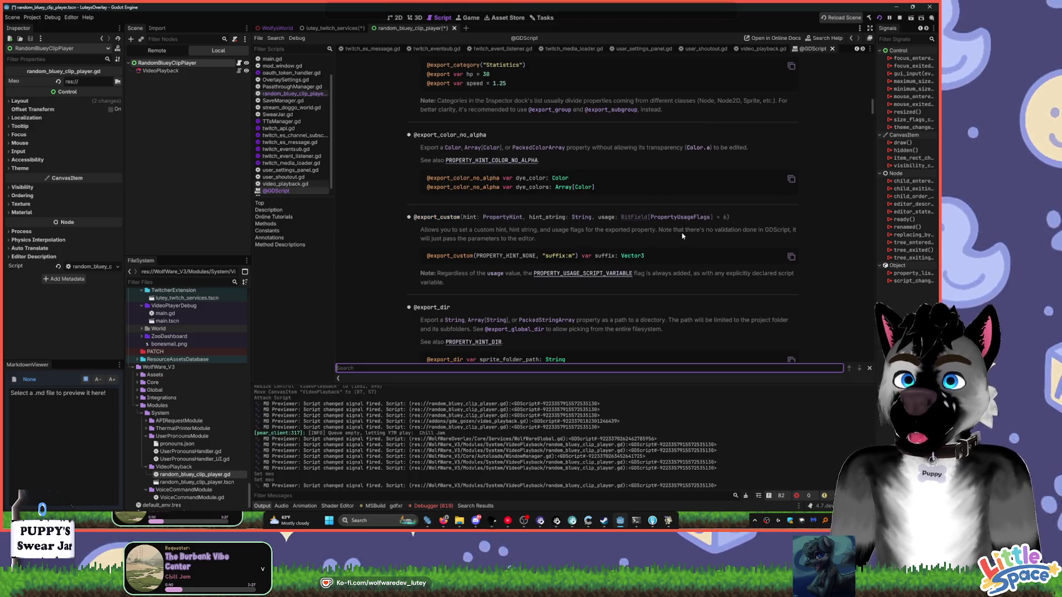
{"action": "type", "text": "dir"}
{"action": "key", "text": "Return"}
{"action": "key", "text": "Return"}
{"action": "key", "text": "Return"}
{"action": "key", "text": "Return"}
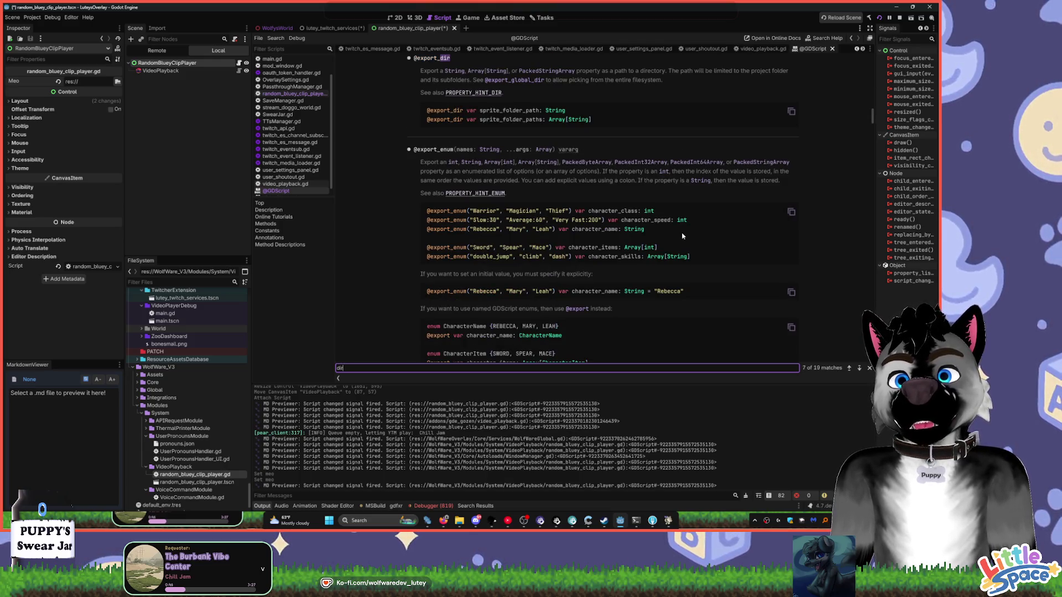
{"action": "key", "text": "Return"}
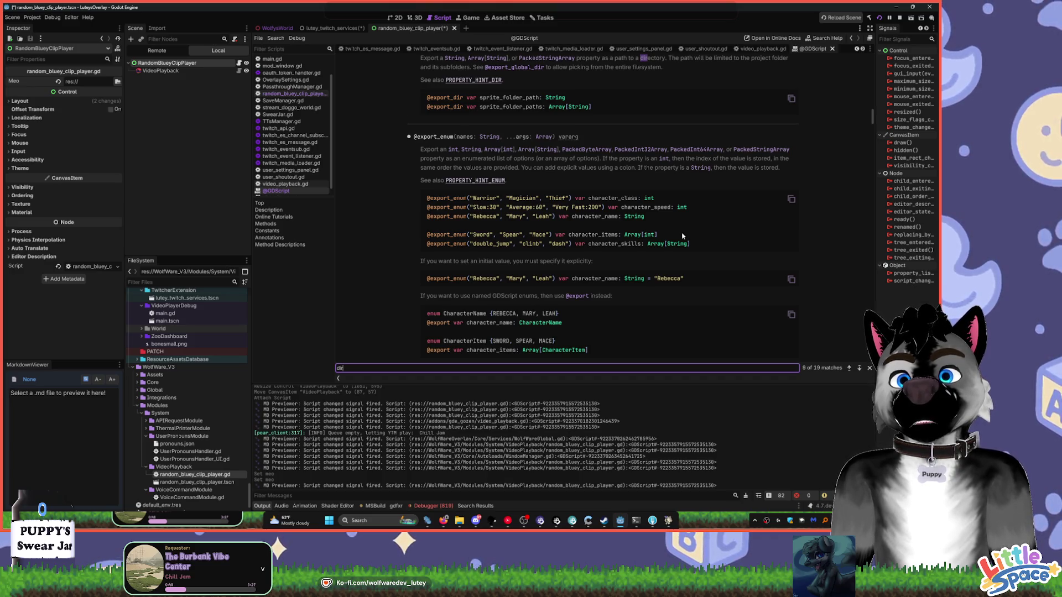
{"action": "key", "text": "Return"}
{"action": "key", "text": "Return"}
{"action": "key", "text": "Return"}
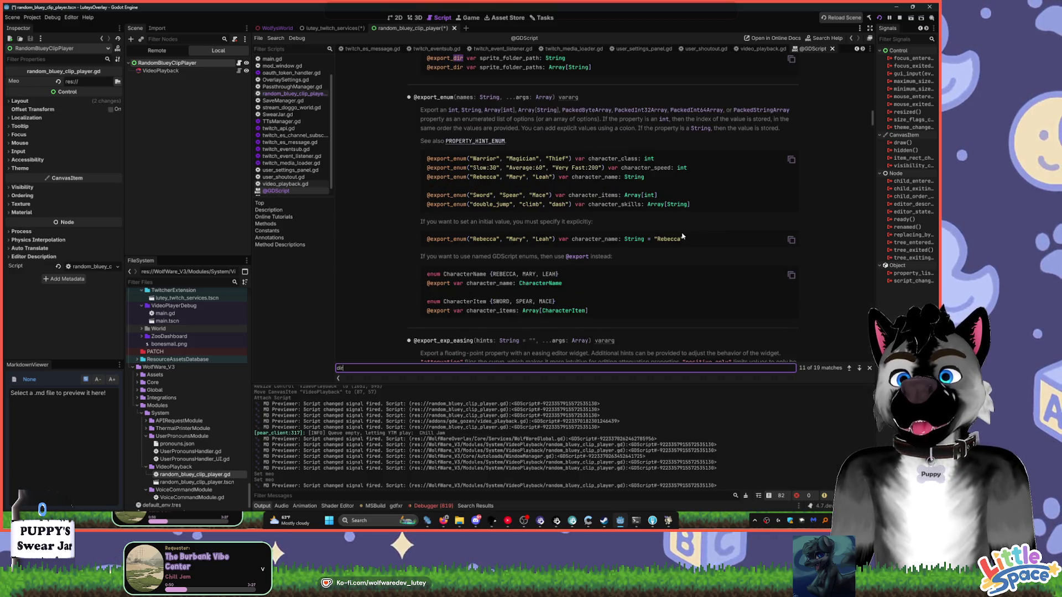
{"action": "key", "text": "Return"}
{"action": "key", "text": "Return"}
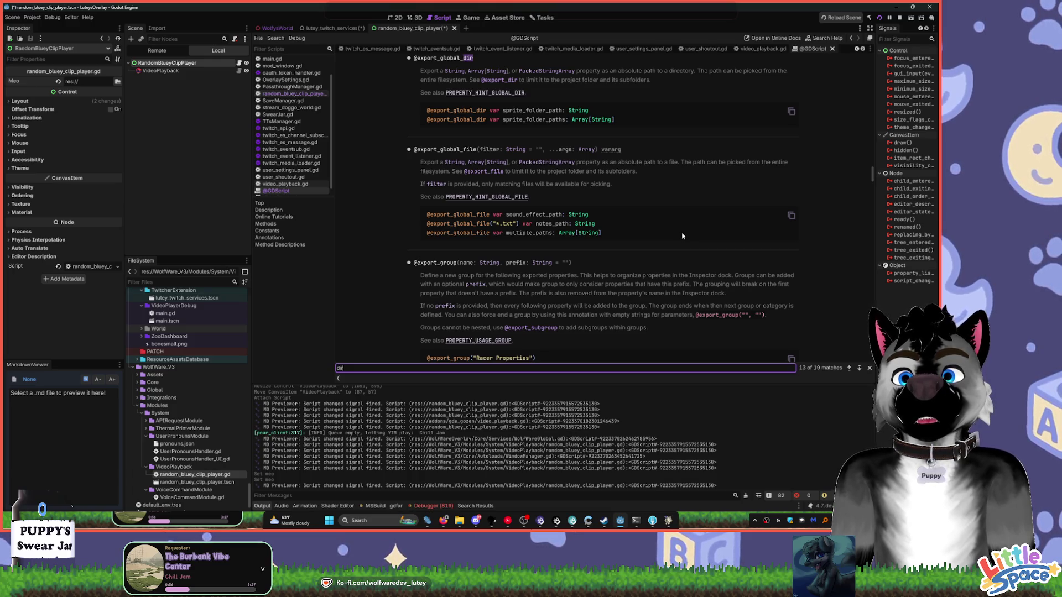
{"action": "key", "text": "Escape"}
{"action": "key", "text": "alt+Left"}
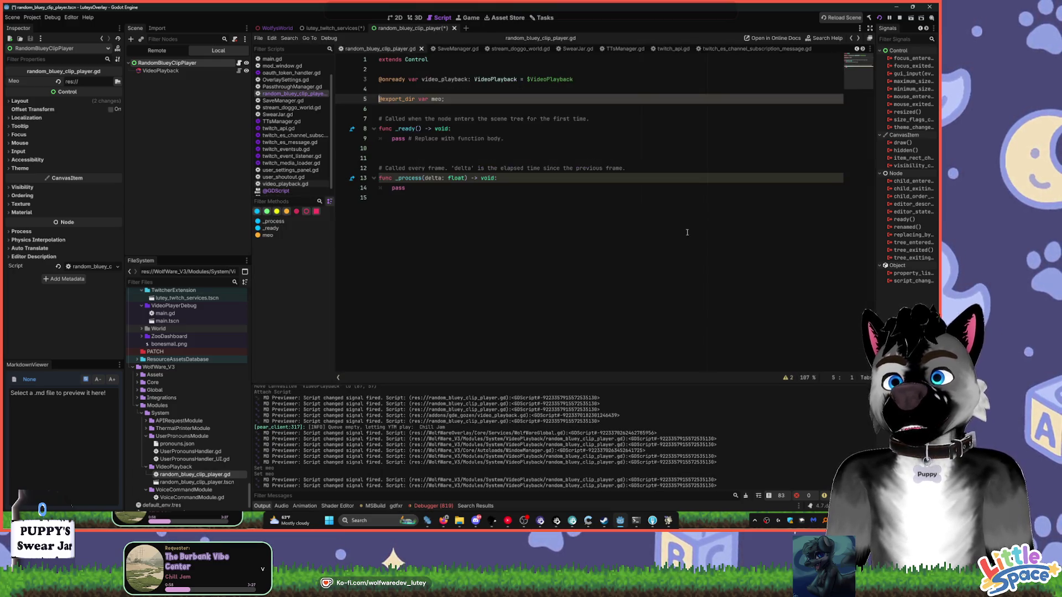
{"action": "type", "text": "global_"}
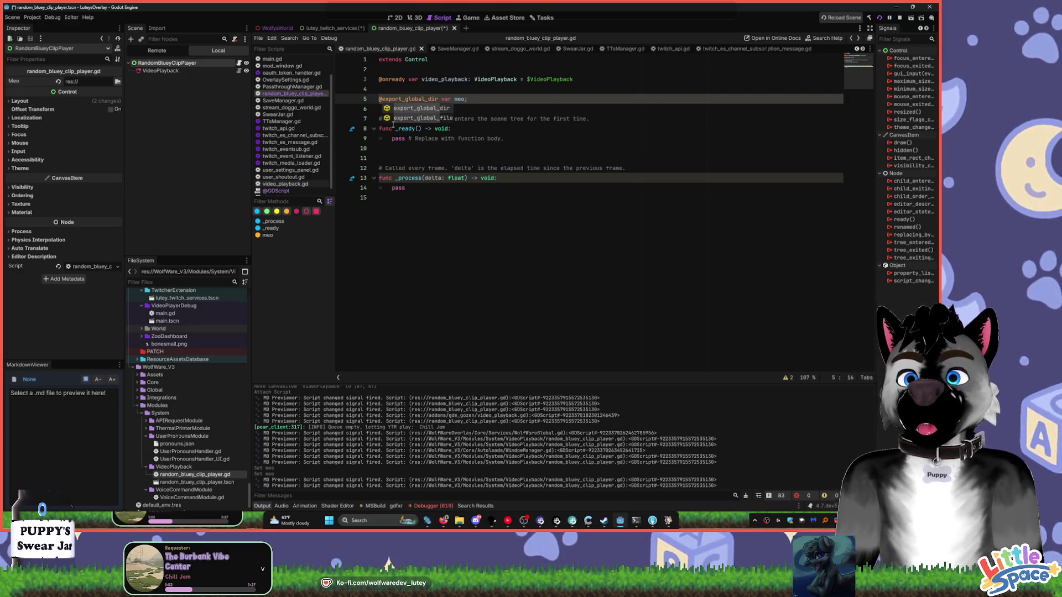
{"action": "key", "text": "ctrl+Right"}
{"action": "key", "text": "ctrl+Right"}
{"action": "key", "text": "ctrl+Right"}
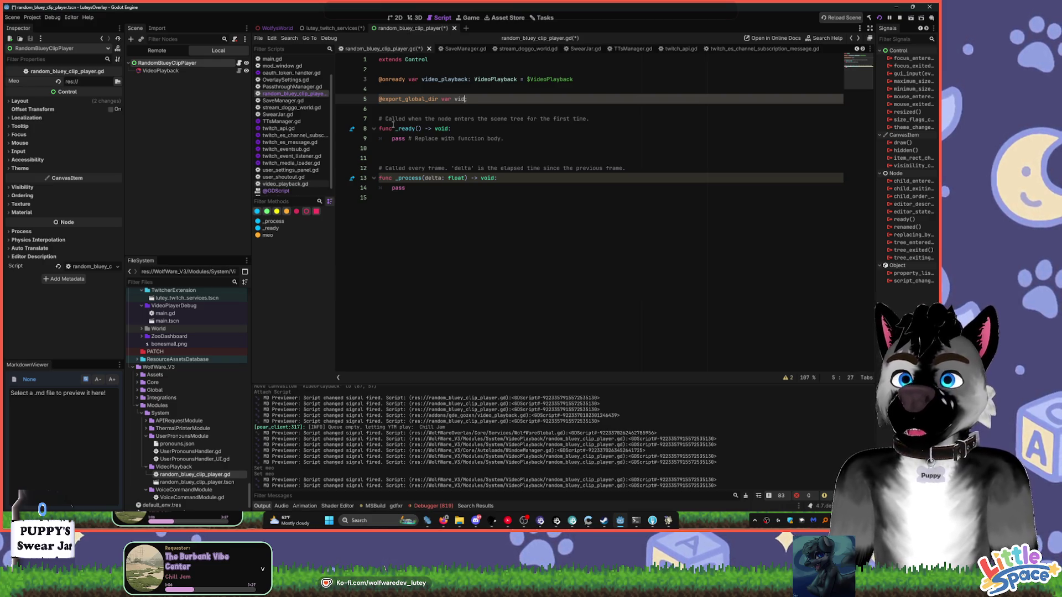
{"action": "type", "text": "_path"}
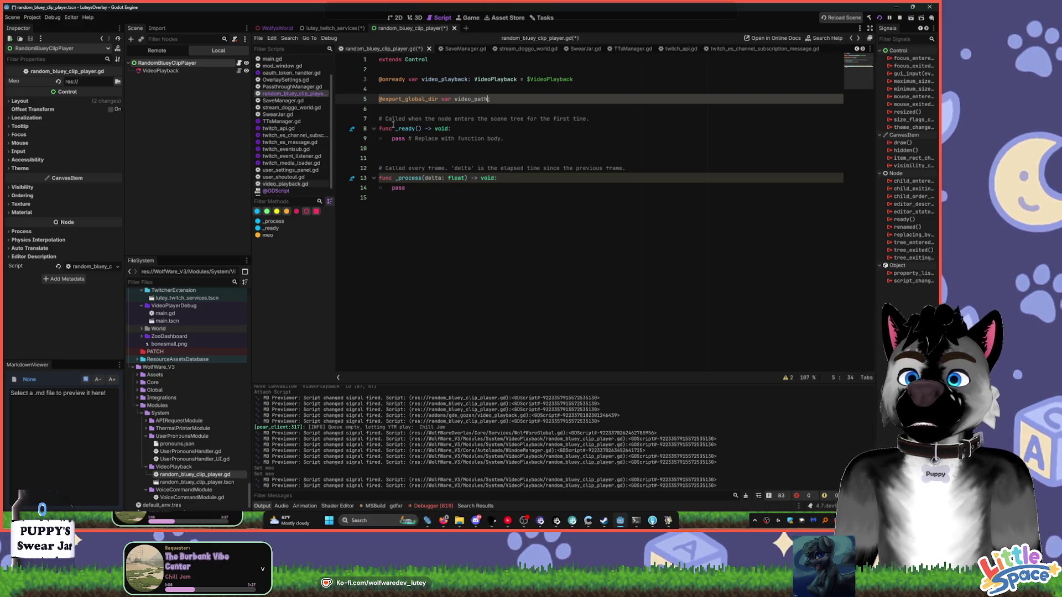
{"action": "key", "text": "ctrl+s"}
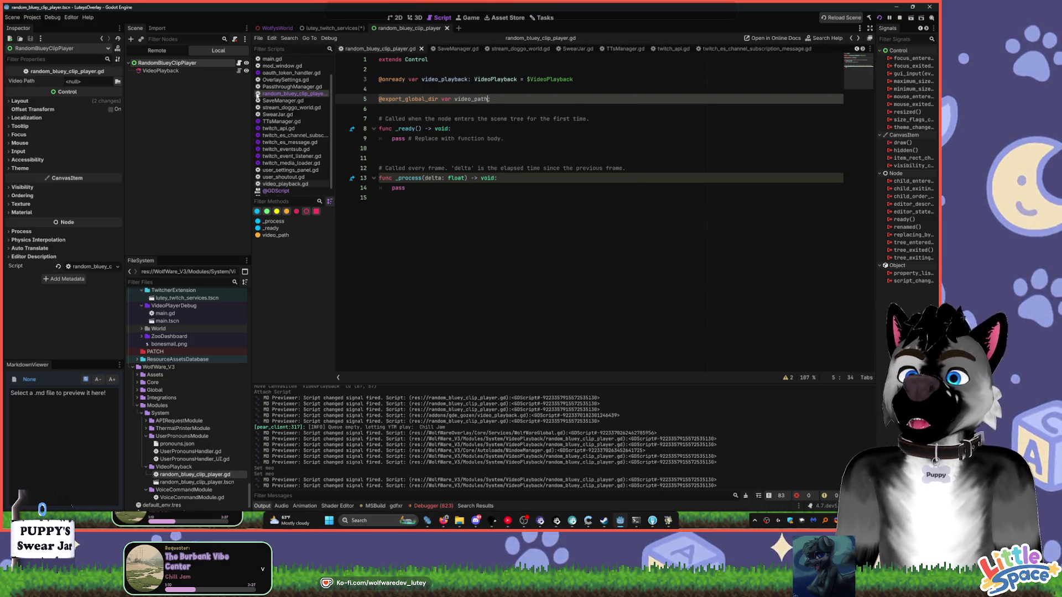
- Pick the client-overlay-godot folder on D: as the Video Path directory
{"action": "left_click", "coordinate": [117, 82]}
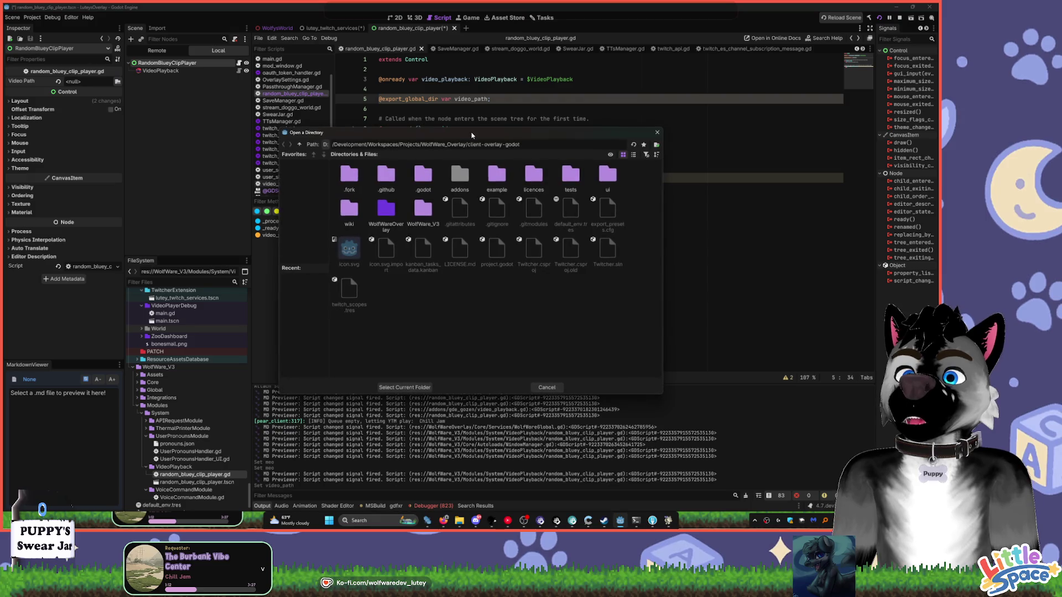
{"action": "left_click", "coordinate": [539, 145]}
{"action": "key", "text": "ctrl+v"}
{"action": "key", "text": "Return"}
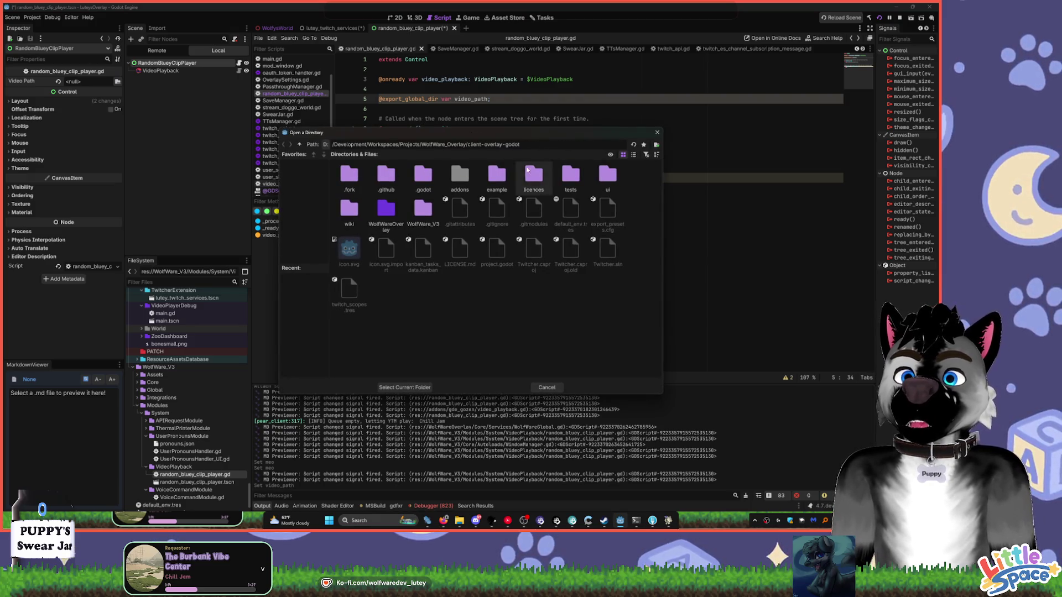
{"action": "left_click", "coordinate": [404, 387]}
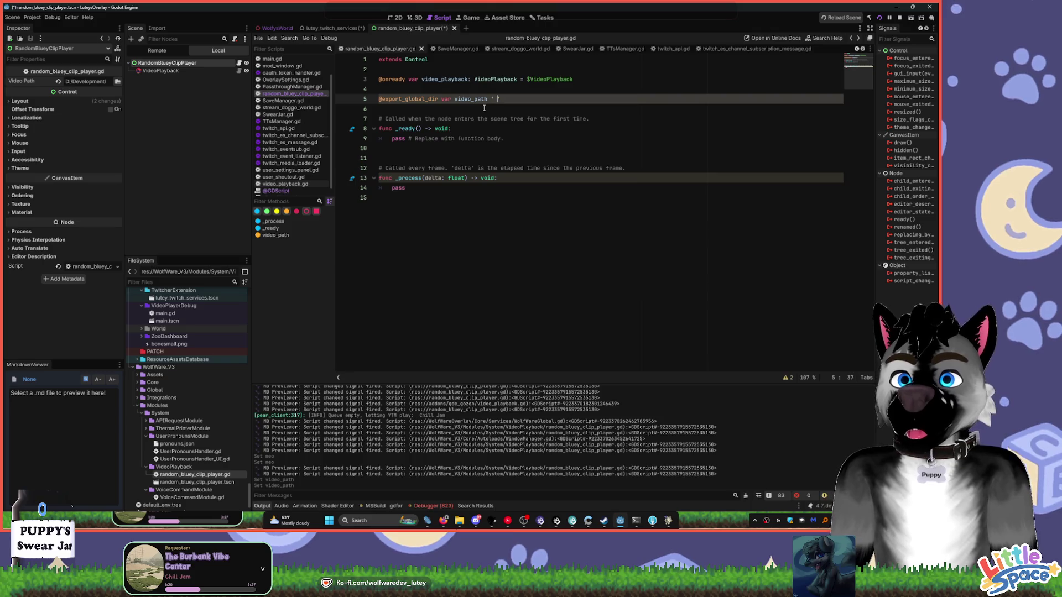
- Default video_path to the Bluey S01E01 Magic Xylophone .mkv path with forward slashes, and save
{"action": "type", "text": "\"F:\\data\\media\\TV Shows\\Bluey (2018)\\Season 1\\Bluey - S01E01 - Magic Xylophone WEBDL-1080p.mkv\""}
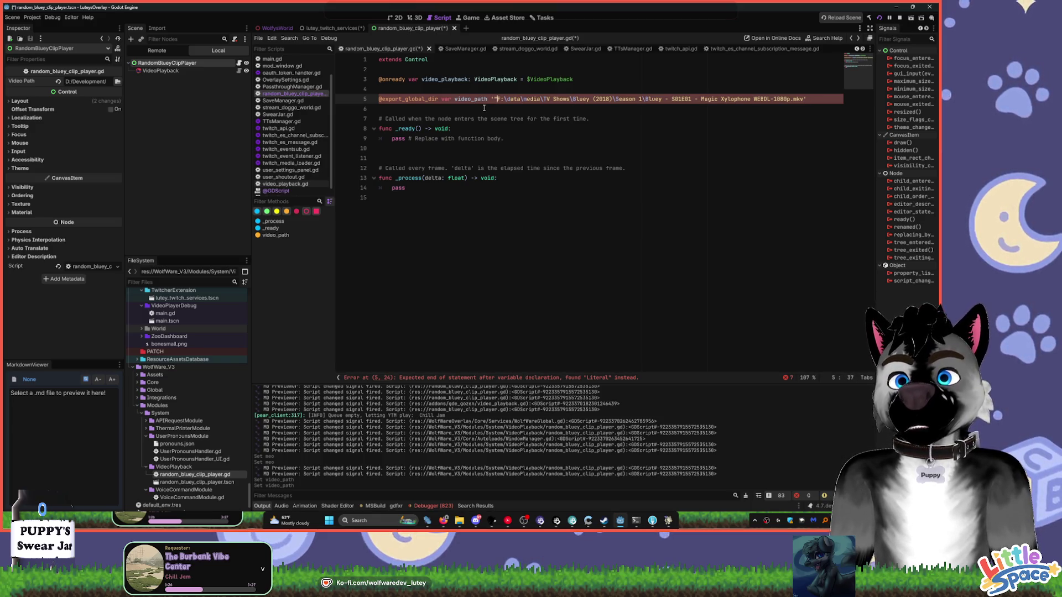
{"action": "key", "text": "Delete"}
{"action": "key", "text": "BackSpace"}
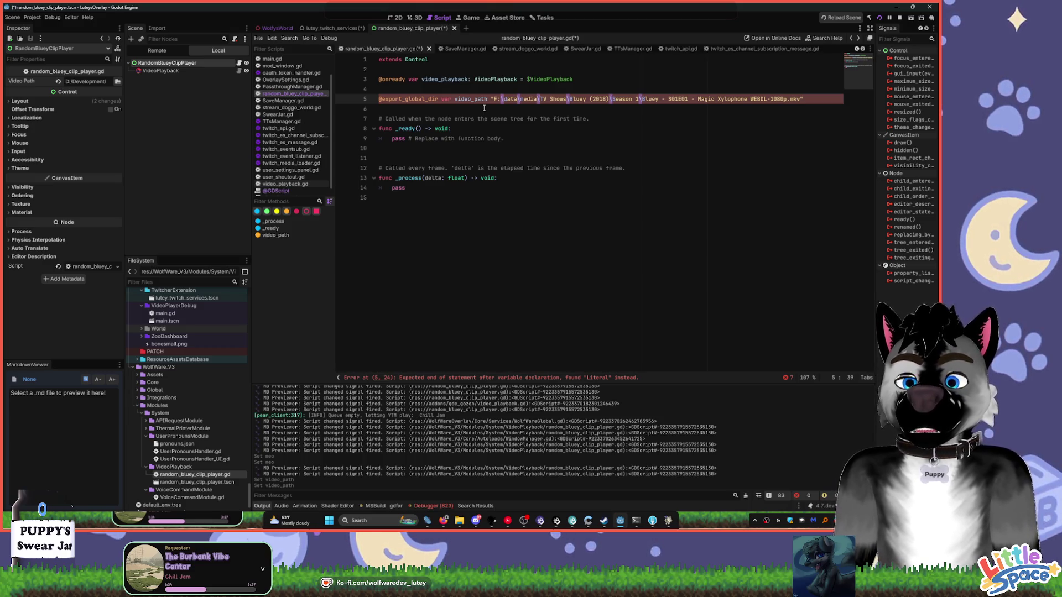
{"action": "type", "text": "/"}
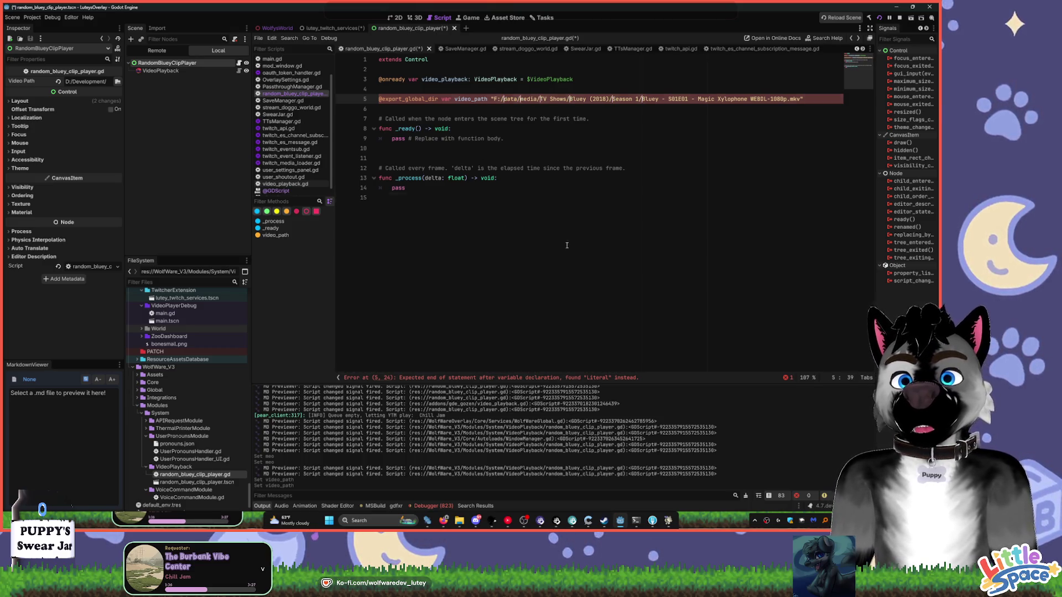
{"action": "left_click", "coordinate": [640, 234]}
{"action": "left_click", "coordinate": [771, 127]}
{"action": "left_click", "coordinate": [490, 99]}
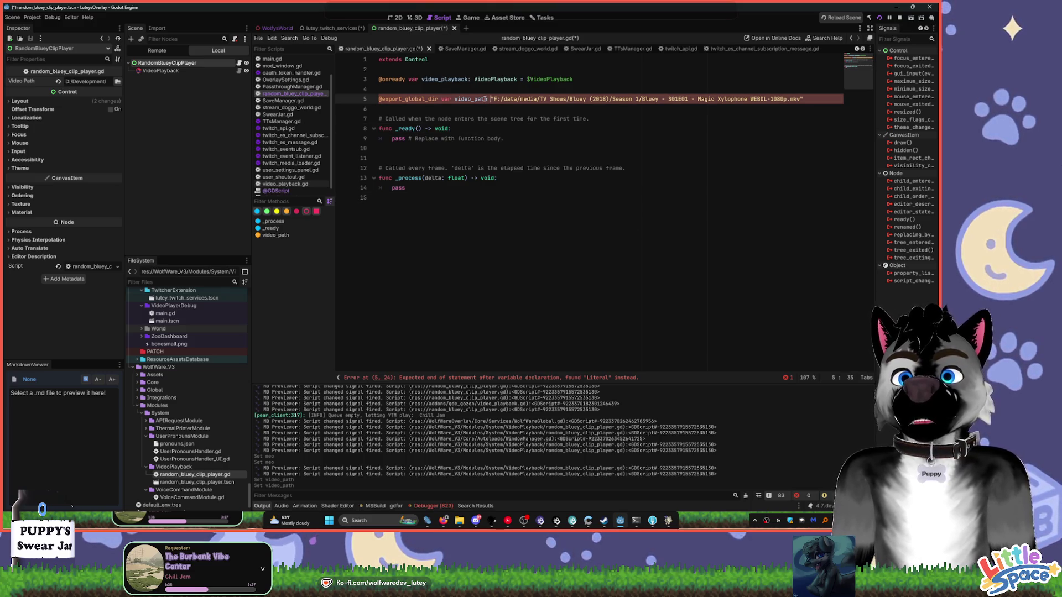
{"action": "type", "text": "="}
{"action": "left_click", "coordinate": [570, 231]}
{"action": "key", "text": "ctrl+s"}
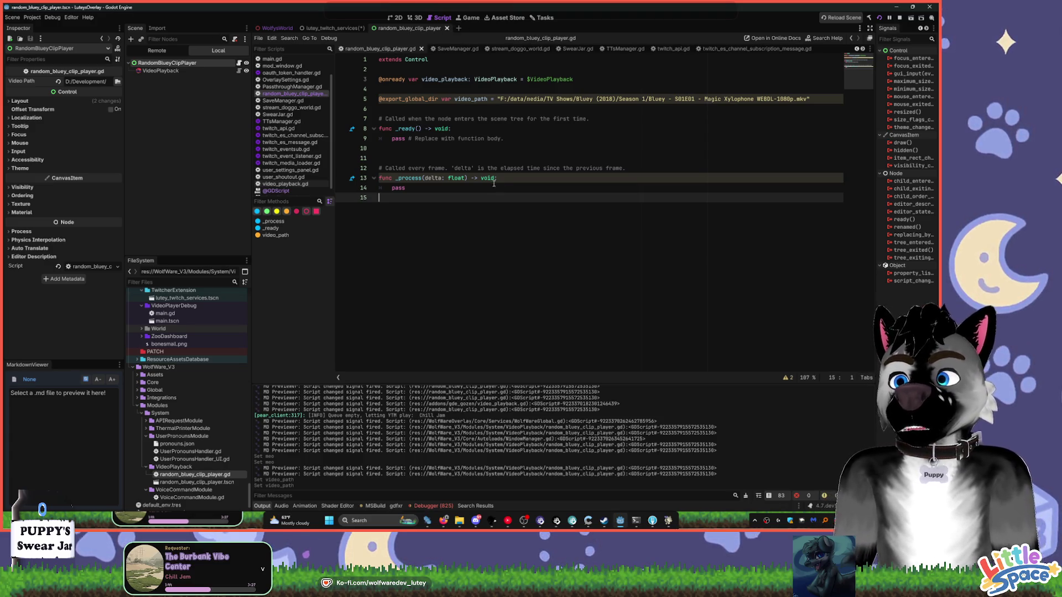
- Switch to the lutey_twitch_services scene and open the VideoPlayback class reference
{"action": "left_click", "coordinate": [343, 29]}
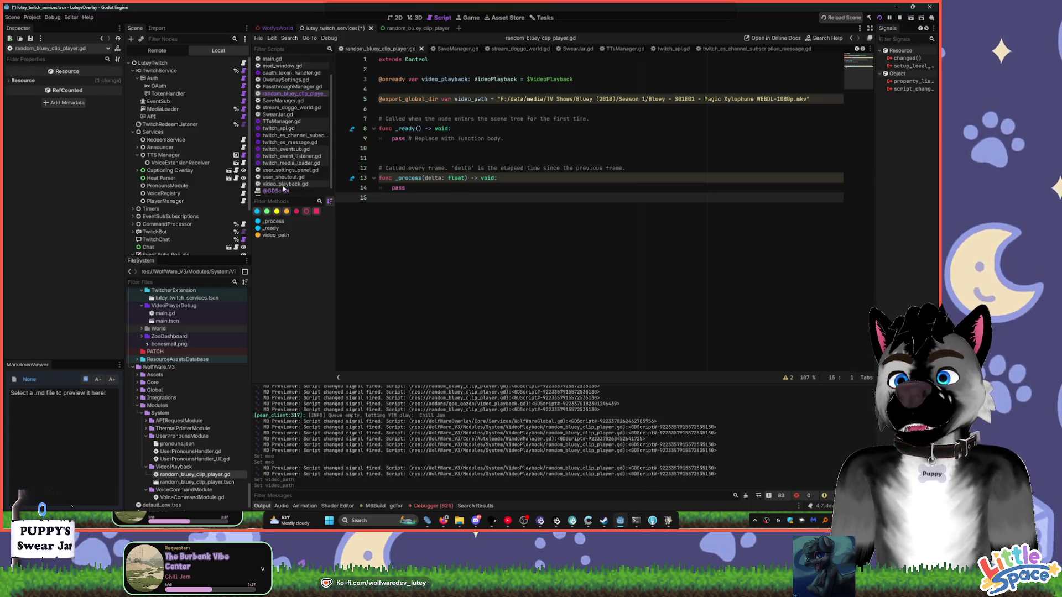
{"action": "scroll", "coordinate": [293, 179], "scroll_direction": "down", "scroll_amount": 1}
{"action": "left_click", "coordinate": [281, 191]}
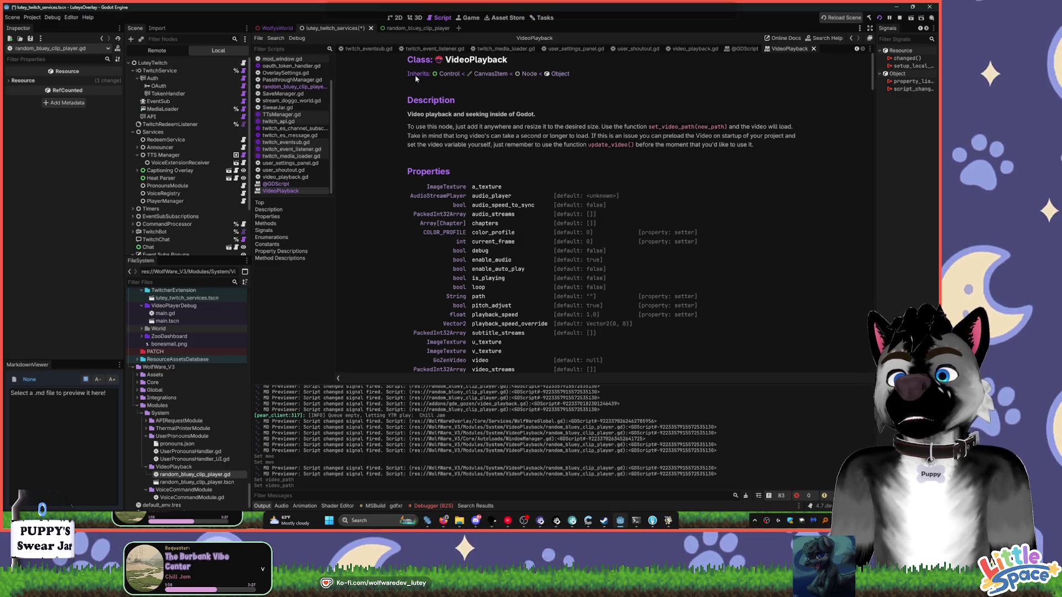
- Leave the VideoPlayback docs for the random_bluey_clip_player.gd script, then show the 2D scene view
{"action": "left_click", "coordinate": [295, 87]}
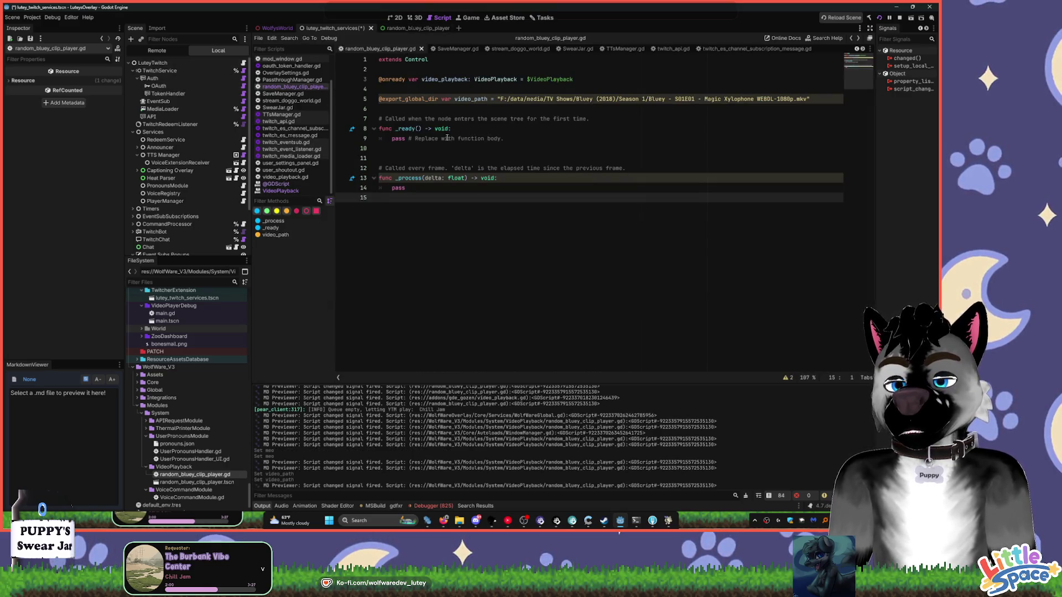
{"action": "left_click", "coordinate": [406, 17]}
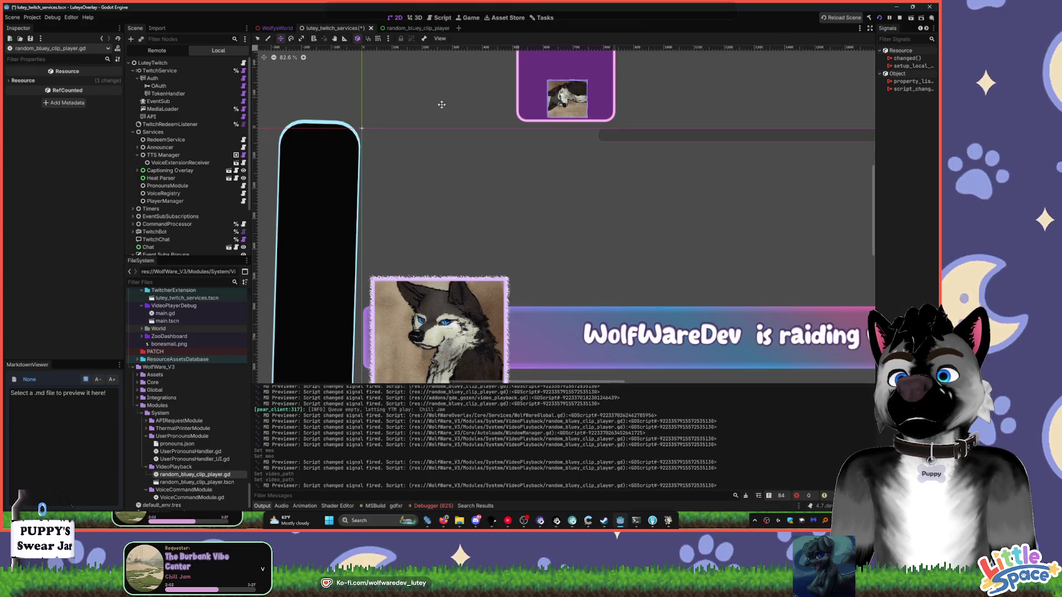
- In the random_bluey_clip_player scene, add a Button node with the text Load
{"action": "left_click", "coordinate": [414, 28]}
{"action": "left_click", "coordinate": [209, 111]}
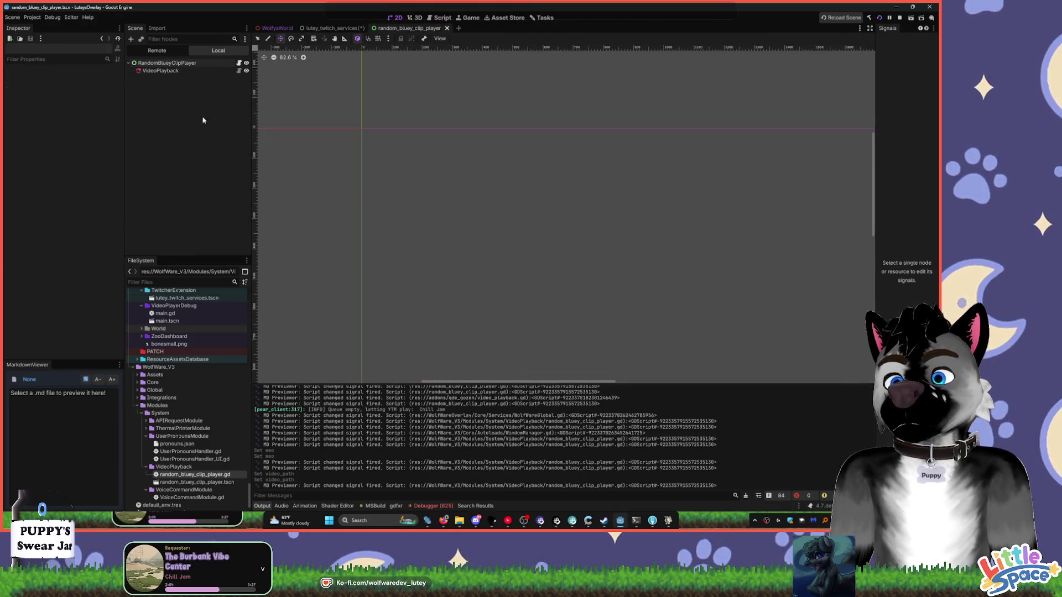
{"action": "key", "text": "ctrl+a"}
{"action": "type", "text": "but"}
{"action": "key", "text": "Return"}
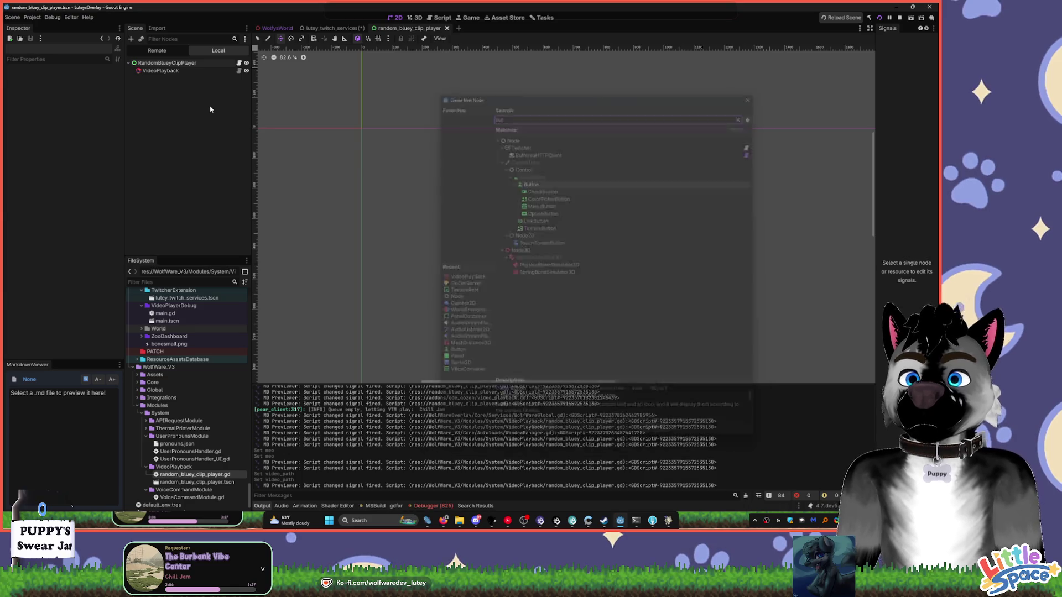
{"action": "left_click", "coordinate": [40, 101]}
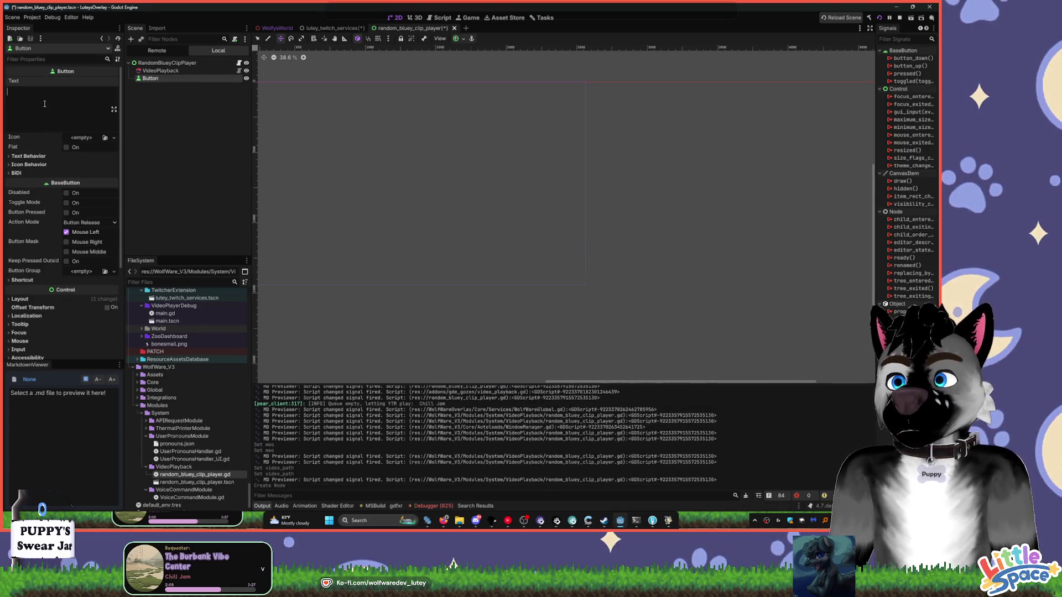
{"action": "type", "text": "Load"}
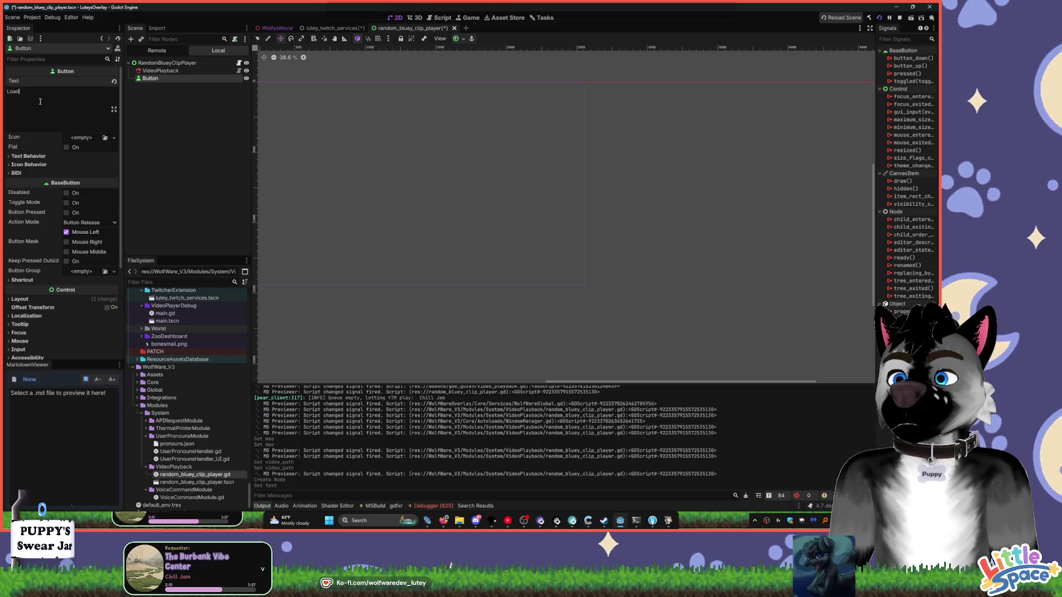
{"action": "left_click", "coordinate": [173, 151]}
- Duplicate the button and name the two buttons Load and Play
{"action": "left_click", "coordinate": [173, 78]}
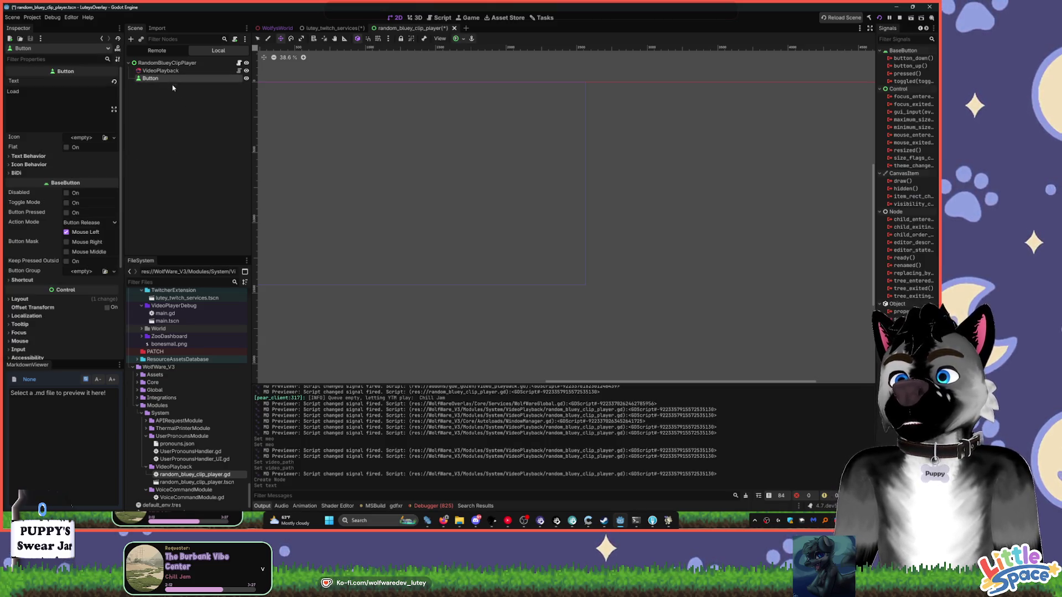
{"action": "key", "text": "ctrl+d"}
{"action": "double_click", "coordinate": [173, 86]}
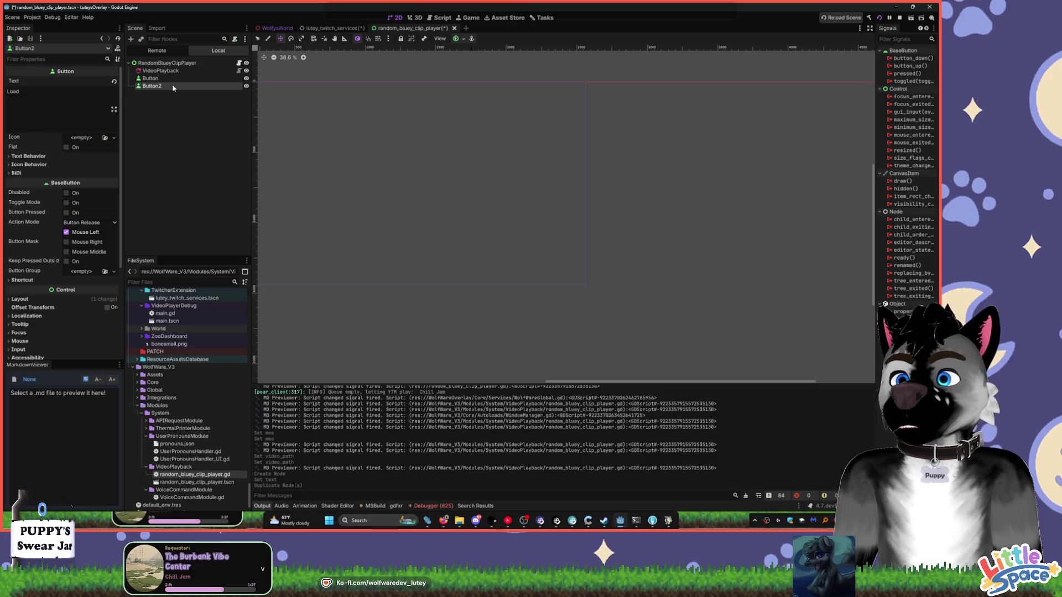
{"action": "key", "text": "Return"}
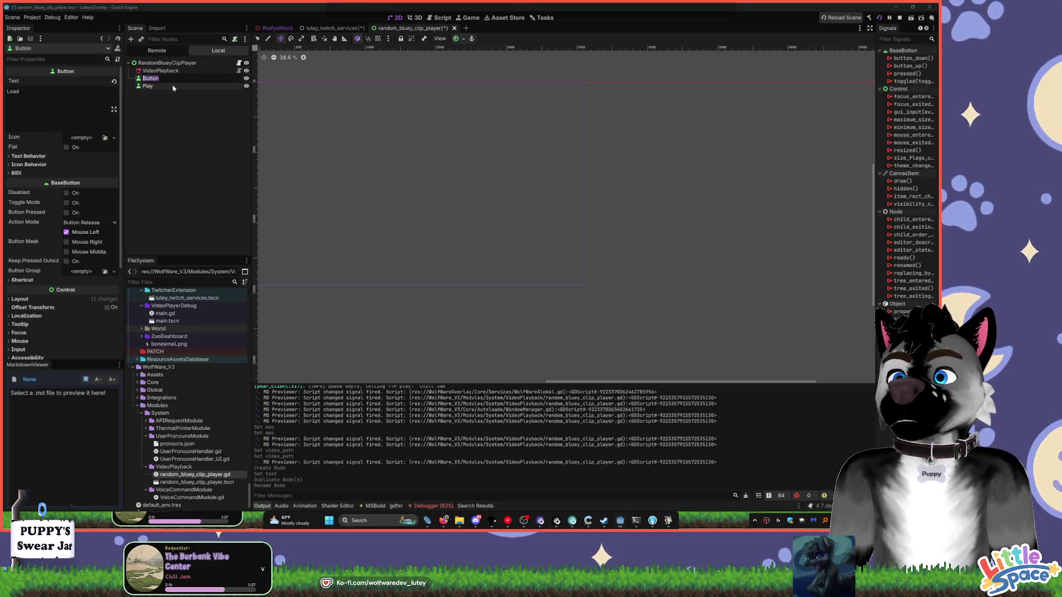
{"action": "key", "text": "Return"}
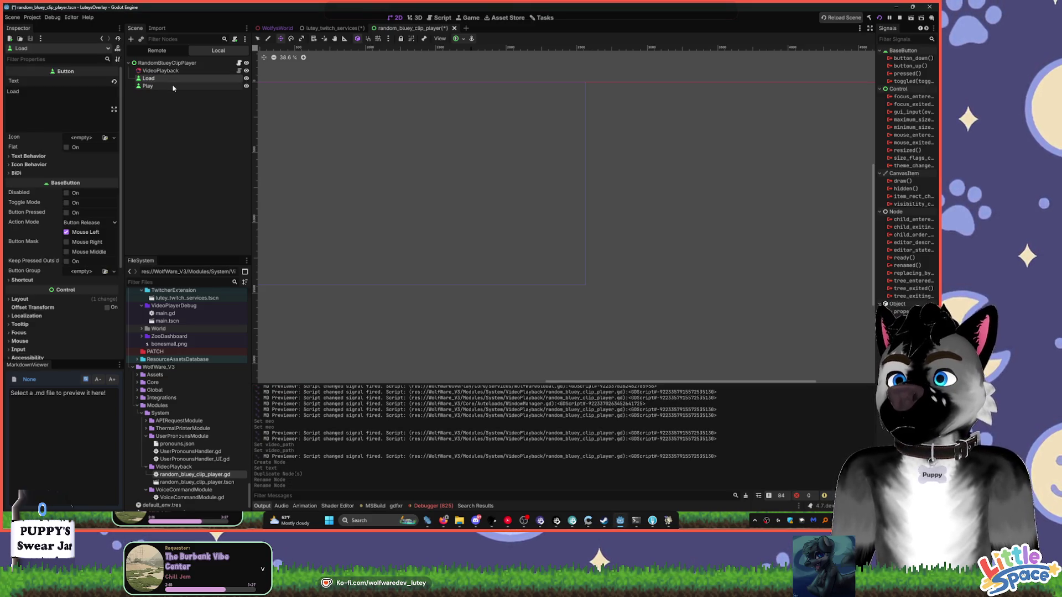
- Set the Play button's text to Play and select both buttons
{"action": "left_click", "coordinate": [148, 85]}
{"action": "left_click", "coordinate": [59, 104]}
{"action": "key", "text": "ctrl+a"}
{"action": "type", "text": "pa"}
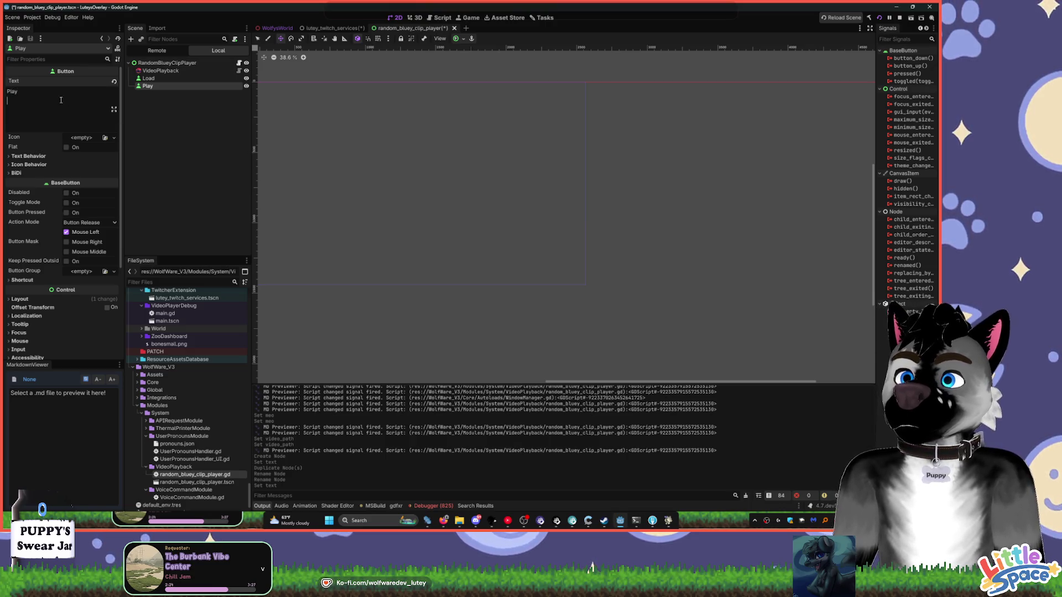
{"action": "left_click", "coordinate": [209, 135]}
{"action": "left_click", "coordinate": [168, 87]}
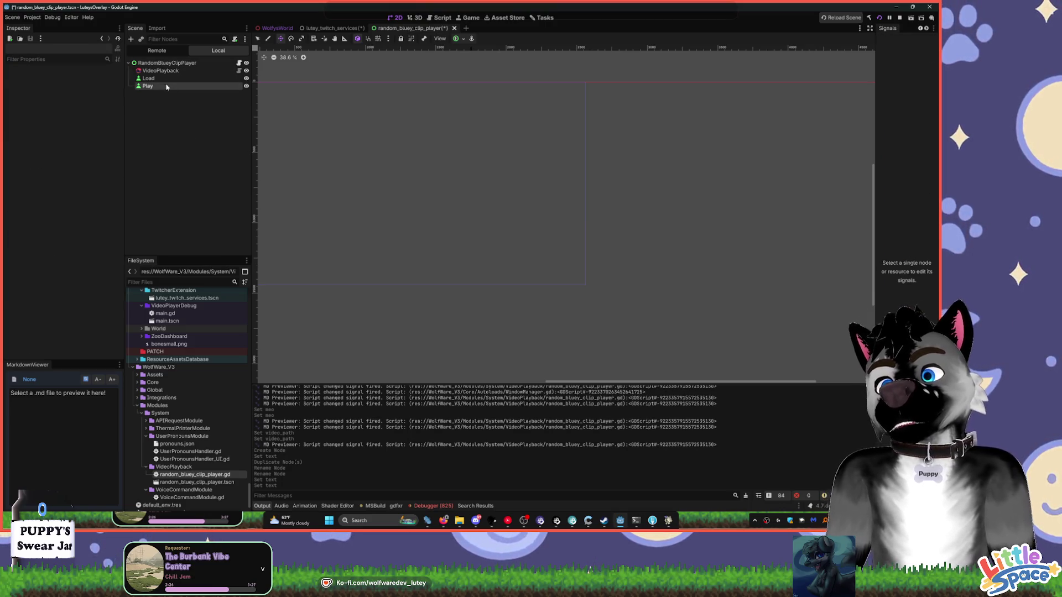
{"action": "left_click", "coordinate": [165, 79], "text": "shift"}
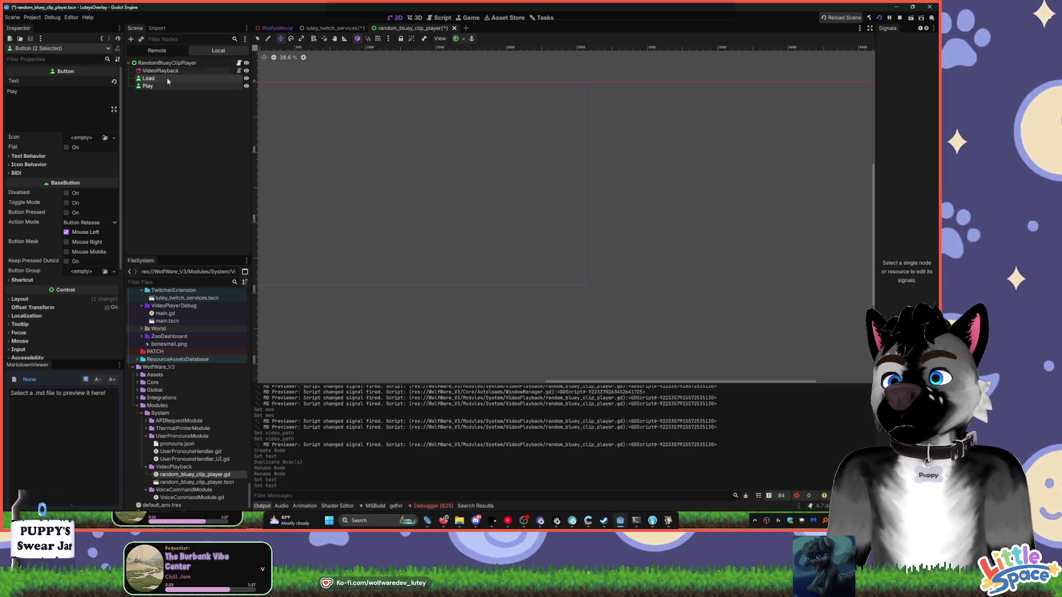
- Wrap the Load and Play buttons in a new HBoxContainer
{"action": "key", "text": "ctrl+a"}
{"action": "type", "text": "hbox"}
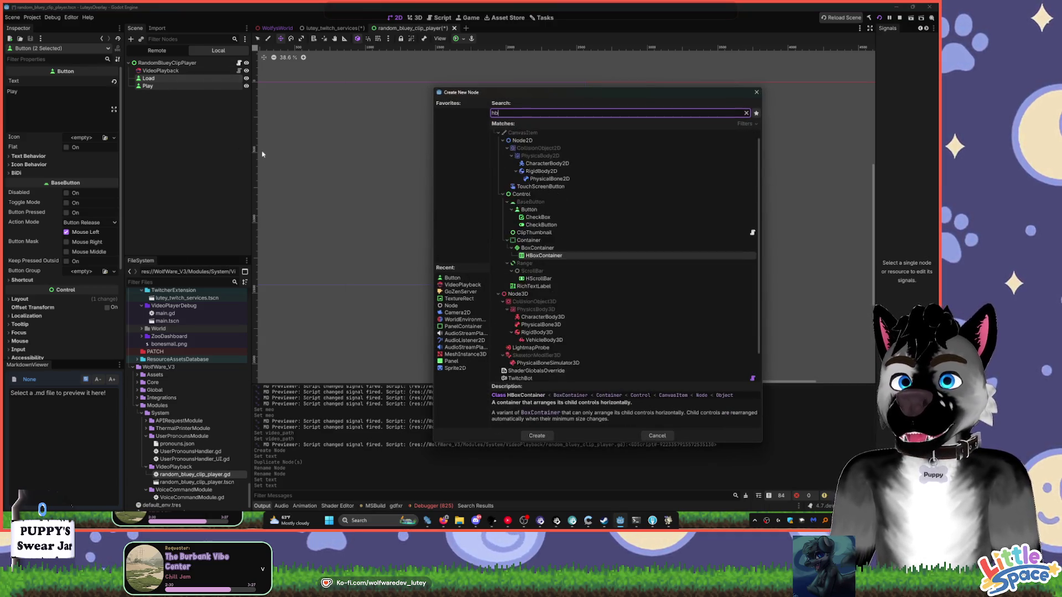
{"action": "key", "text": "Return"}
{"action": "key", "text": "f"}
{"action": "scroll", "coordinate": [578, 222], "scroll_direction": "up", "scroll_amount": 4}
{"action": "left_click", "coordinate": [152, 85]}
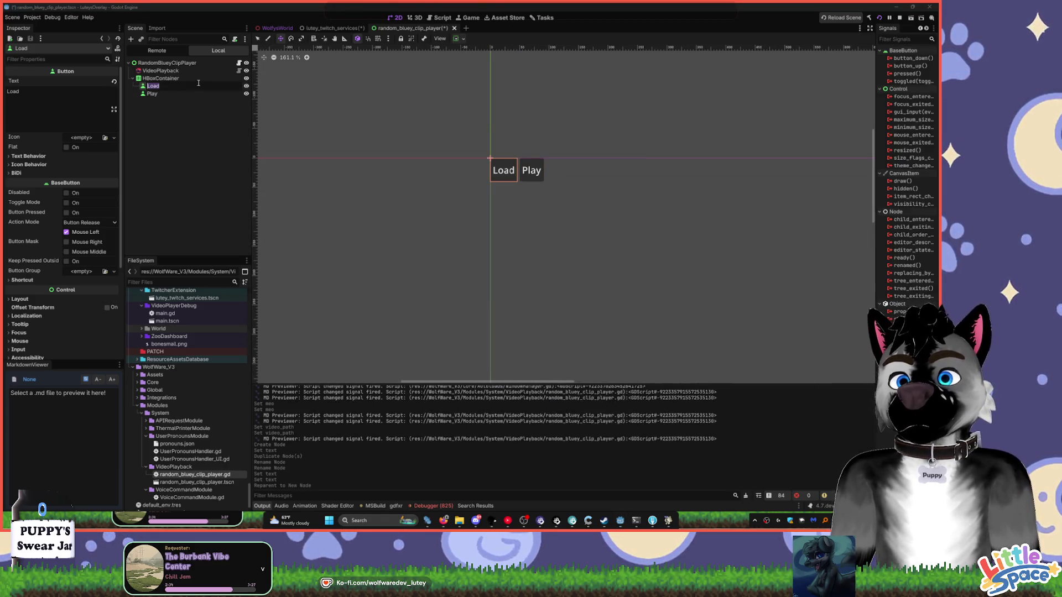
{"action": "left_click", "coordinate": [160, 71]}
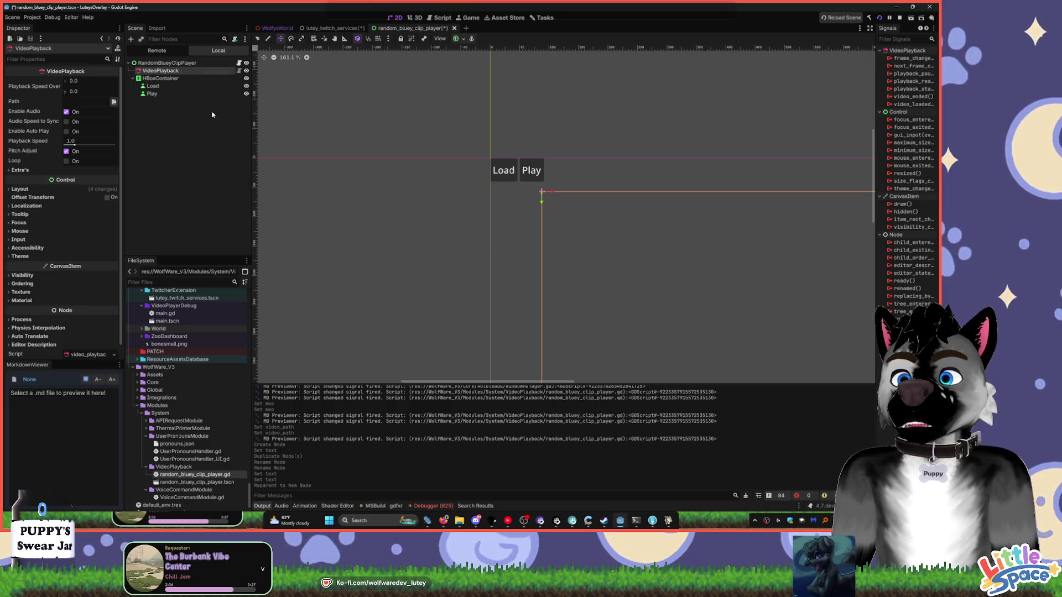
{"action": "key", "text": "f"}
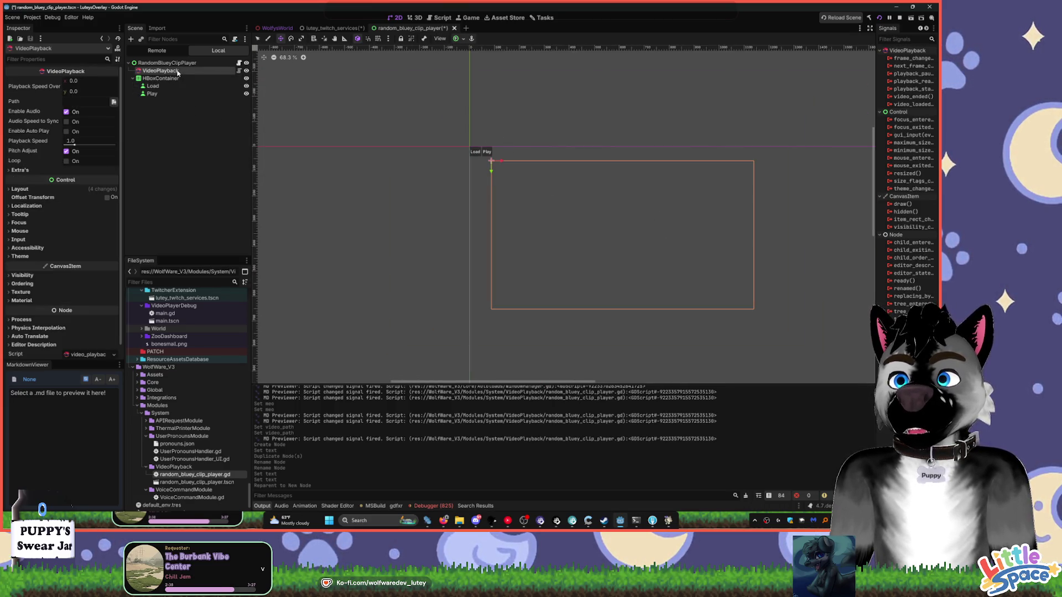
- Add a VBoxContainer and move VideoPlayback and the HBoxContainer inside it
{"action": "left_click", "coordinate": [182, 143]}
{"action": "key", "text": "ctrl+a"}
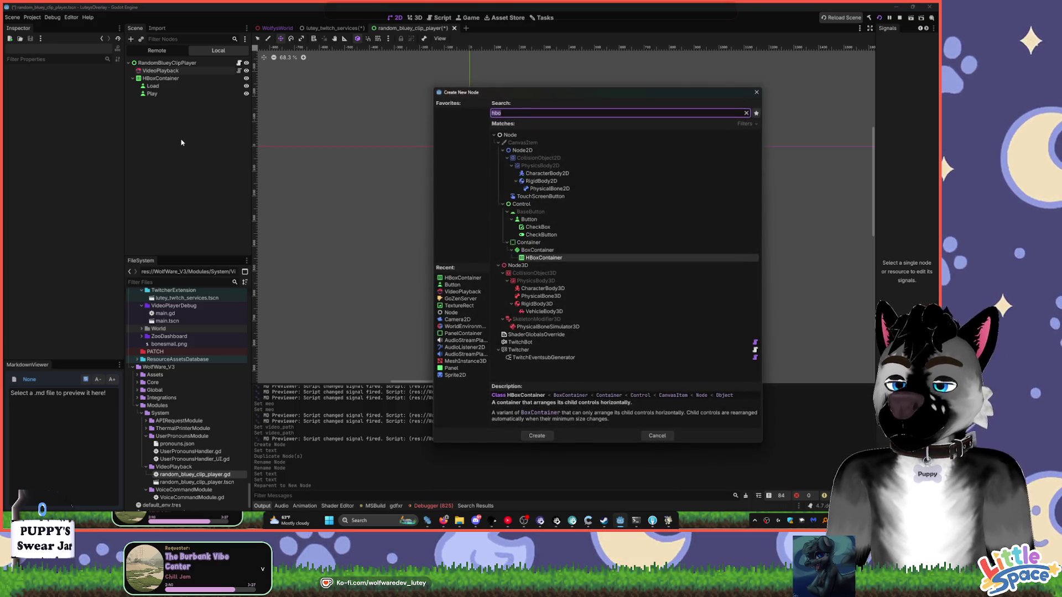
{"action": "type", "text": "vbo"}
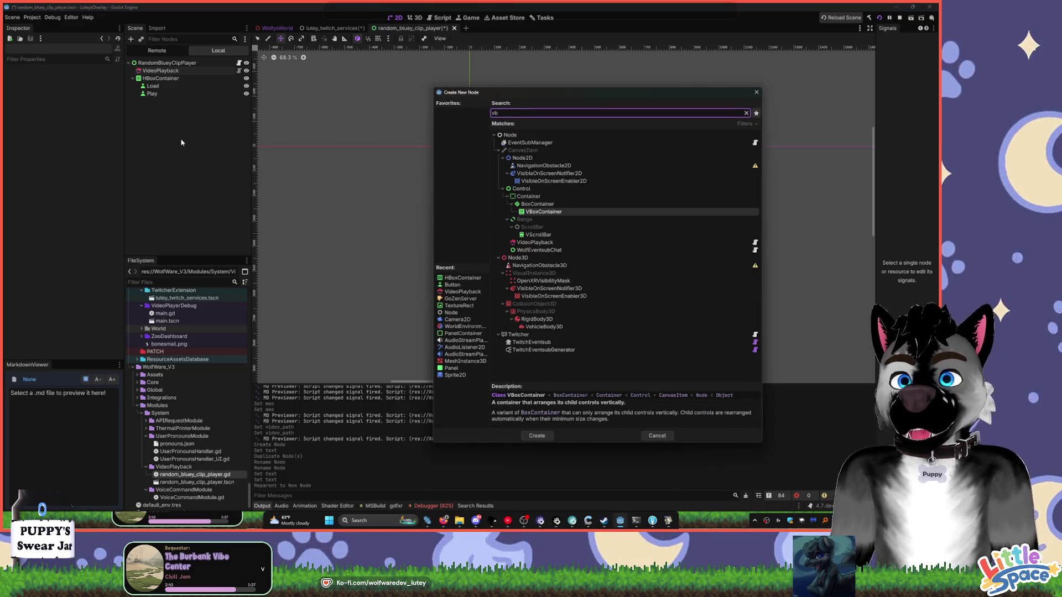
{"action": "key", "text": "Return"}
{"action": "left_click", "coordinate": [133, 78]}
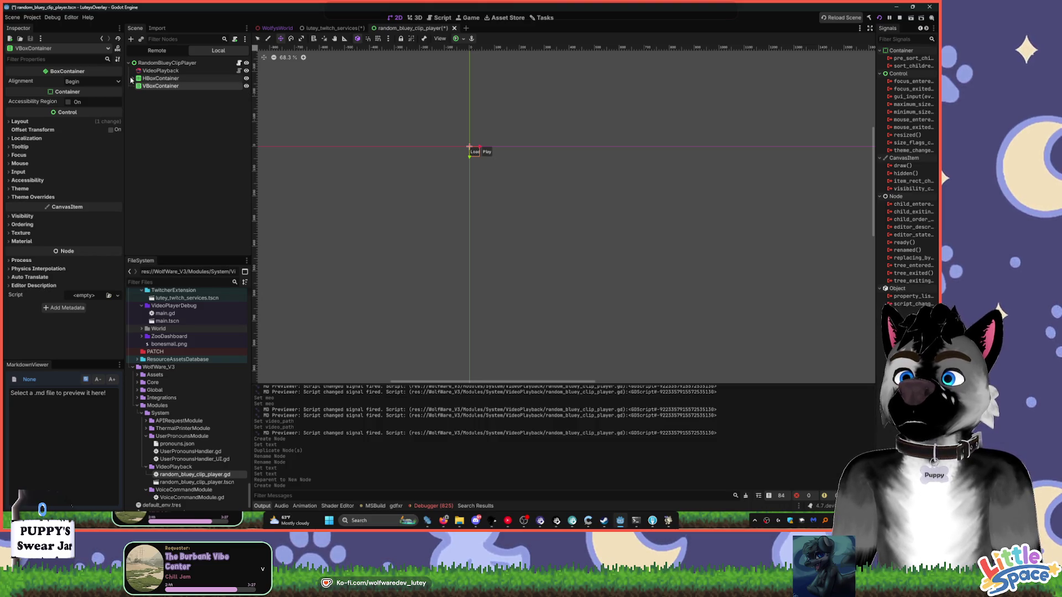
{"action": "left_click", "coordinate": [147, 78], "text": "shift"}
{"action": "left_click", "coordinate": [146, 78]}
{"action": "left_click", "coordinate": [161, 70], "text": "ctrl"}
{"action": "left_click_drag", "start_coordinate": [155, 78], "coordinate": [159, 87]}
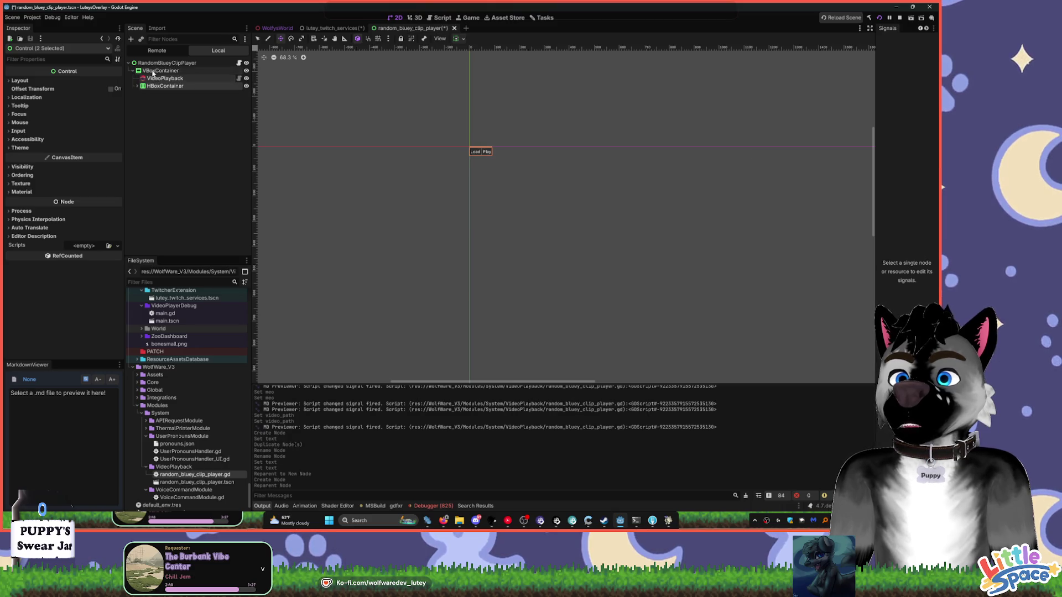
{"action": "left_click", "coordinate": [160, 70]}
{"action": "mouse_move", "coordinate": [485, 158]}
{"action": "left_mouse_down"}
{"action": "mouse_move", "coordinate": [550, 223]}
{"action": "mouse_move", "coordinate": [469, 161]}
{"action": "left_mouse_up"}
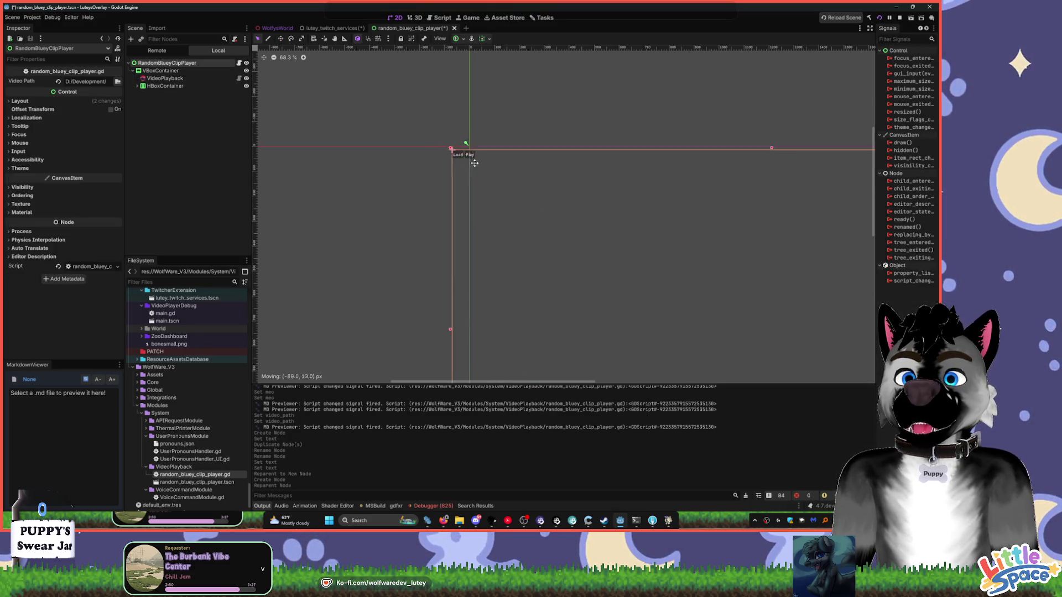
{"action": "key", "text": "ctrl+z"}
{"action": "left_click", "coordinate": [182, 72]}
{"action": "scroll", "coordinate": [541, 173], "scroll_direction": "down", "scroll_amount": 5}
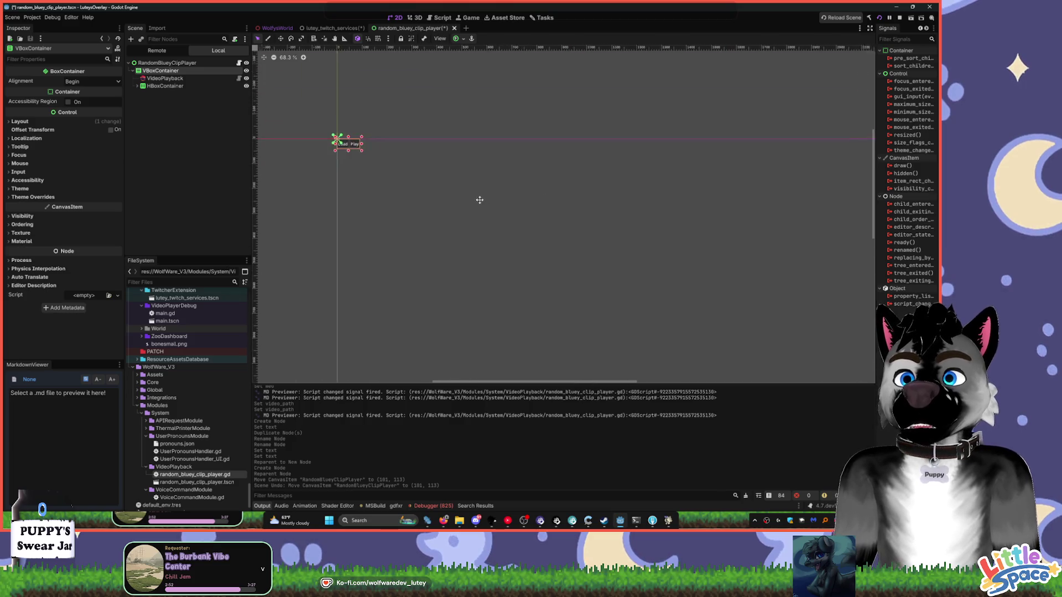
- Apply the Full Rect anchor preset to the VBoxContainer and resize it to 1726x1073
{"action": "left_click", "coordinate": [458, 38]}
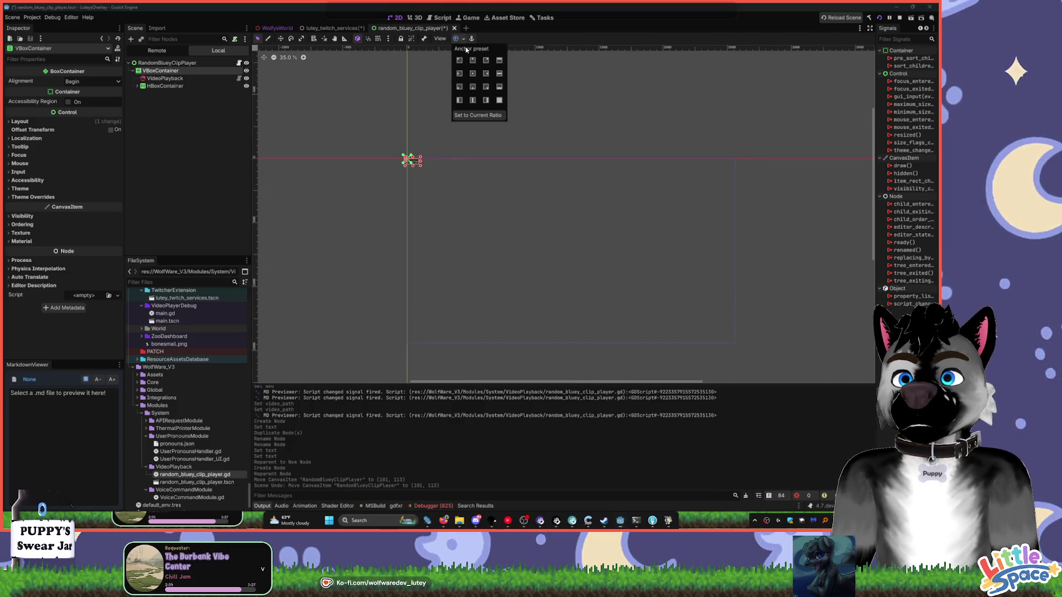
{"action": "left_click", "coordinate": [500, 100]}
{"action": "left_click", "coordinate": [736, 156]}
{"action": "left_click_drag", "start_coordinate": [736, 156], "coordinate": [694, 176]}
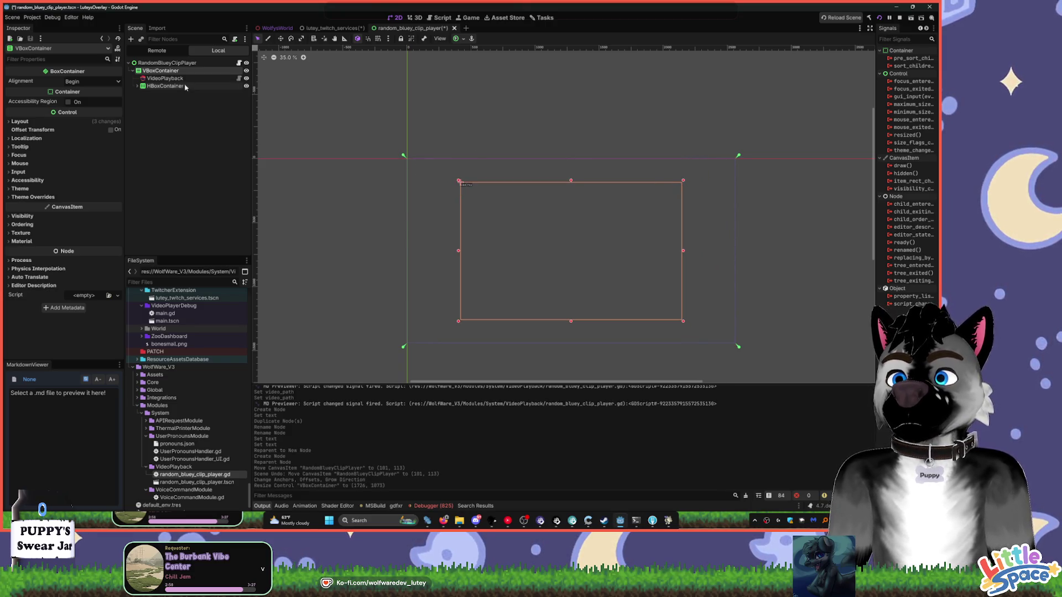
- Set VideoPlayback's Playback Speed Override to 1920 by 1080
{"action": "left_click", "coordinate": [165, 78]}
{"action": "left_click", "coordinate": [170, 87]}
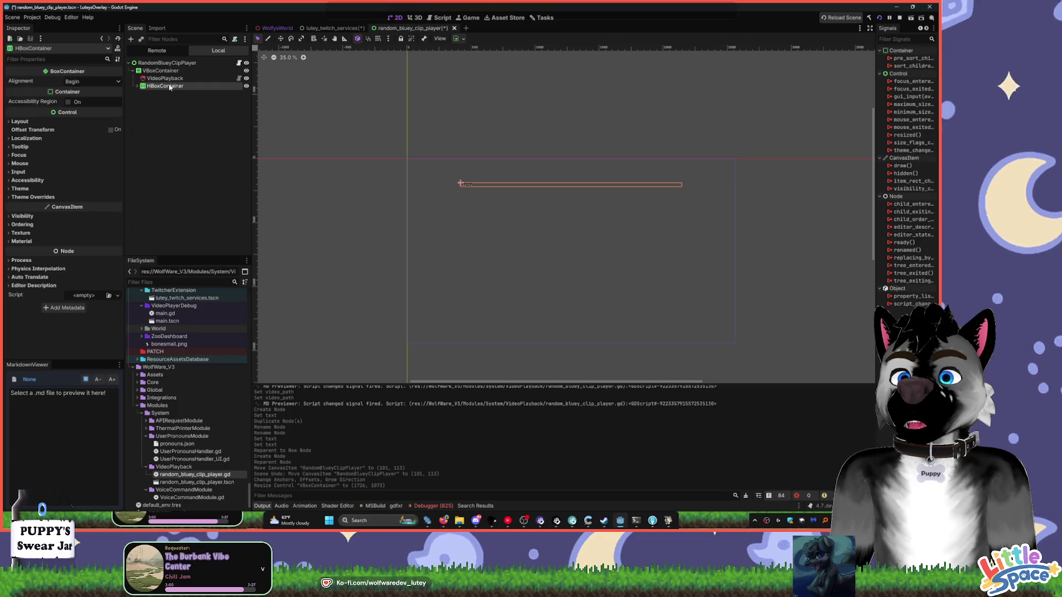
{"action": "left_click", "coordinate": [165, 78]}
{"action": "left_click", "coordinate": [458, 38]}
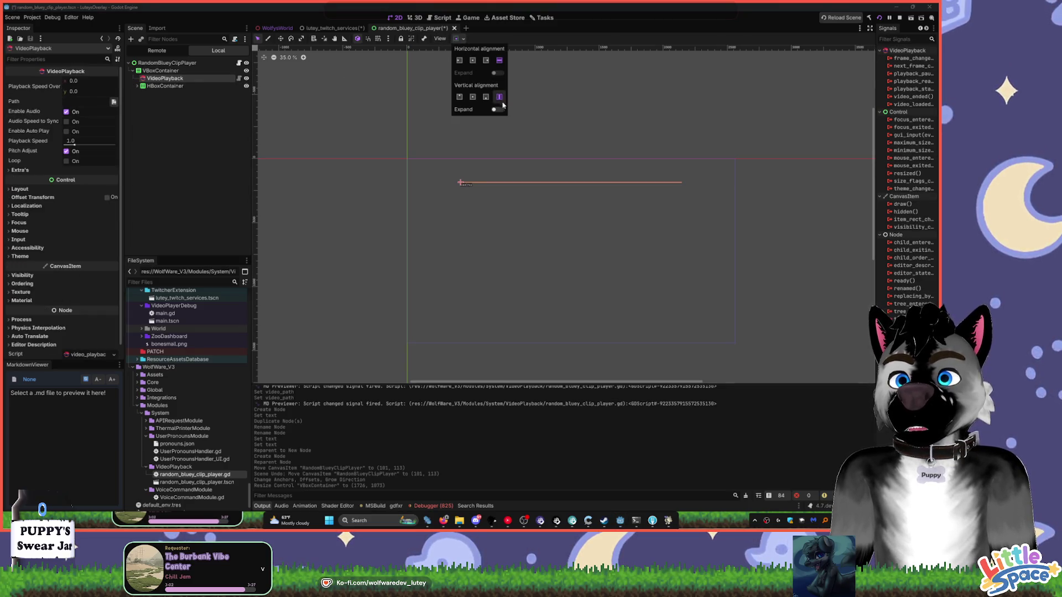
{"action": "left_click", "coordinate": [90, 81]}
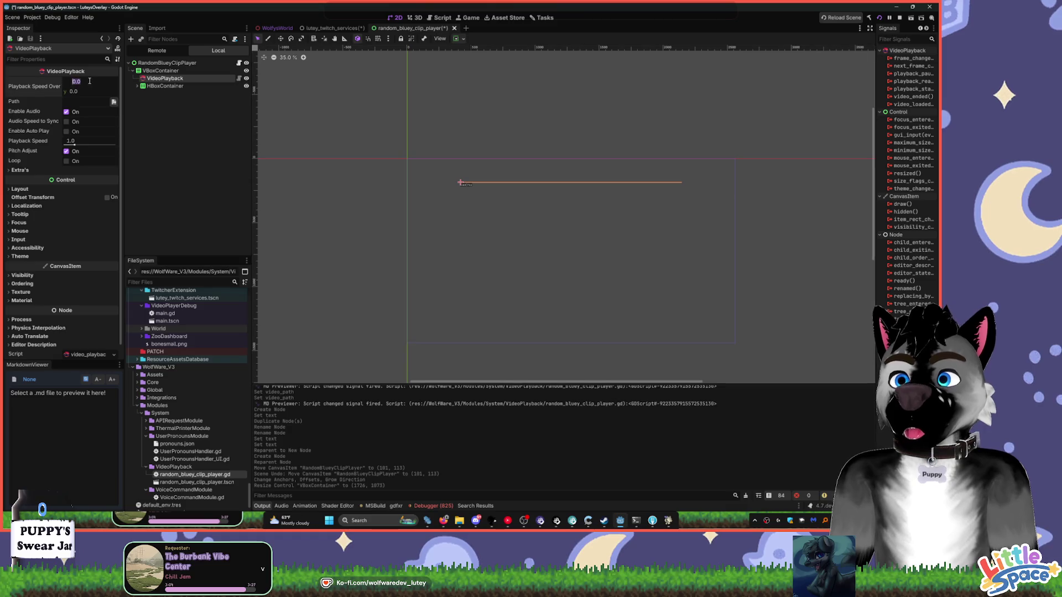
{"action": "type", "text": "1920"}
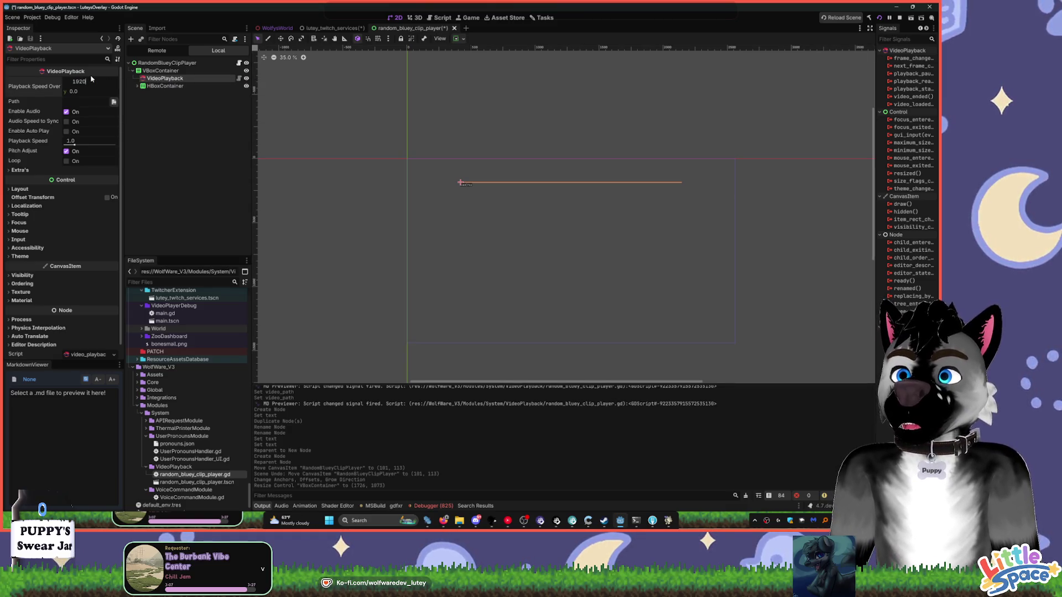
{"action": "key", "text": "Tab"}
{"action": "type", "text": "0"}
{"action": "key", "text": "Tab"}
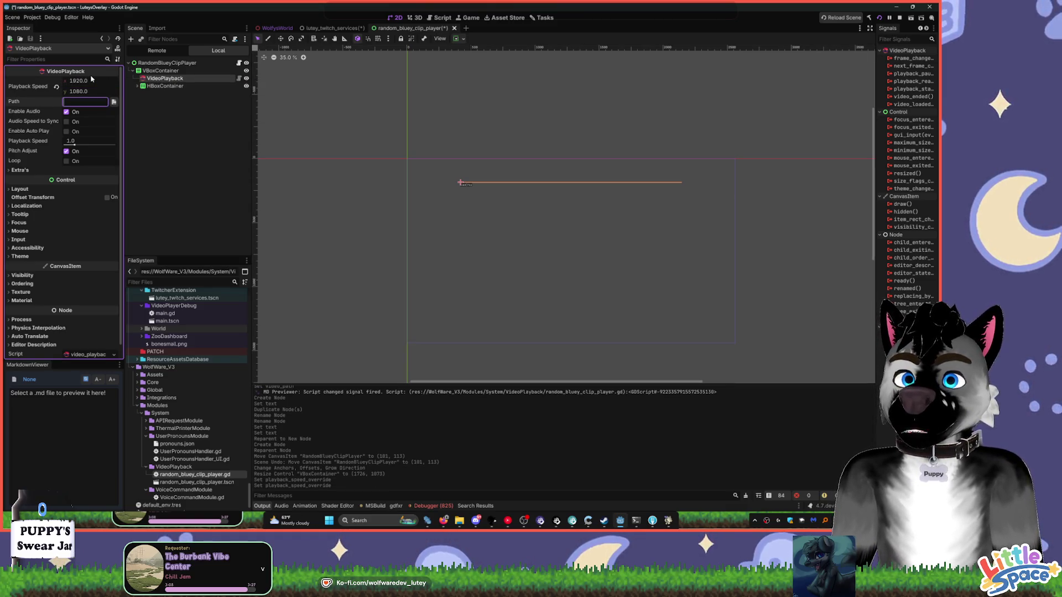
{"action": "left_click", "coordinate": [177, 130]}
{"action": "left_click", "coordinate": [177, 79]}
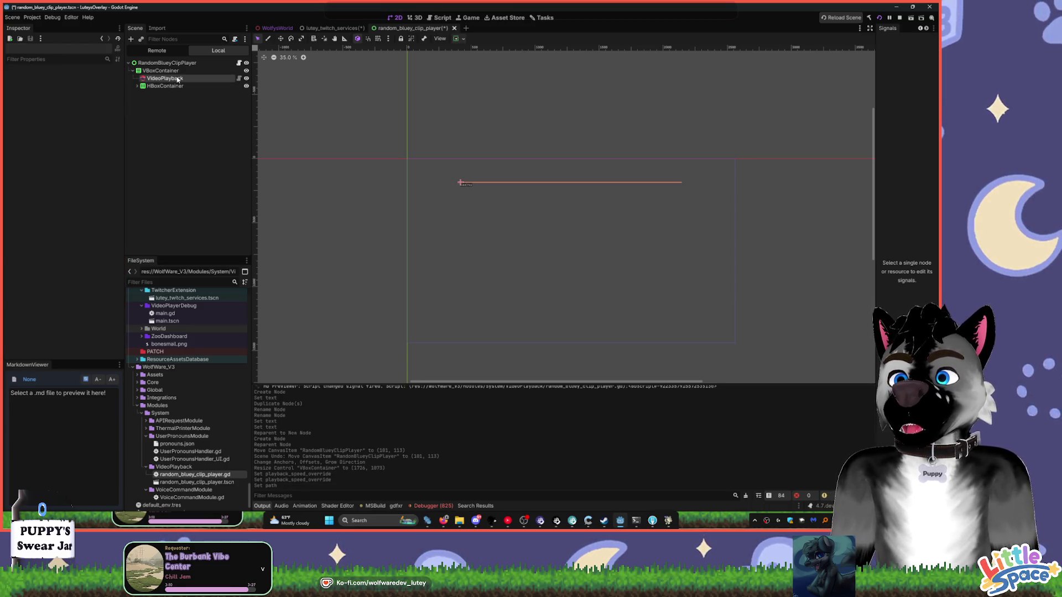
- Revert VideoPlayback's Playback Speed Override to 0 by 0 and keep its color profile on Auto
{"action": "left_click", "coordinate": [56, 88]}
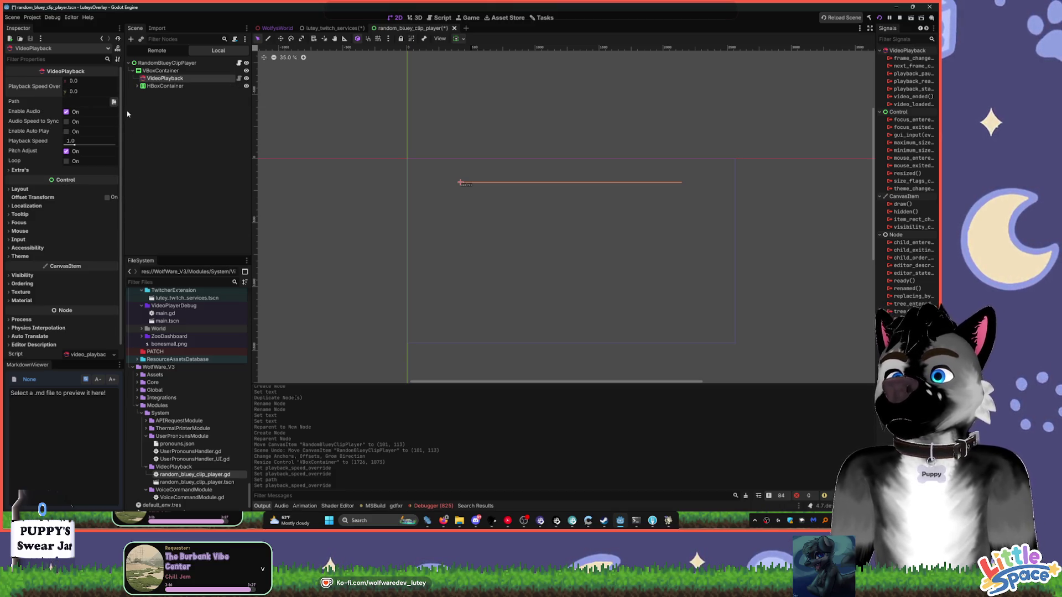
{"action": "left_click_drag", "start_coordinate": [125, 105], "coordinate": [187, 105]}
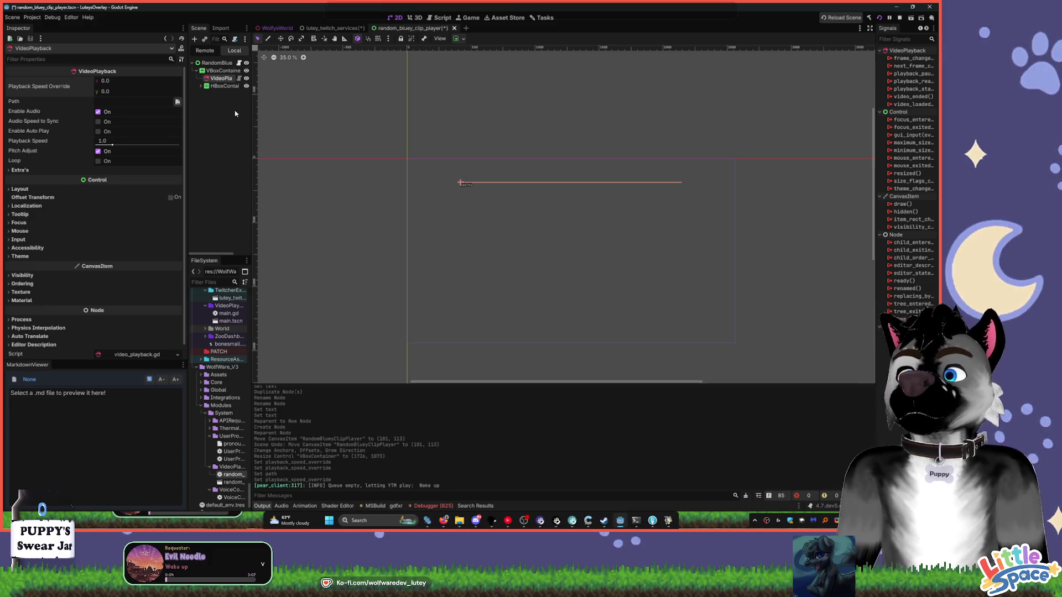
{"action": "left_click", "coordinate": [20, 170]}
{"action": "left_click", "coordinate": [149, 179]}
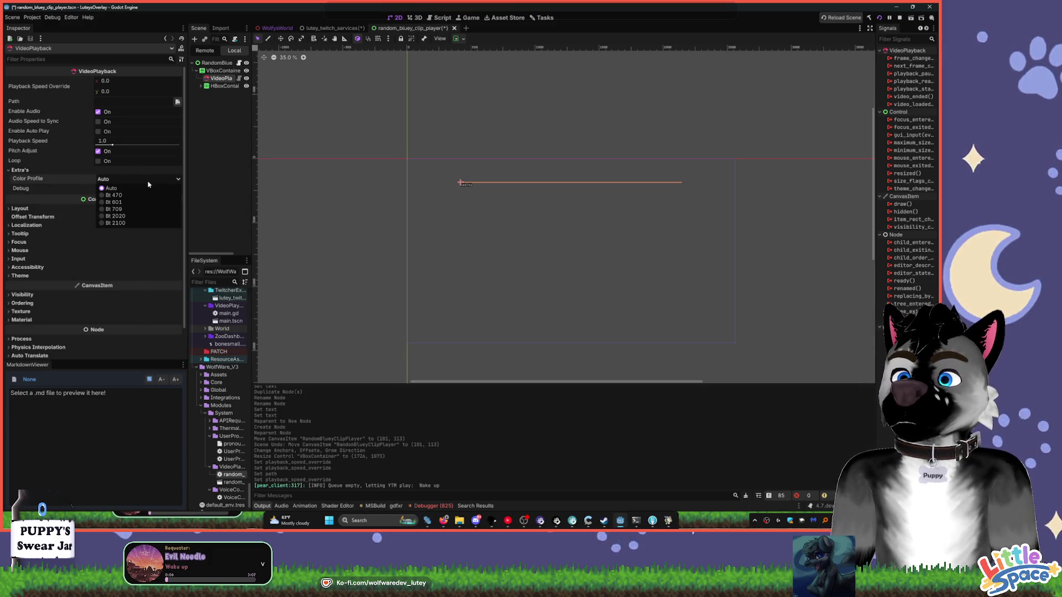
{"action": "left_click", "coordinate": [147, 185]}
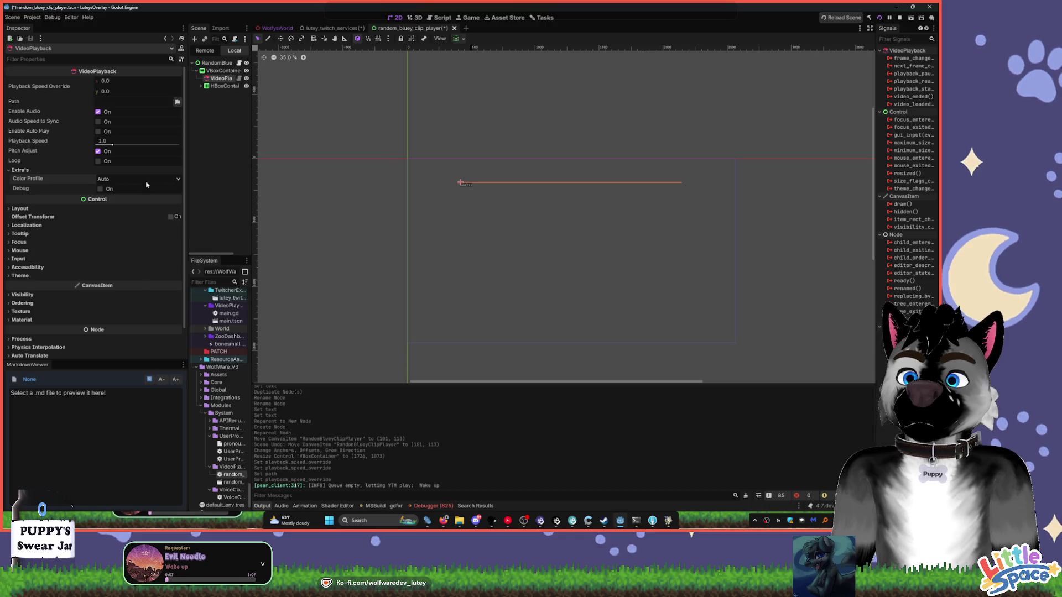
- Tidy the Inspector panel and open the root node's random_bluey_clip_player.gd script
{"action": "left_click", "coordinate": [20, 170]}
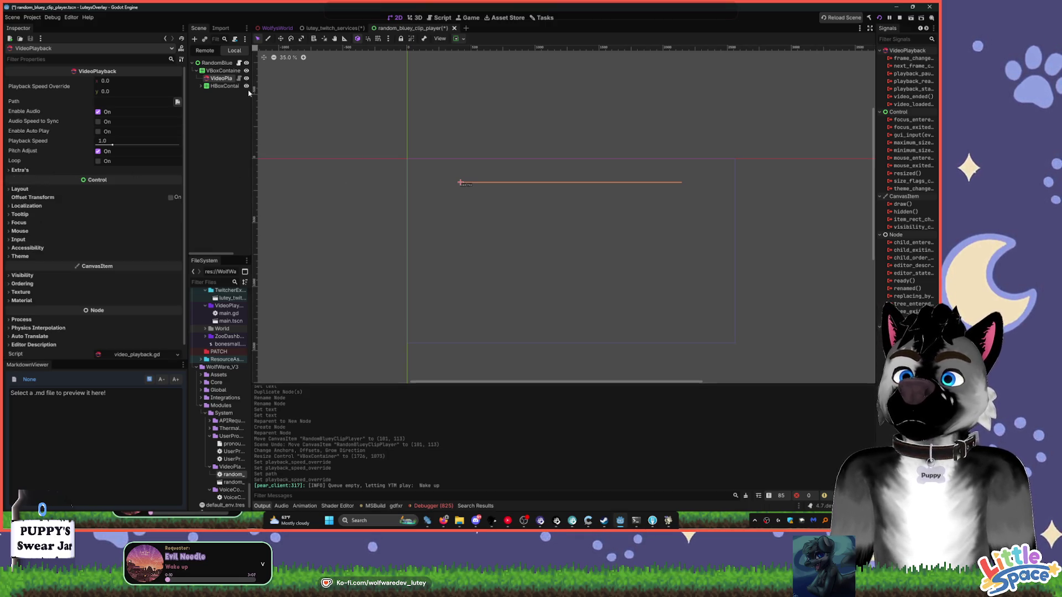
{"action": "scroll", "coordinate": [572, 190], "scroll_direction": "up", "scroll_amount": 5}
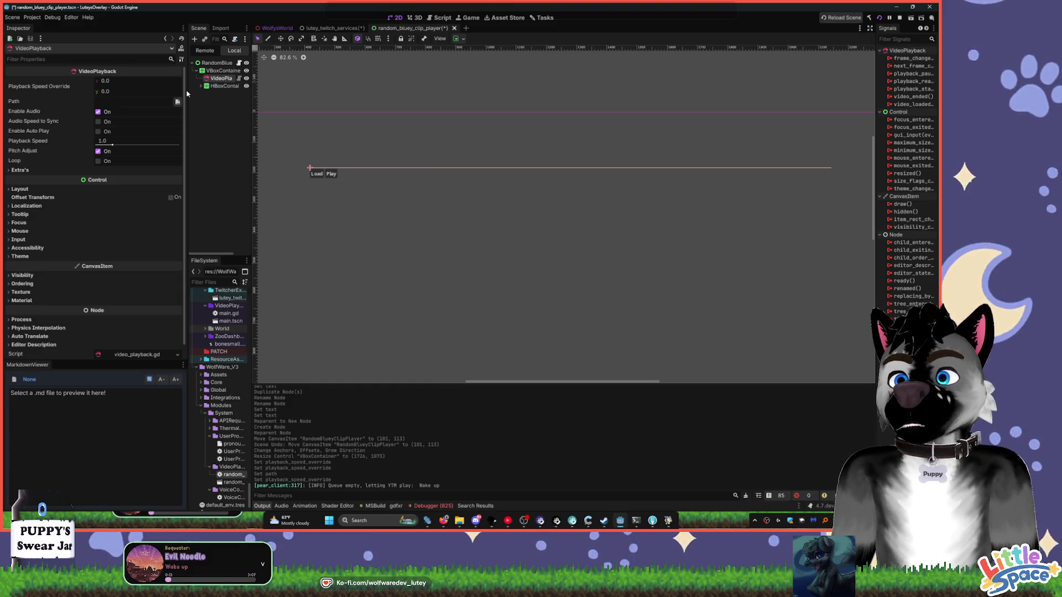
{"action": "left_click_drag", "start_coordinate": [189, 89], "coordinate": [143, 90]}
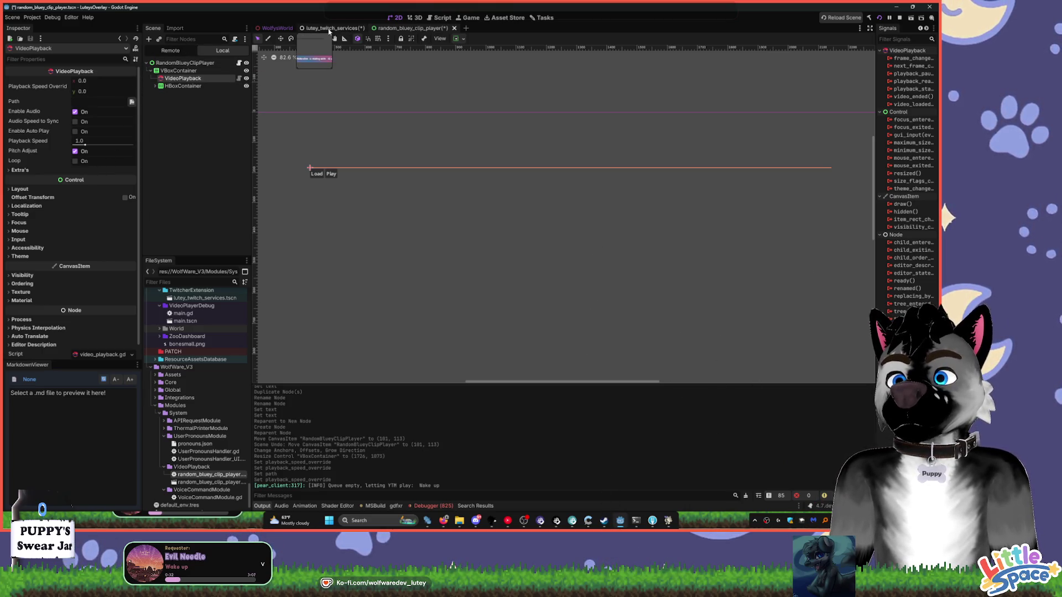
{"action": "left_click", "coordinate": [239, 64]}
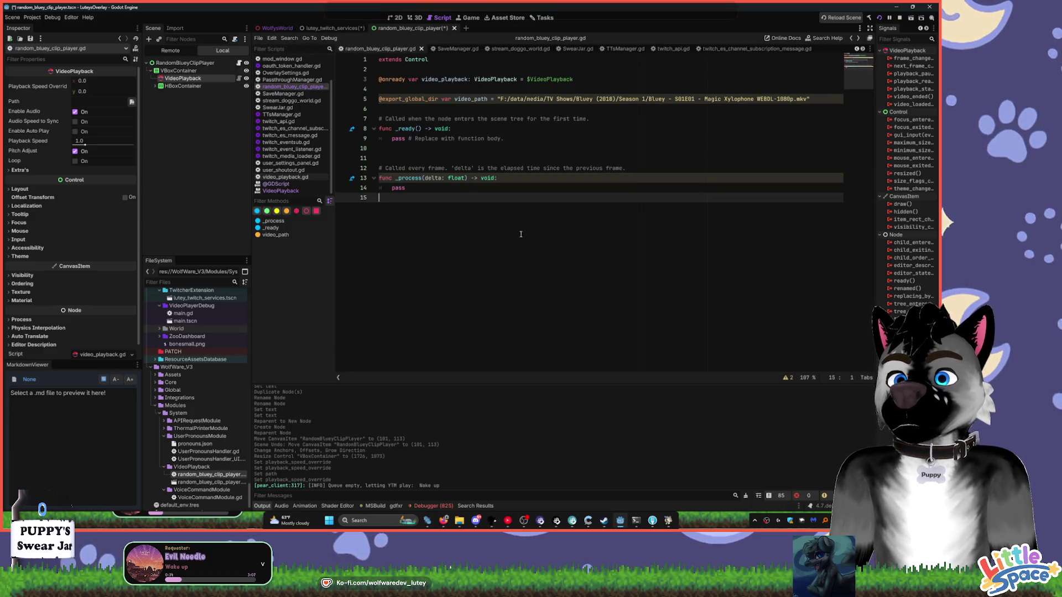
{"action": "left_click", "coordinate": [526, 185]}
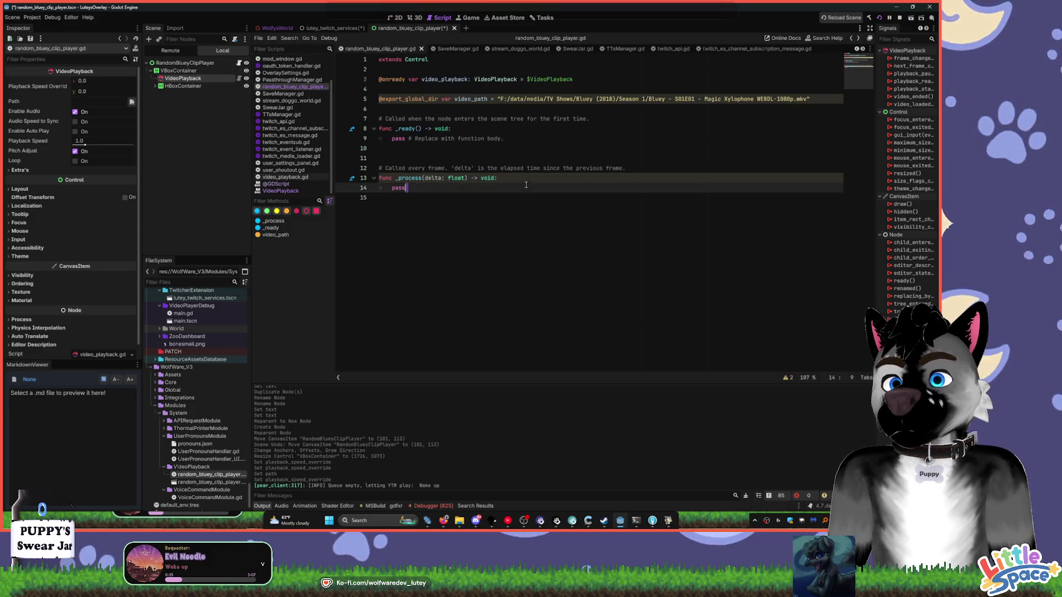
{"action": "left_click", "coordinate": [155, 86]}
{"action": "left_click", "coordinate": [182, 86]}
{"action": "left_click", "coordinate": [174, 102]}
{"action": "left_click", "coordinate": [175, 94], "text": "shift"}
{"action": "right_click", "coordinate": [182, 95]}
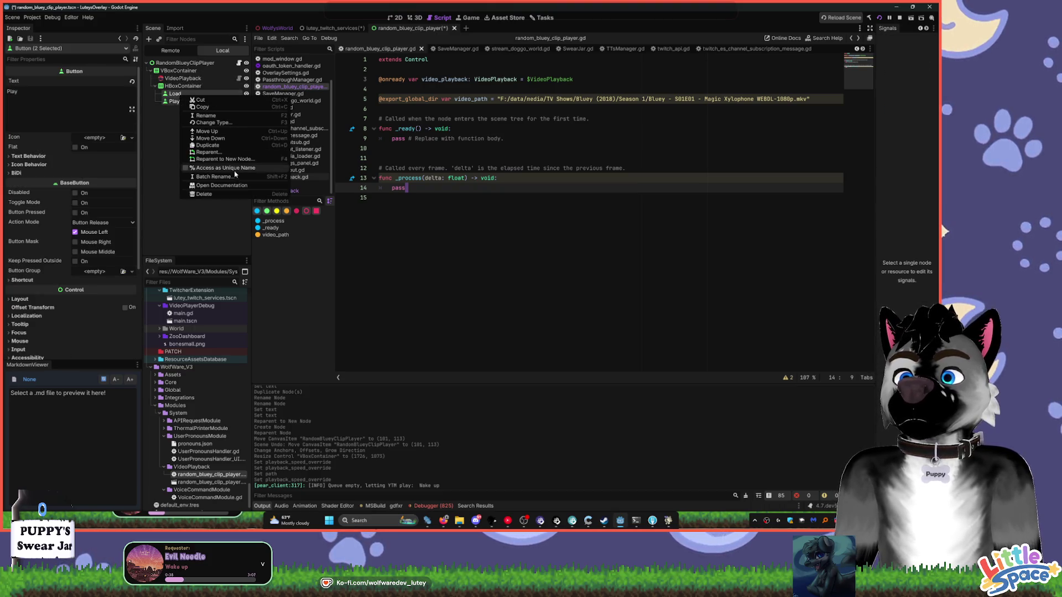
{"action": "left_click", "coordinate": [226, 168]}
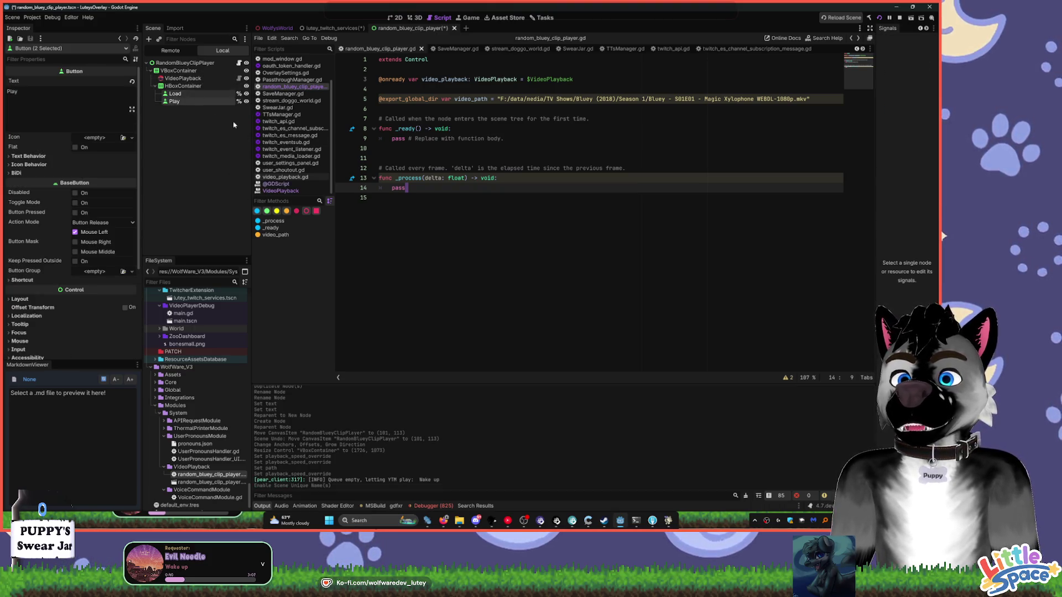
{"action": "left_click_drag", "start_coordinate": [181, 103], "coordinate": [464, 125]}
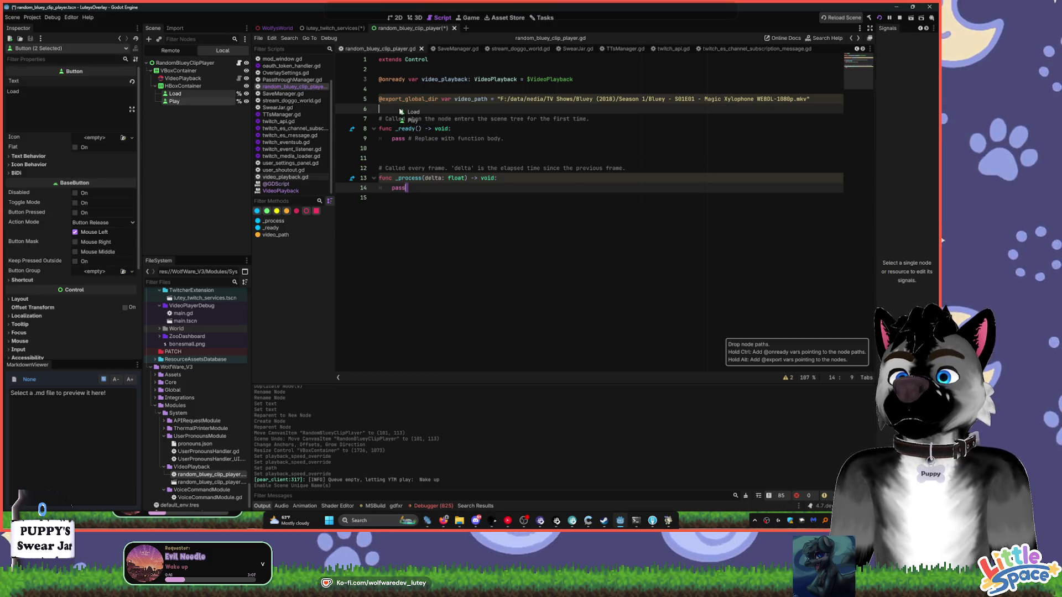
- Replace the template _ready and _process functions with an empty func _ready() -> void: declaration
{"action": "left_click_drag", "start_coordinate": [436, 231], "coordinate": [338, 138]}
{"action": "key", "text": "BackSpace"}
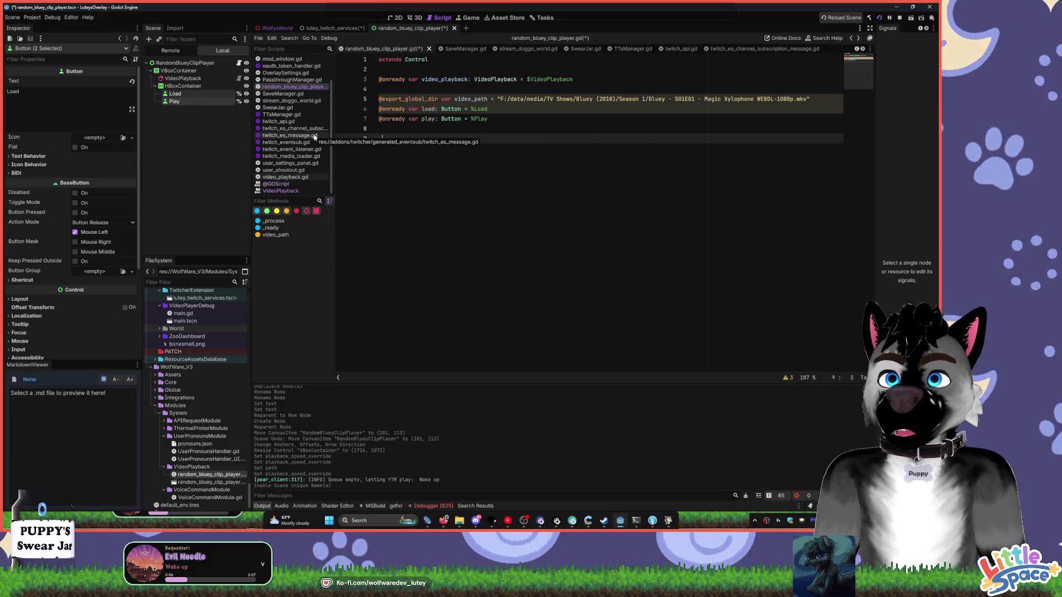
{"action": "type", "text": "func _ready"}
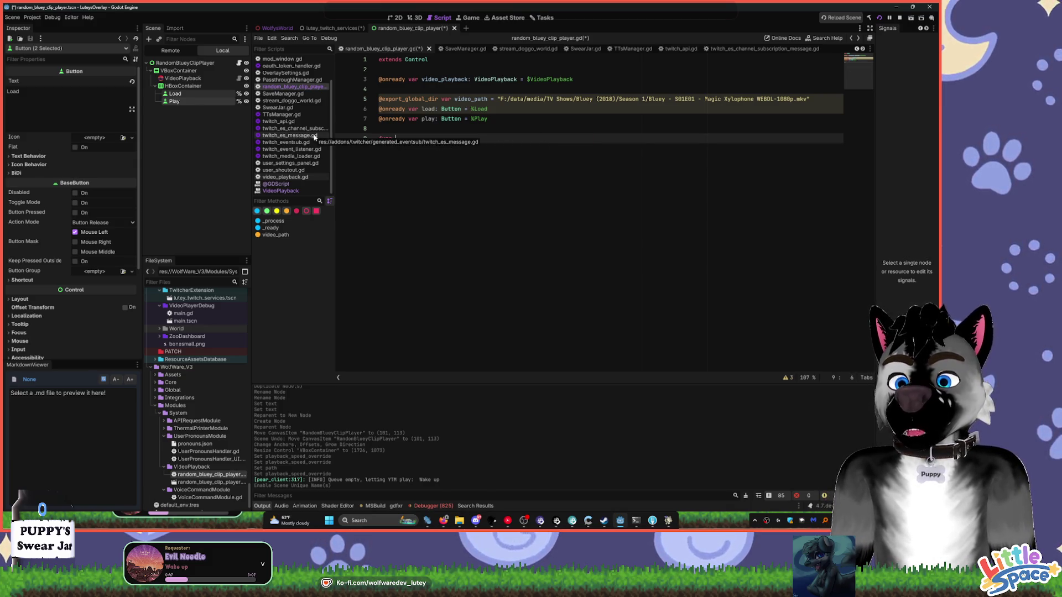
{"action": "key", "text": "Return"}
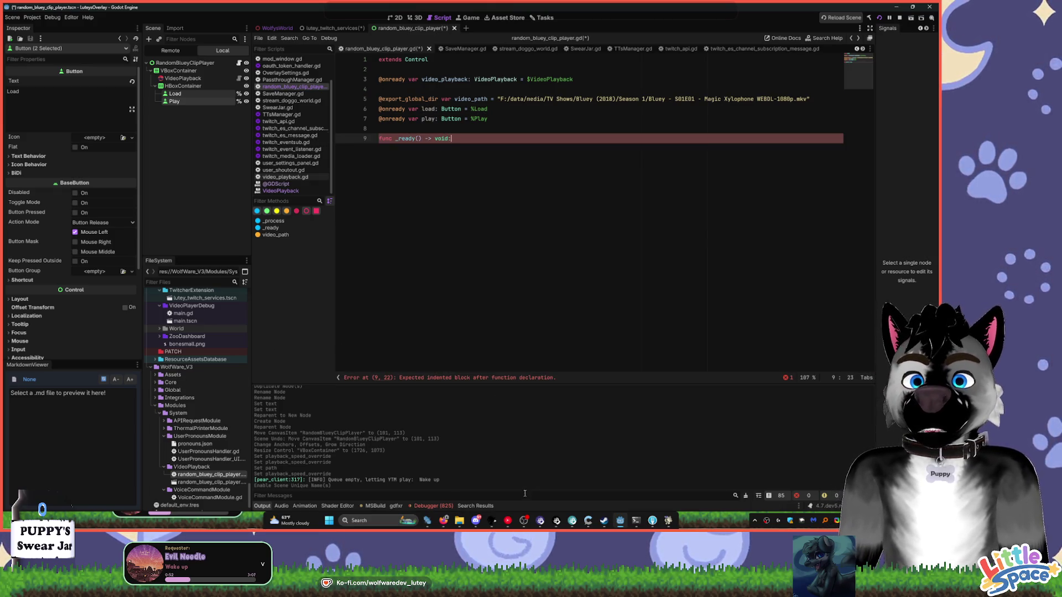
{"action": "key", "text": "alt+Tab"}
- Nudge the YouTube Music volume up a little, then return to the Godot script editor
{"action": "left_click", "coordinate": [549, 349]}
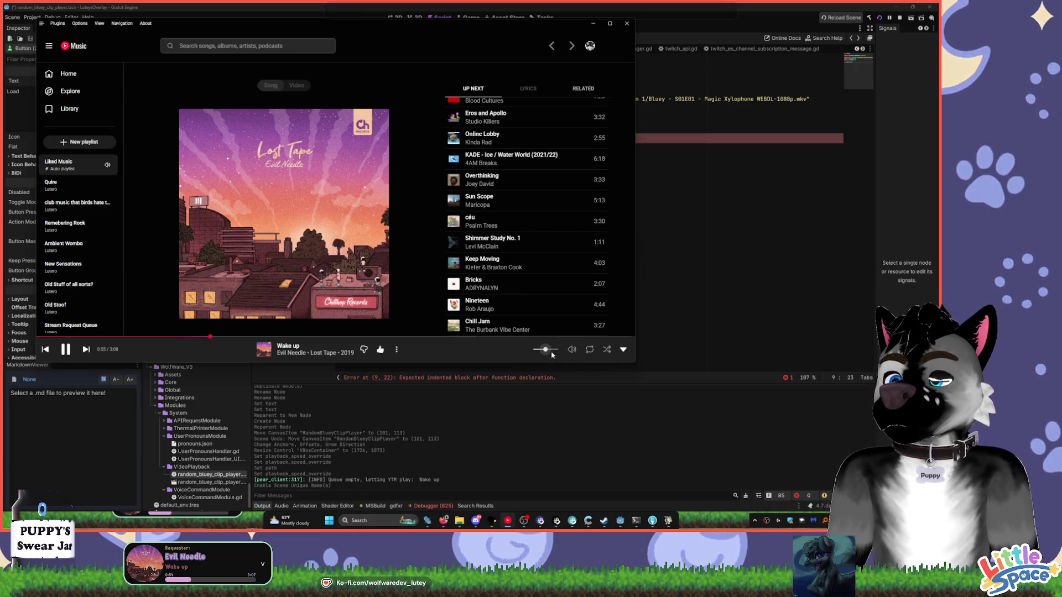
{"action": "left_click", "coordinate": [550, 352]}
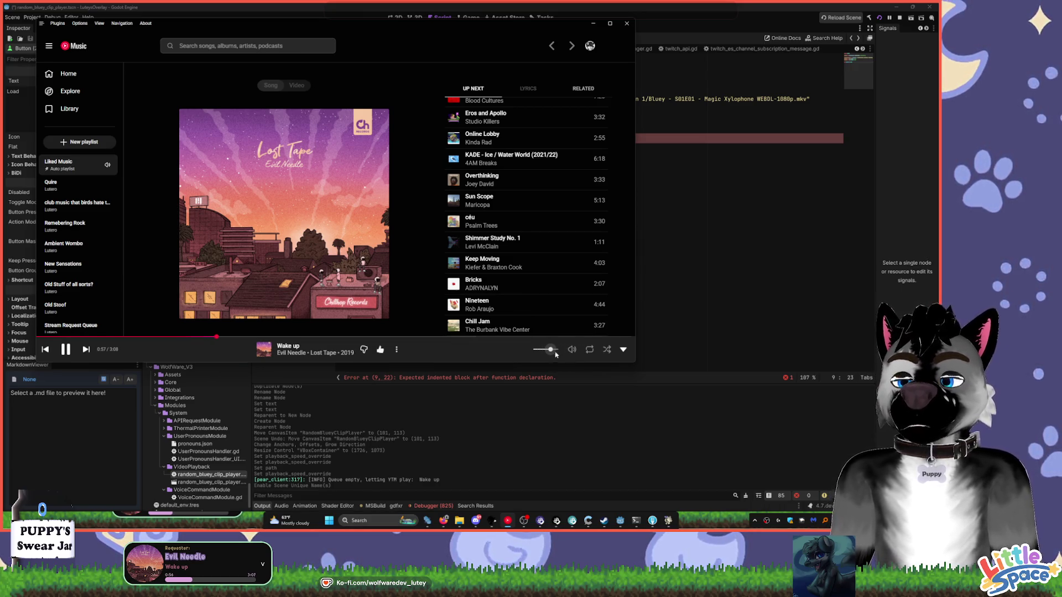
{"action": "left_click", "coordinate": [697, 331]}
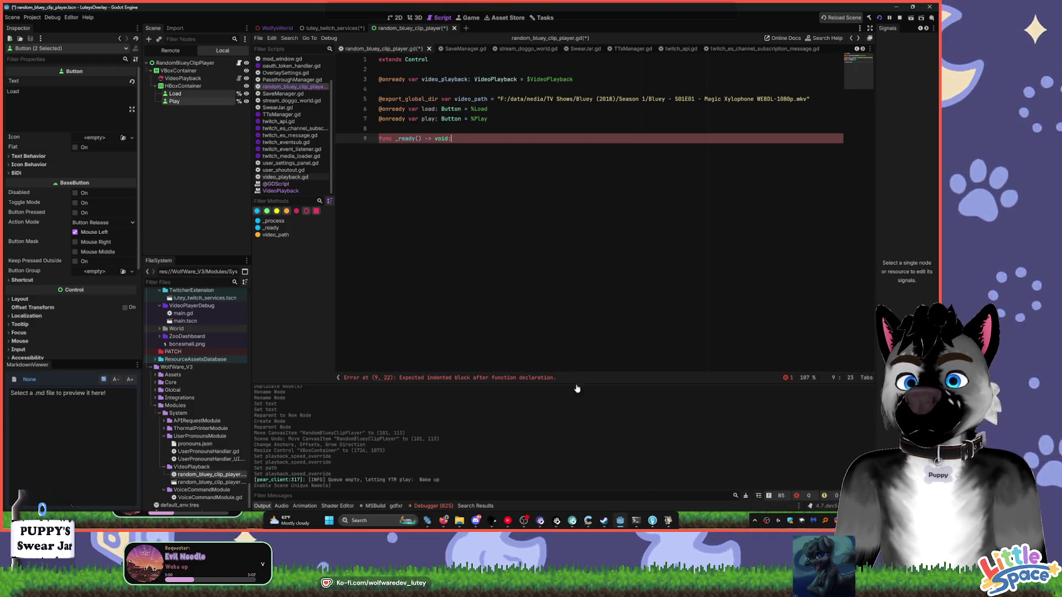
{"action": "left_click", "coordinate": [505, 522]}
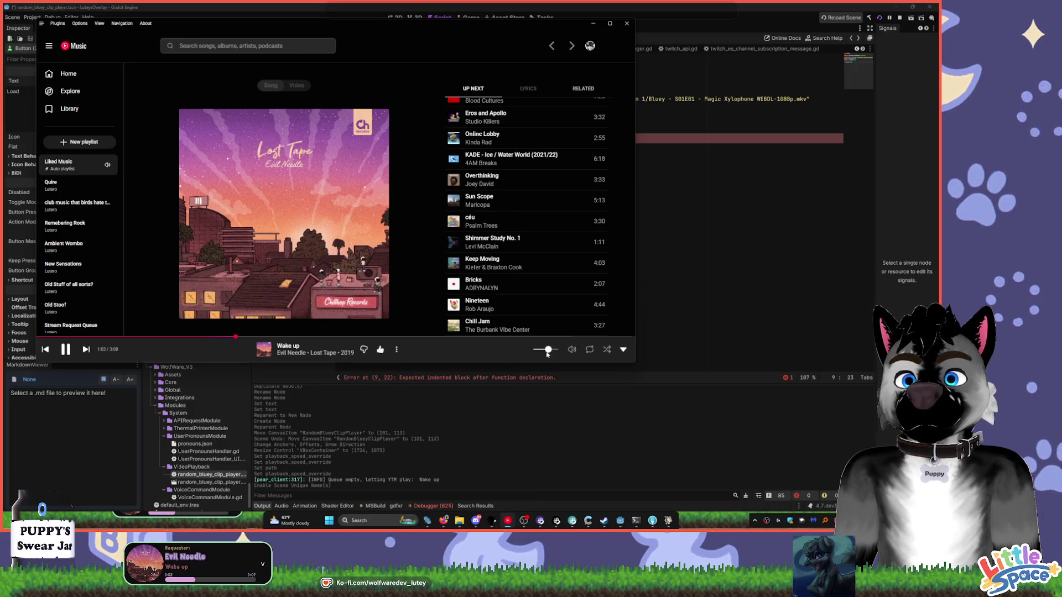
{"action": "left_click", "coordinate": [658, 299]}
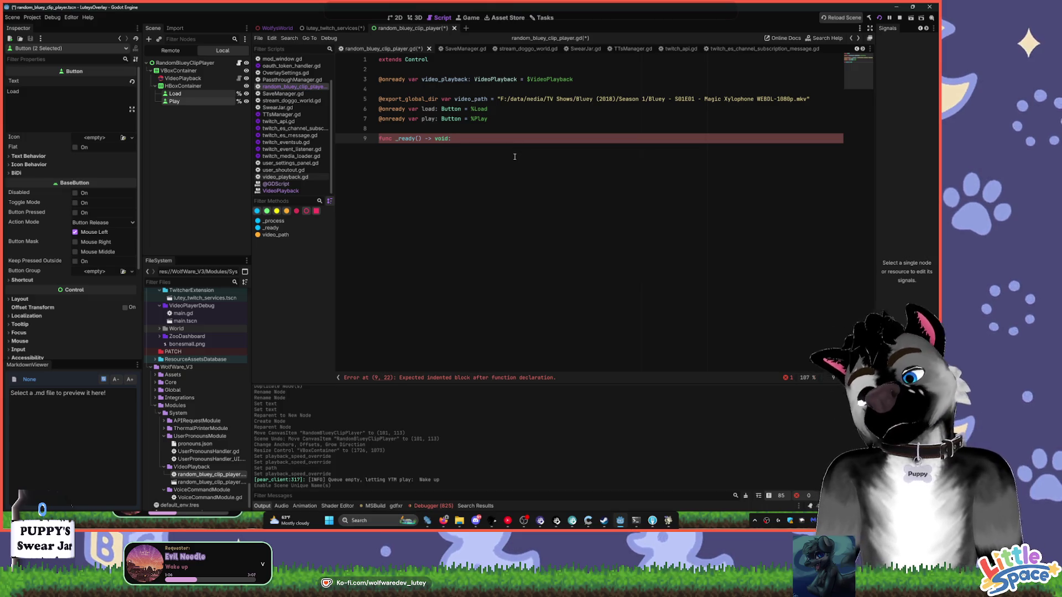
- In _ready, connect load.pressed to a lambda calling video_playback.set_video_path(video_path)
{"action": "key", "text": "Return"}
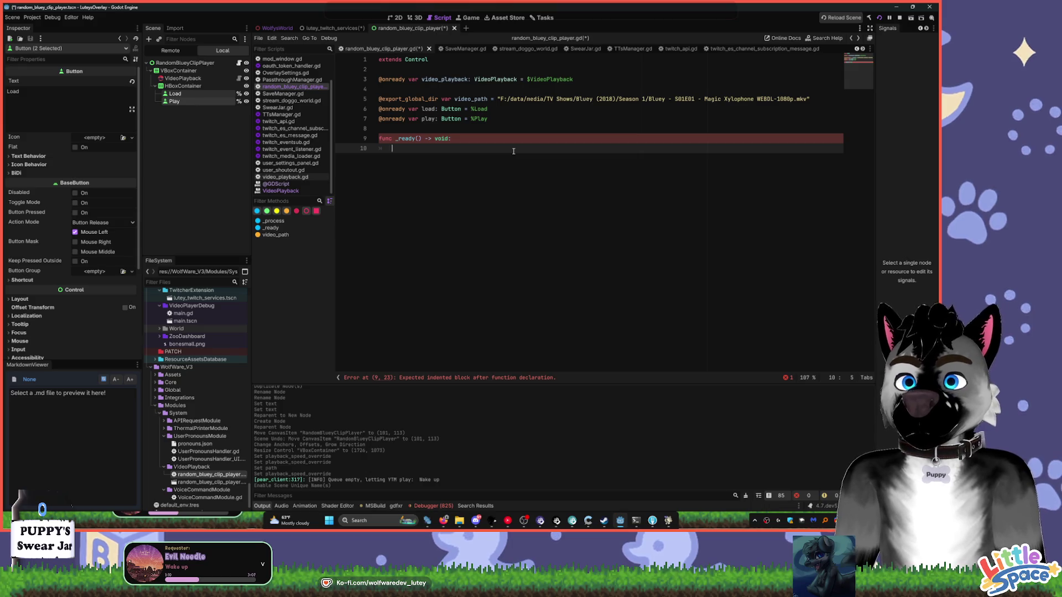
{"action": "type", "text": "load."}
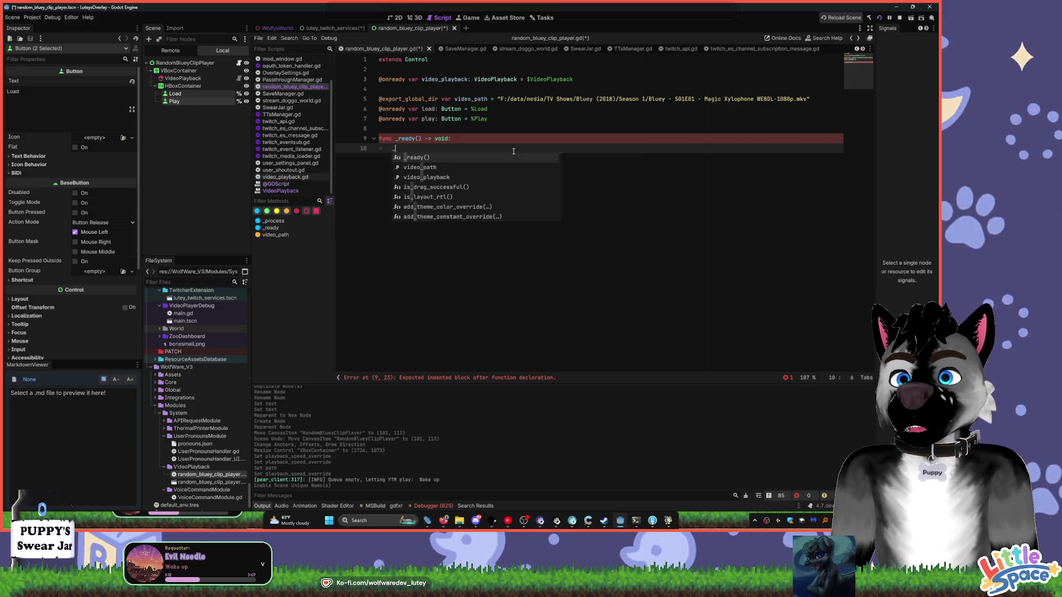
{"action": "type", "text": "pressed."}
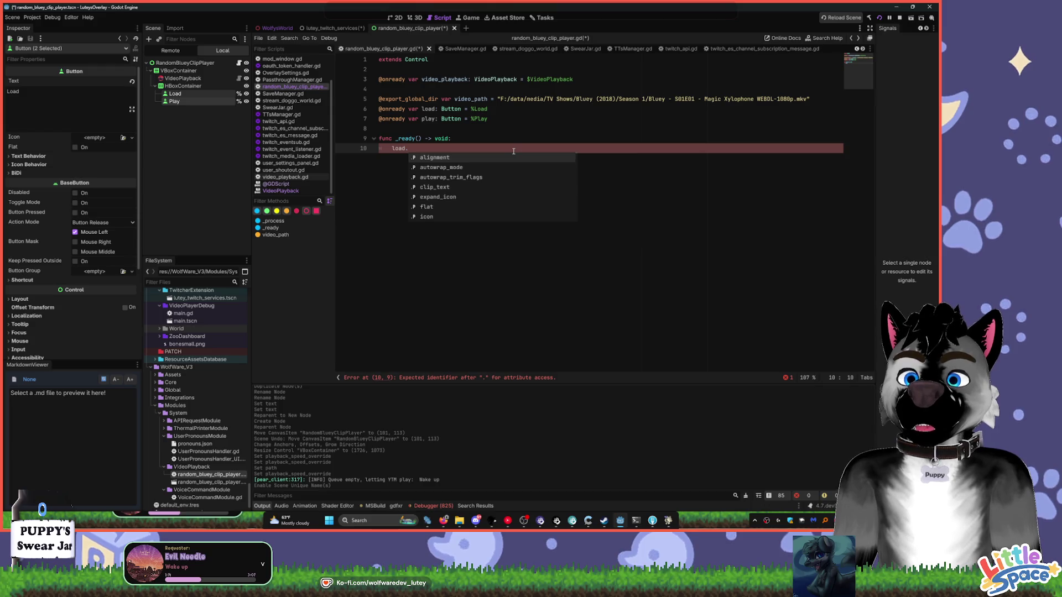
{"action": "type", "text": "con"}
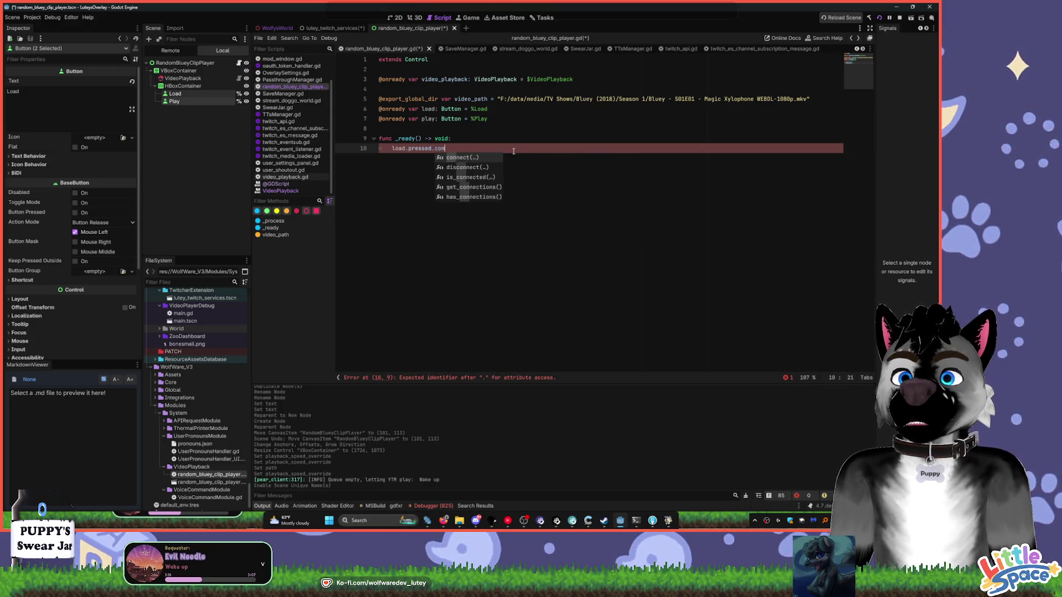
{"action": "key", "text": "Return"}
{"action": "type", "text": "func():"}
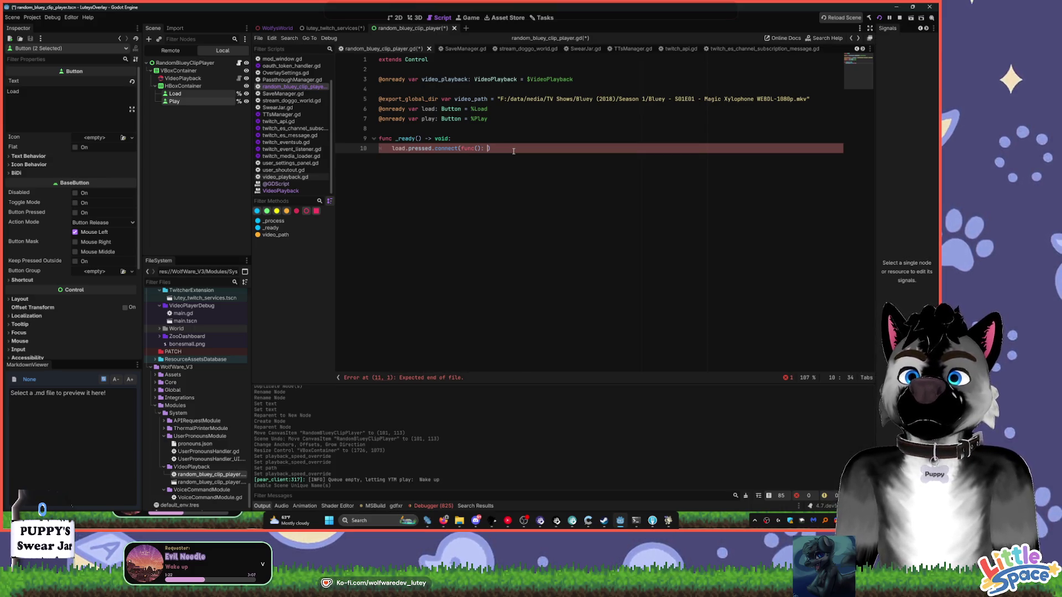
{"action": "type", "text": "e"}
{"action": "key", "text": "Return"}
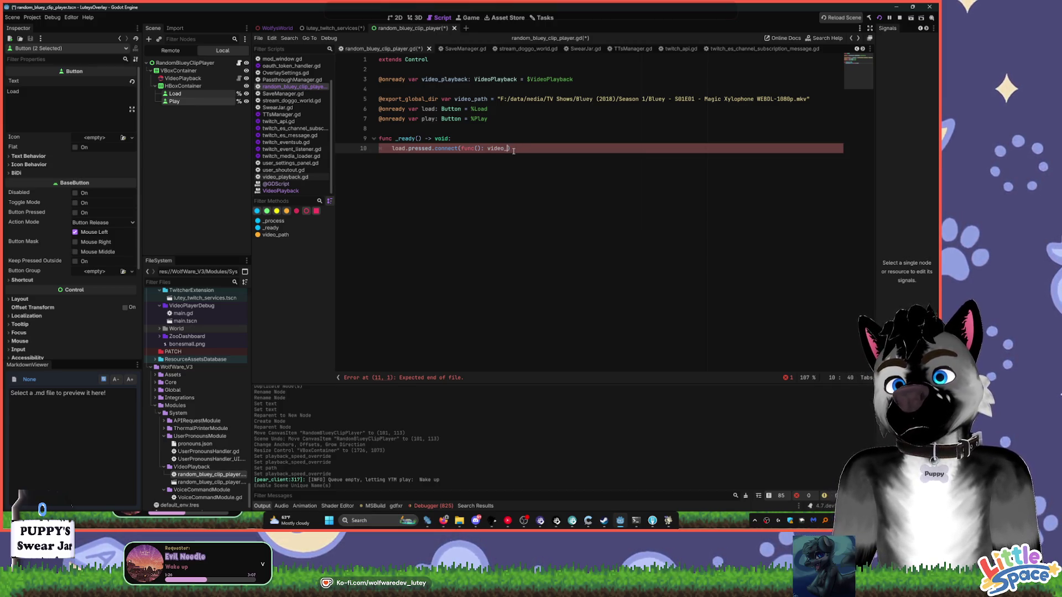
{"action": "type", "text": "a"}
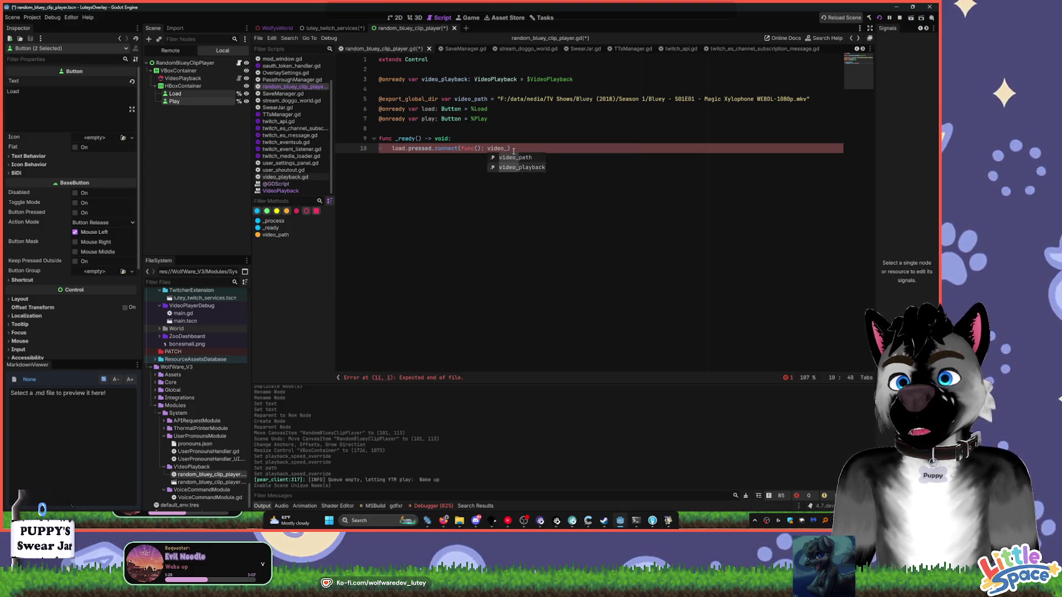
{"action": "key", "text": "Return"}
{"action": "type", "text": "."}
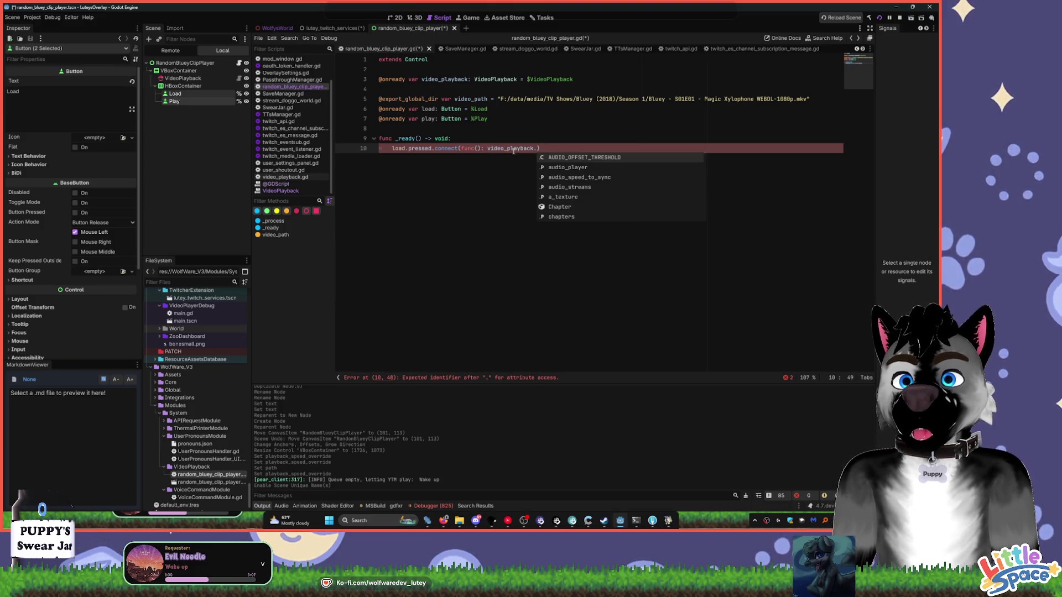
{"action": "left_click", "coordinate": [183, 78]}
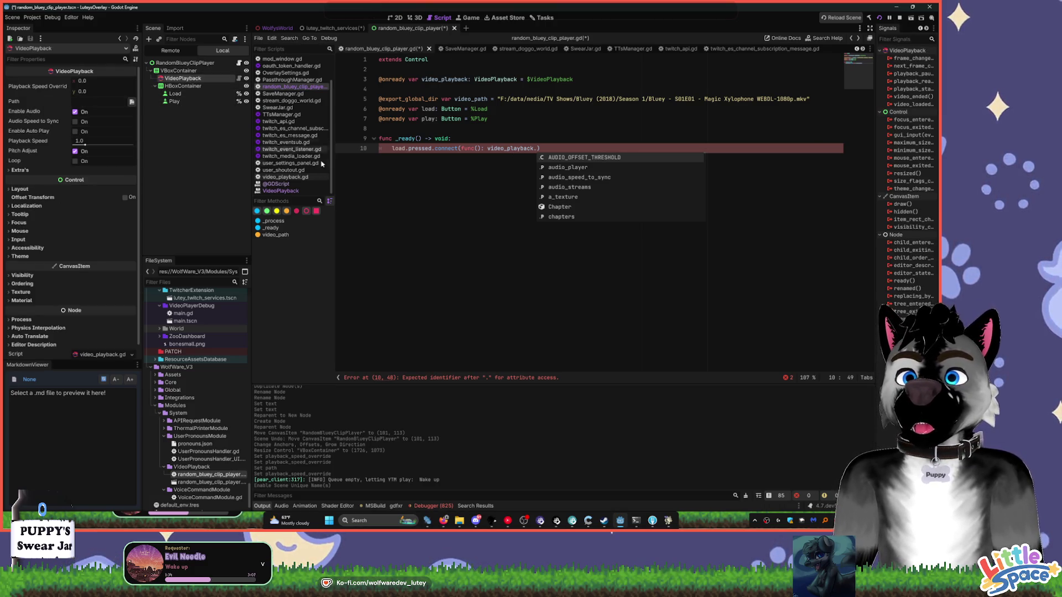
{"action": "left_click", "coordinate": [280, 191]}
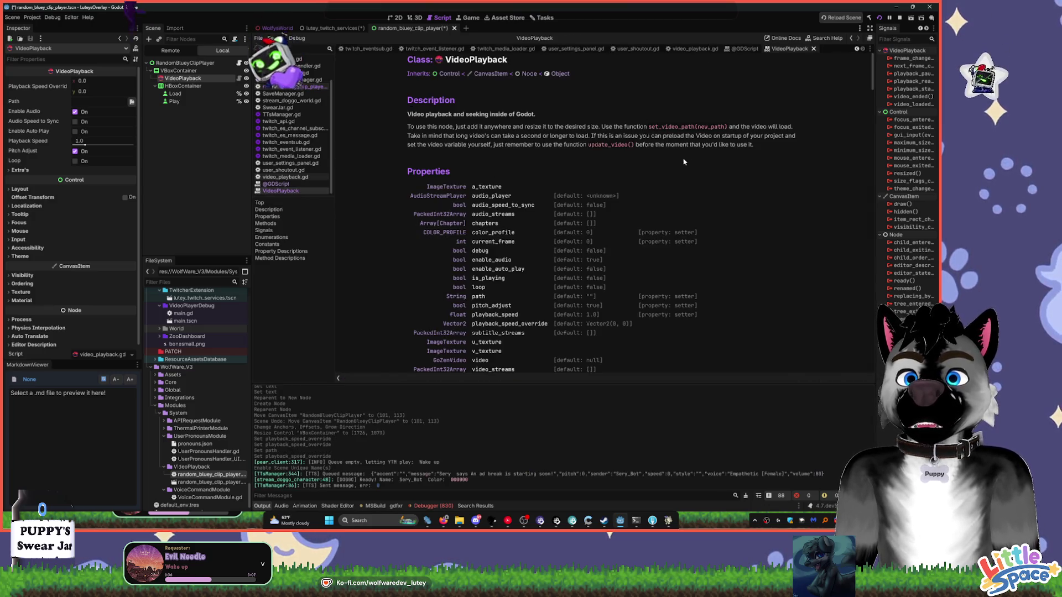
{"action": "key", "text": "alt+Left"}
{"action": "type", "text": "se"}
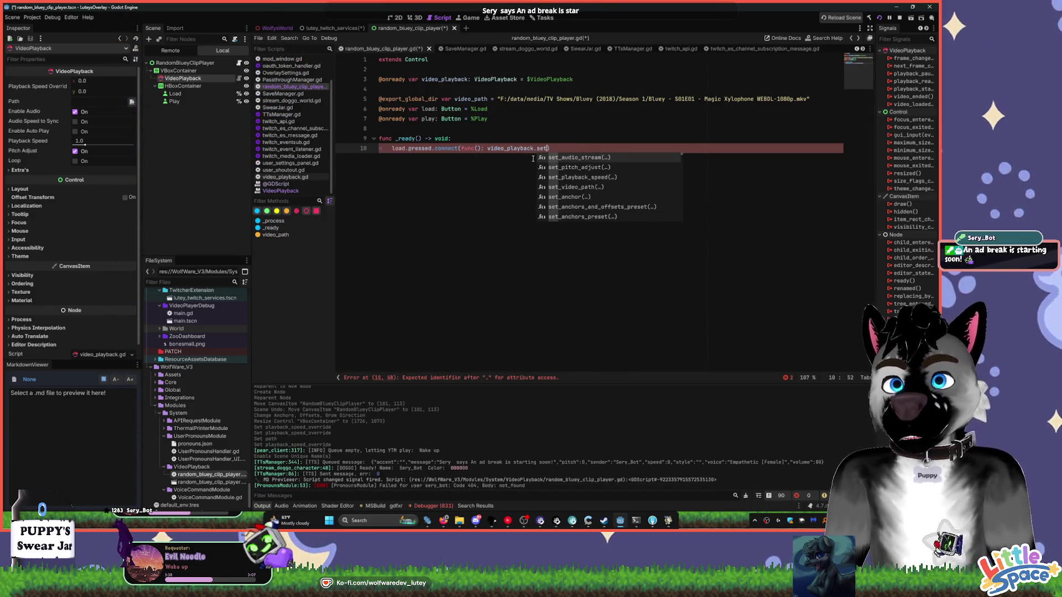
{"action": "key", "text": "Down"}
{"action": "key", "text": "Down"}
{"action": "key", "text": "Down"}
{"action": "key", "text": "Return"}
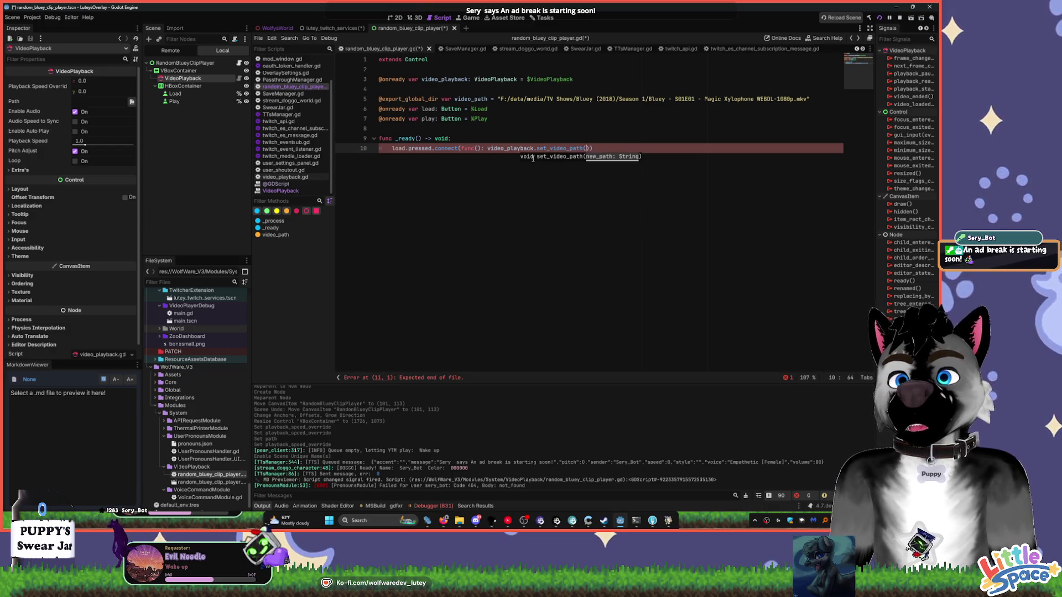
{"action": "type", "text": "video_path"}
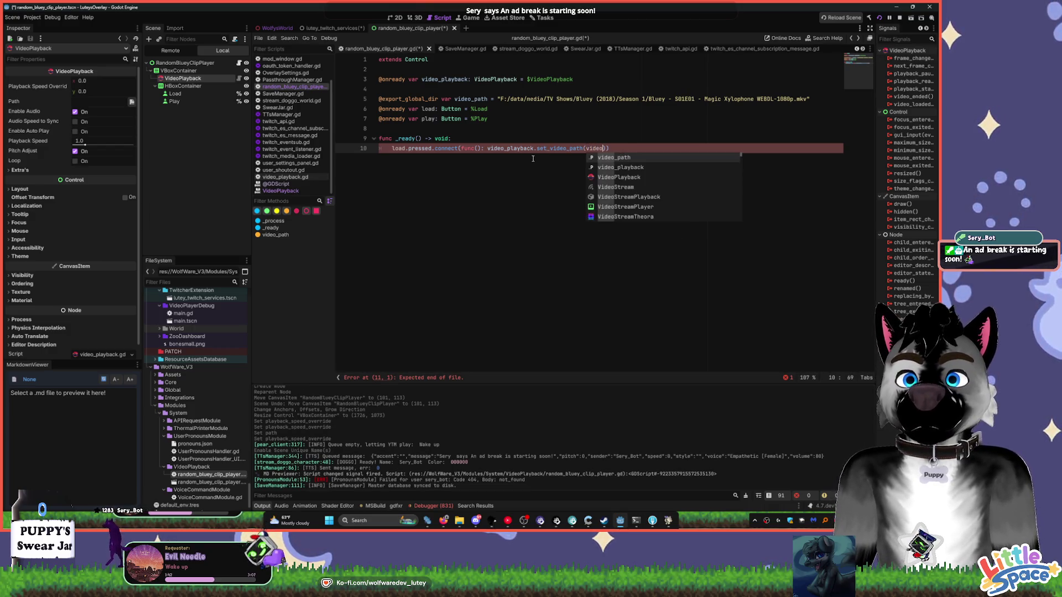
{"action": "type", "text": "))"}
- Connect play.pressed to a lambda calling video_playback.play() and save the script
{"action": "key", "text": "Return"}
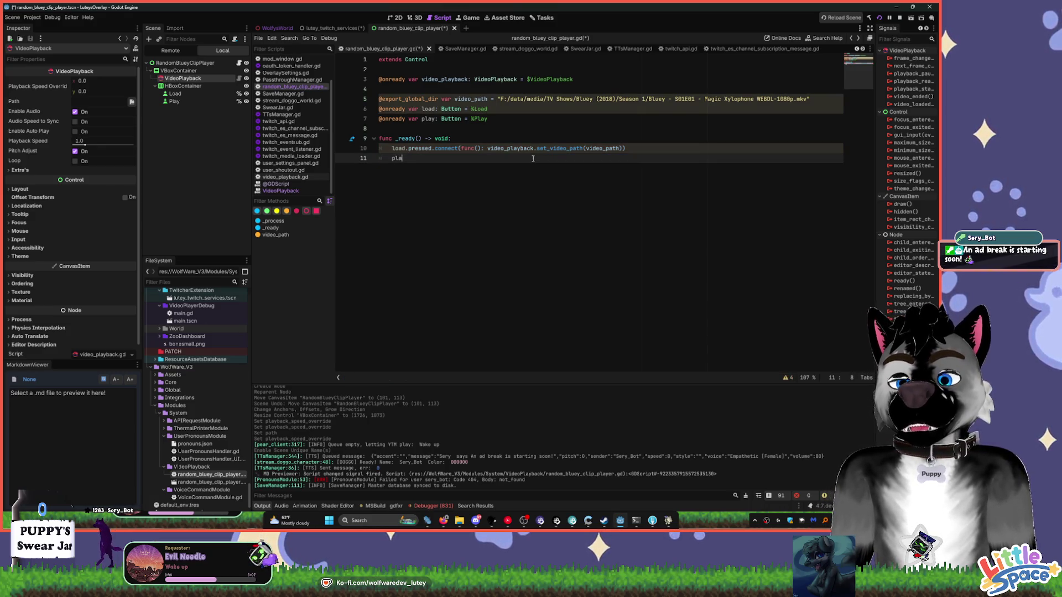
{"action": "type", "text": "y.p"}
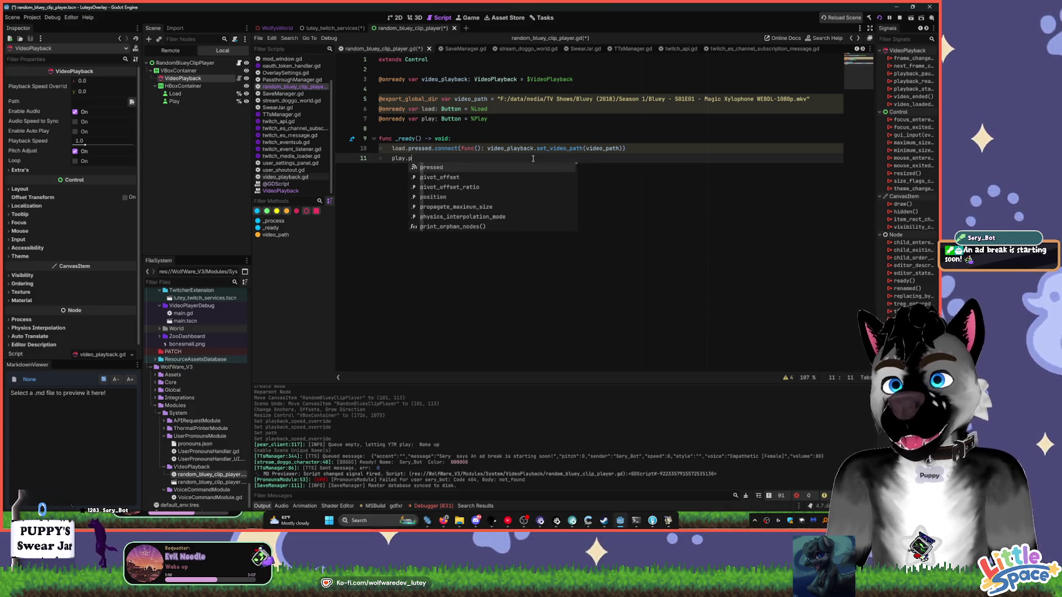
{"action": "key", "text": "Return"}
{"action": "type", "text": ".con"}
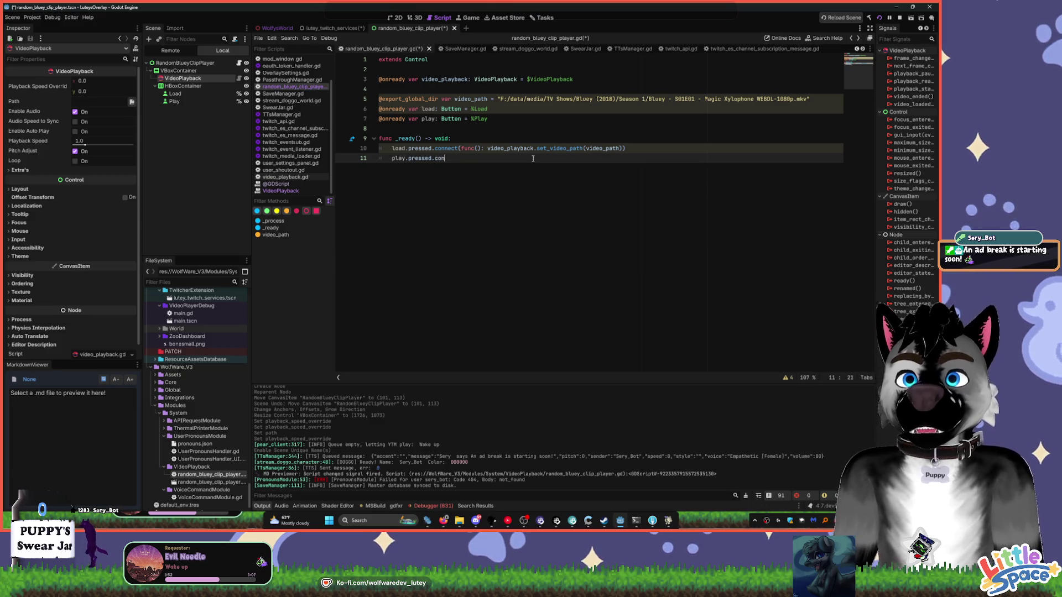
{"action": "type", "text": "func"}
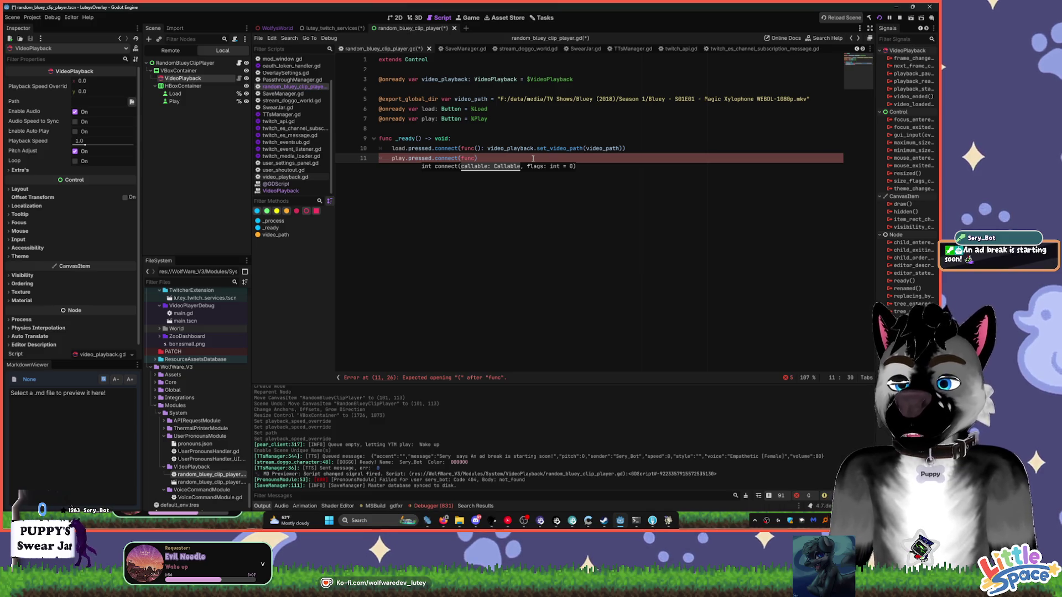
{"action": "type", "text": "(): vid)"}
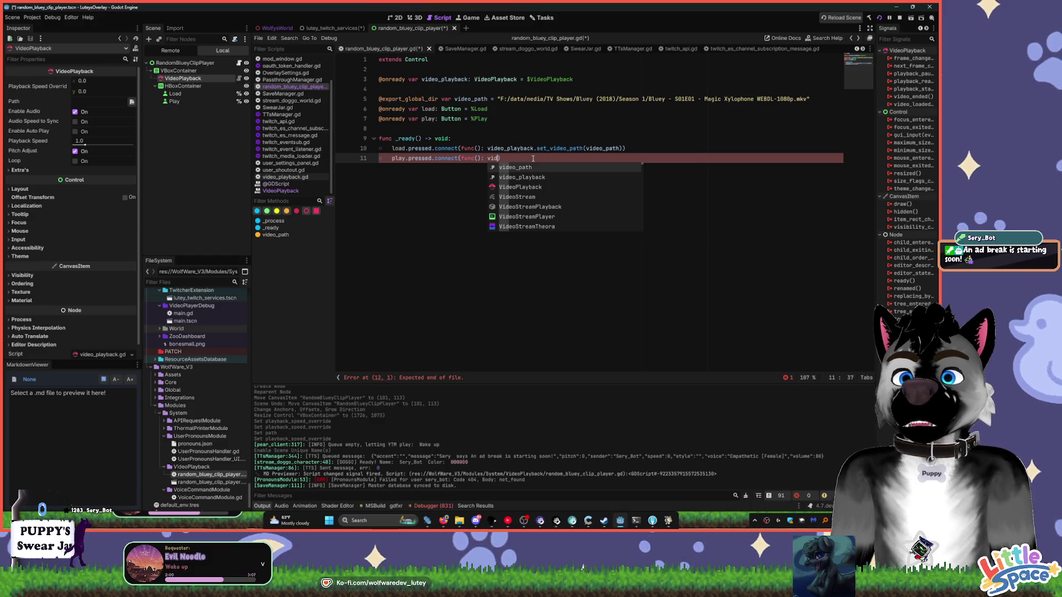
{"action": "key", "text": "Down"}
{"action": "key", "text": "Return"}
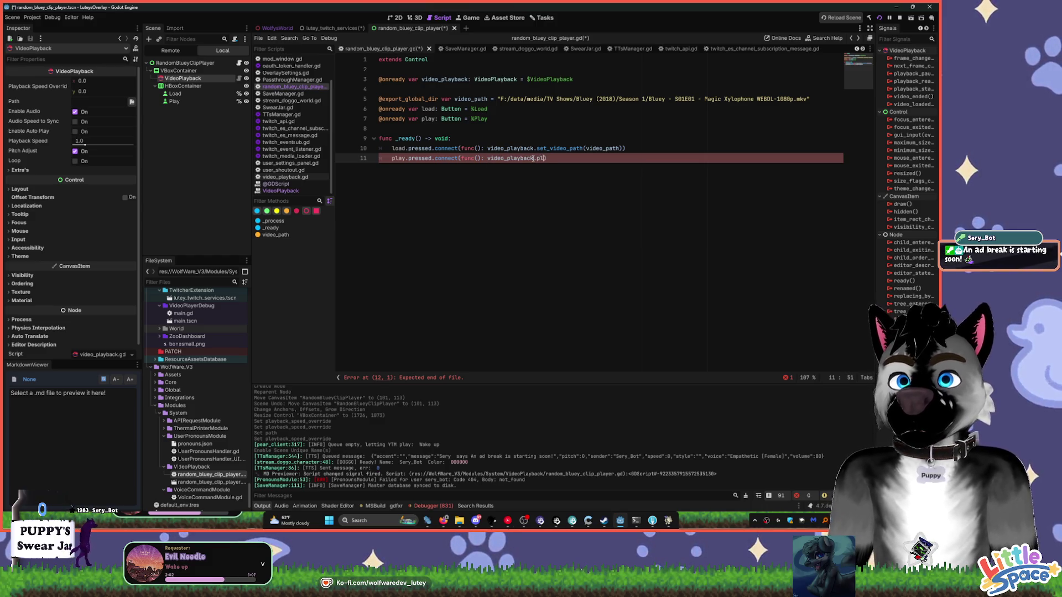
{"action": "key", "text": "Return"}
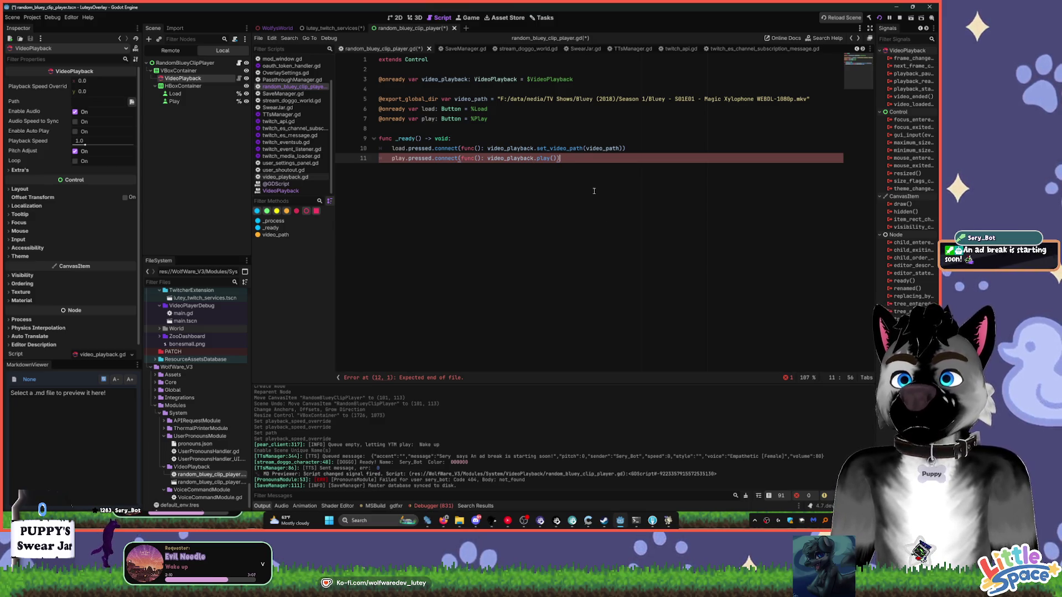
{"action": "key", "text": "Return"}
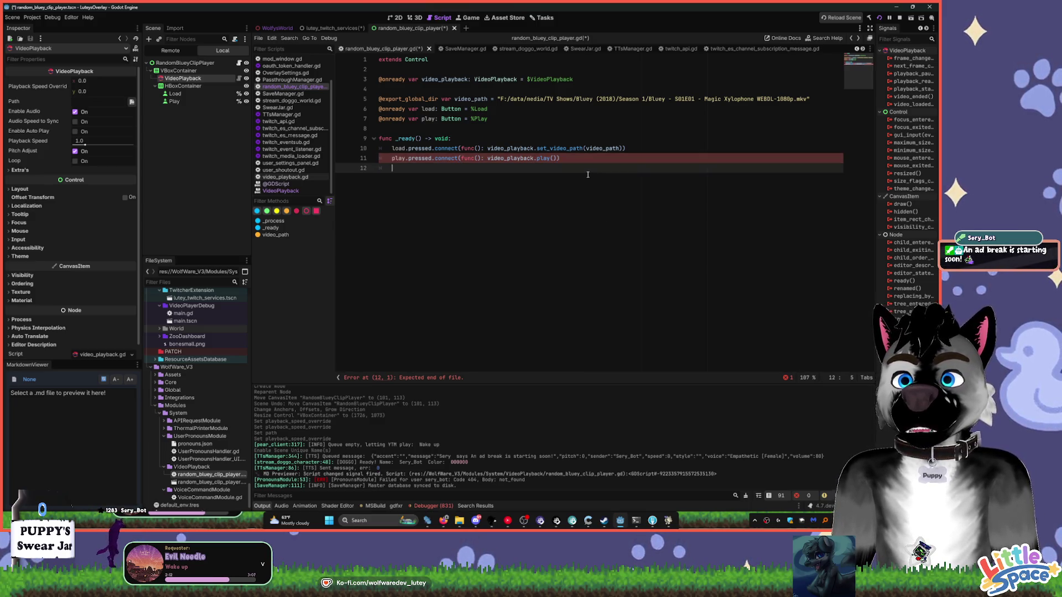
{"action": "key", "text": "ctrl+s"}
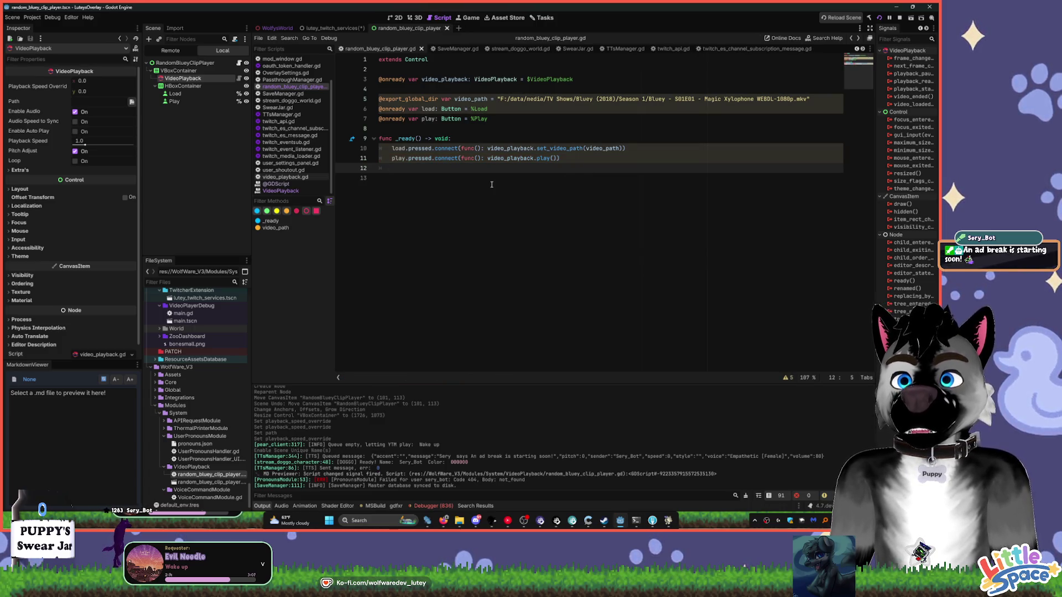
{"action": "key", "text": "ctrl+s"}
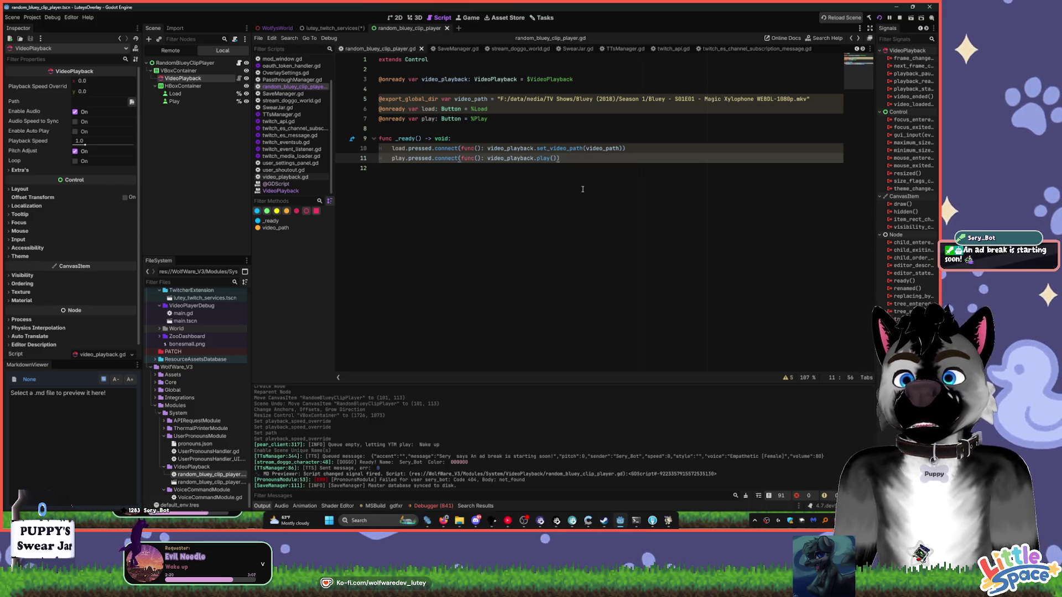
{"action": "left_click", "coordinate": [397, 18]}
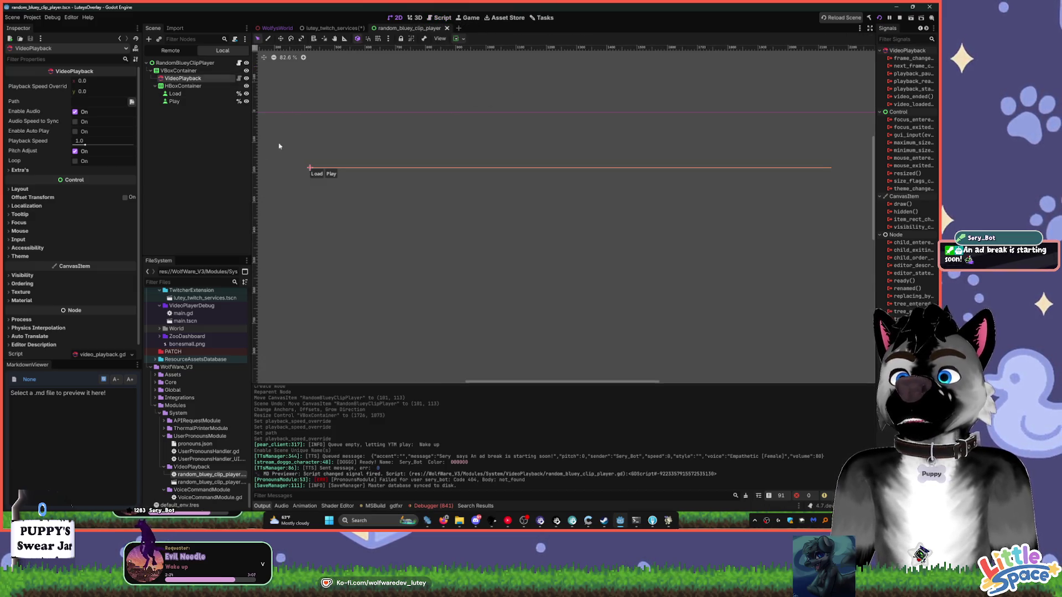
- Set VideoPlayback's Custom Minimum Size under Layout to 1920 x 1080 and save the scene
{"action": "left_click", "coordinate": [43, 189]}
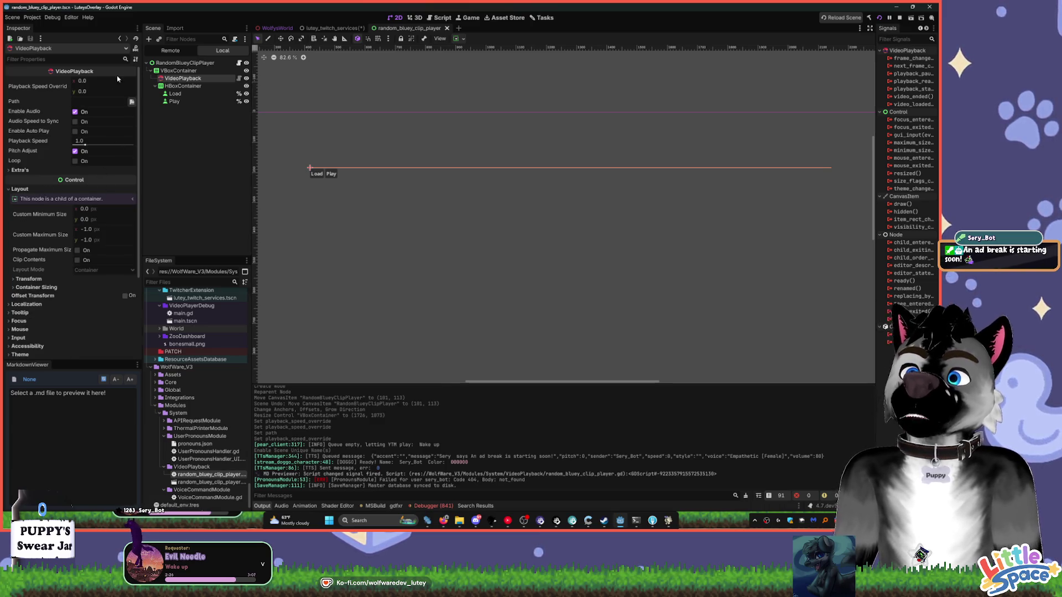
{"action": "left_click", "coordinate": [100, 212]}
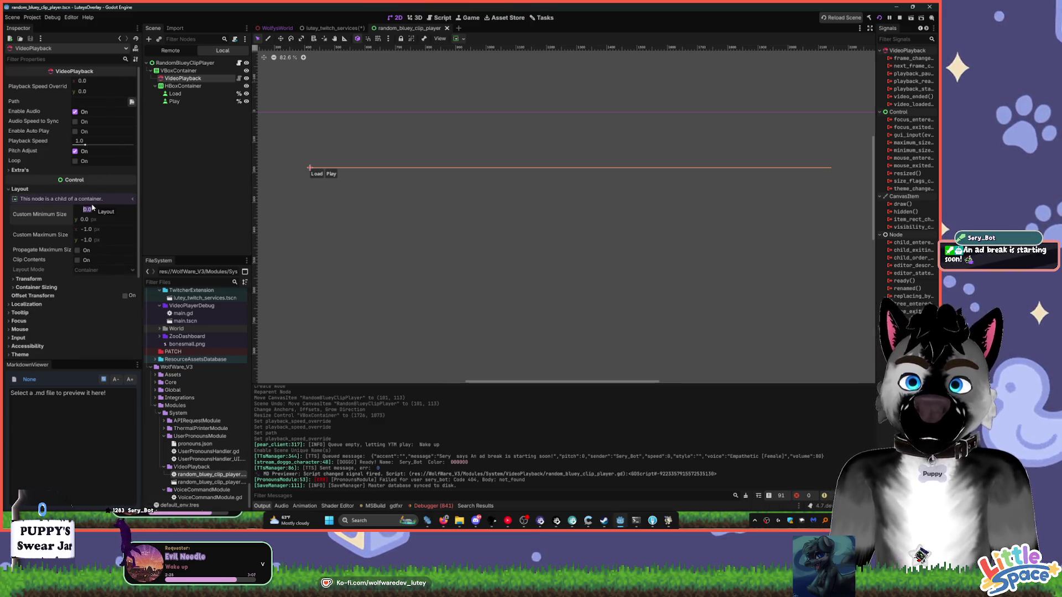
{"action": "type", "text": "20"}
{"action": "key", "text": "Tab"}
{"action": "type", "text": "1080"}
{"action": "key", "text": "Tab"}
{"action": "scroll", "coordinate": [431, 150], "scroll_direction": "down", "scroll_amount": 4}
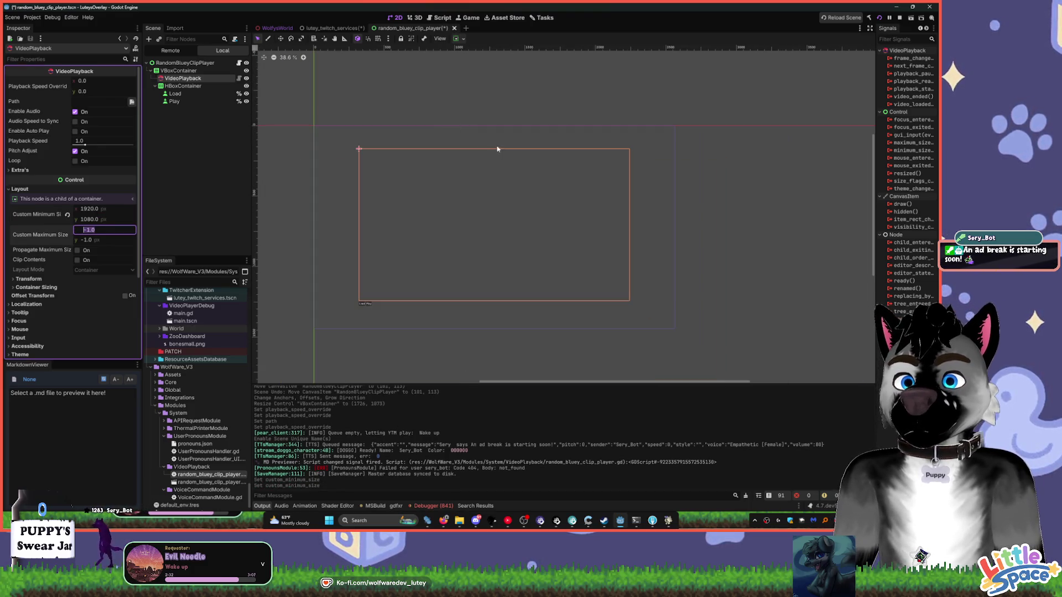
{"action": "key", "text": "ctrl+s"}
- Check the root, VBoxContainer, VideoPlayback and HBoxContainer nodes, then stop and rerun the current scene
{"action": "left_click", "coordinate": [184, 62]}
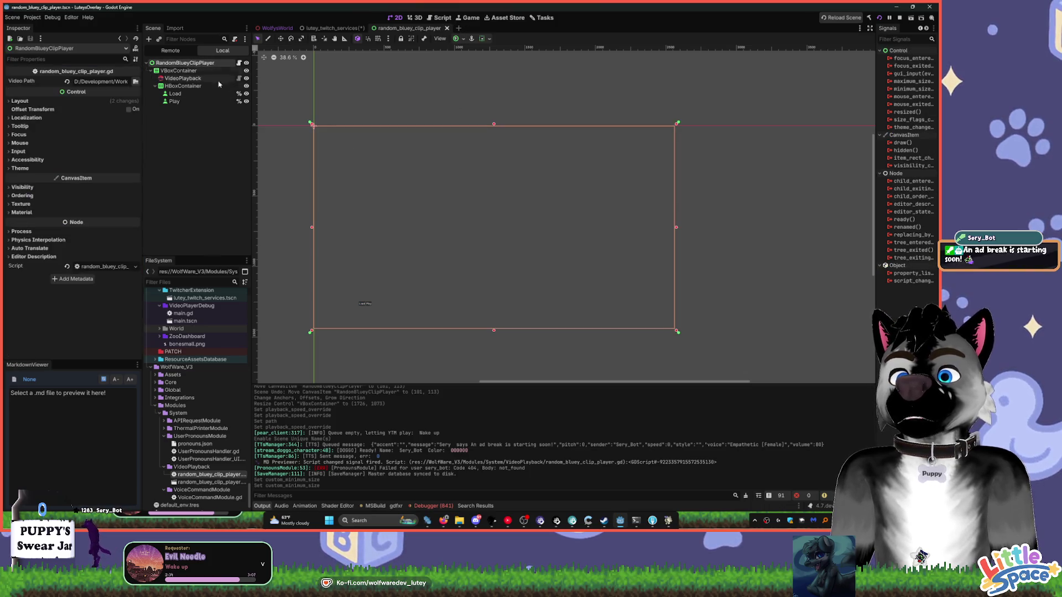
{"action": "left_click", "coordinate": [185, 71]}
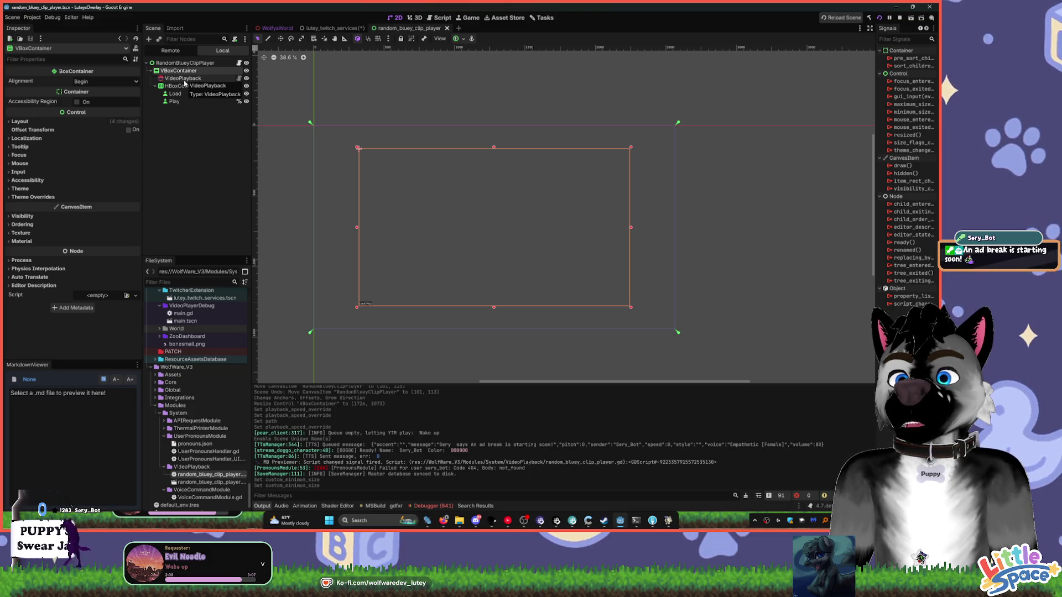
{"action": "left_click", "coordinate": [185, 80]}
{"action": "left_click", "coordinate": [184, 87]}
{"action": "left_click", "coordinate": [183, 77]}
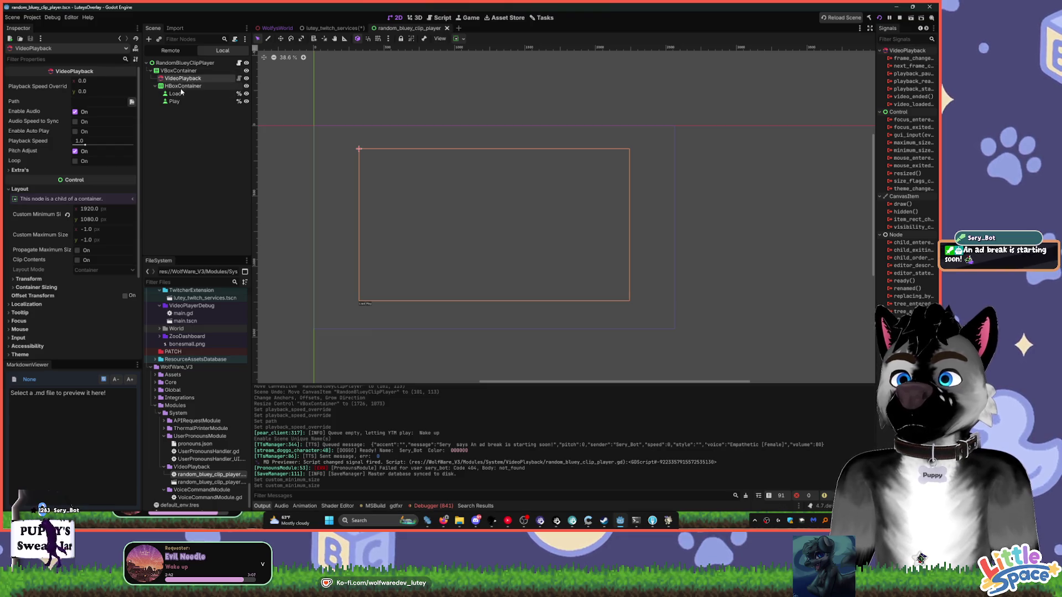
{"action": "left_click", "coordinate": [183, 86]}
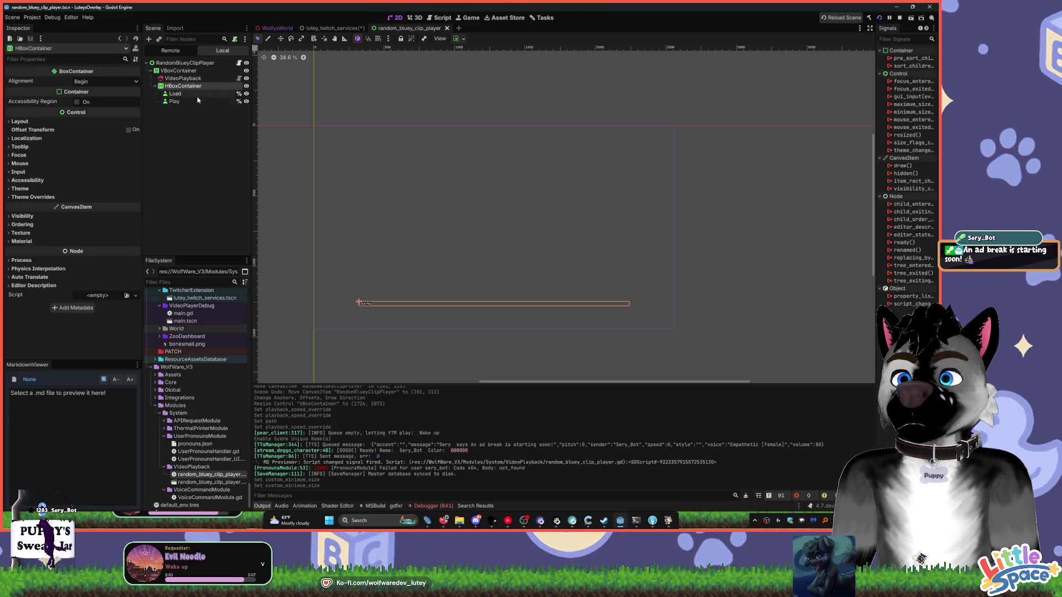
{"action": "left_click", "coordinate": [900, 17]}
{"action": "left_click", "coordinate": [911, 19]}
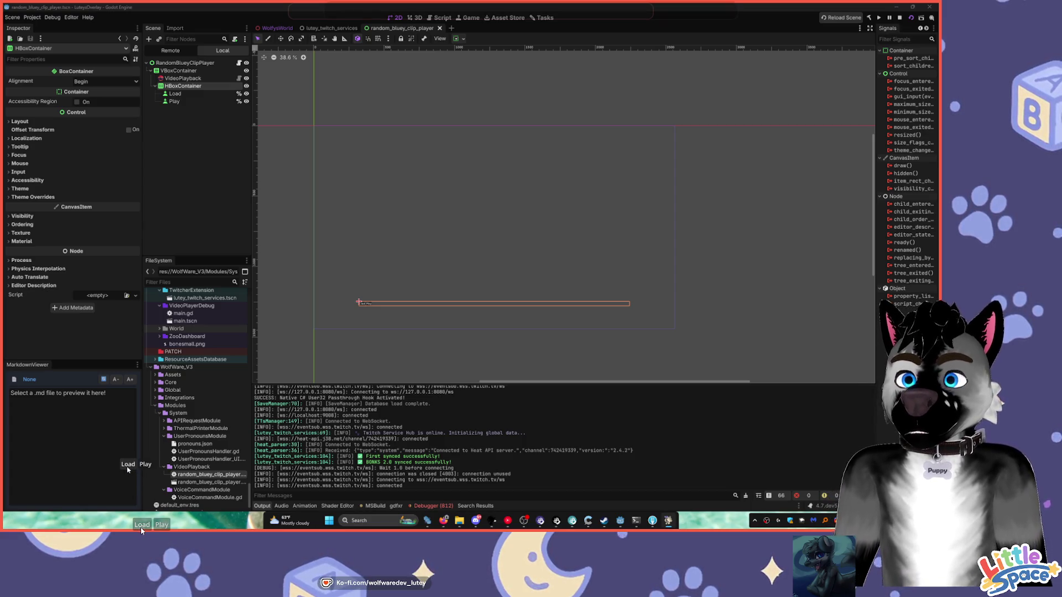
- Press Load in the running game, which hits a null-instance error at line 10, then select VideoPlayback
{"action": "left_click", "coordinate": [129, 468]}
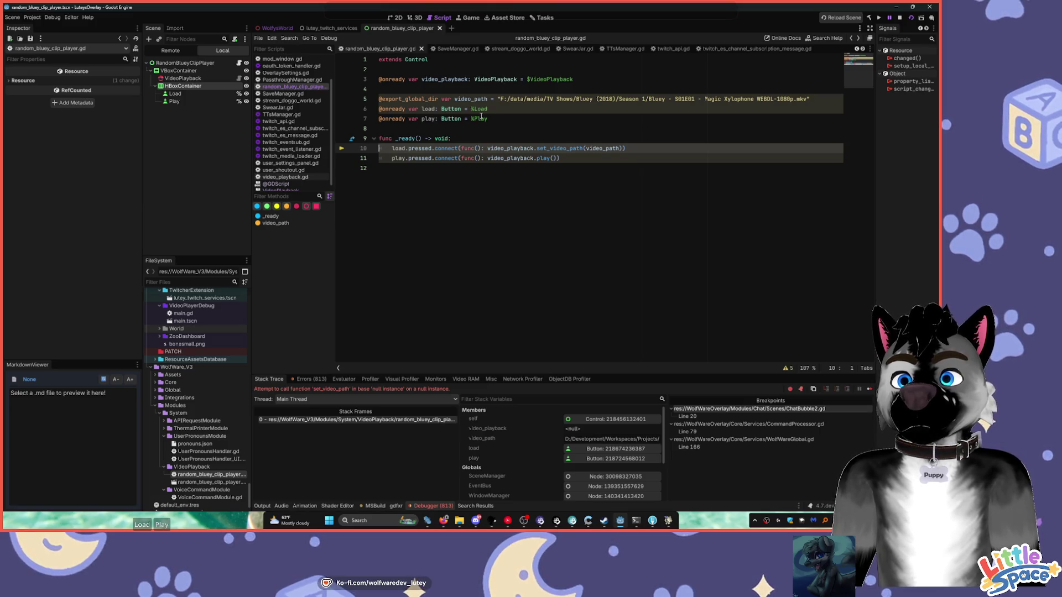
{"action": "left_click", "coordinate": [202, 79]}
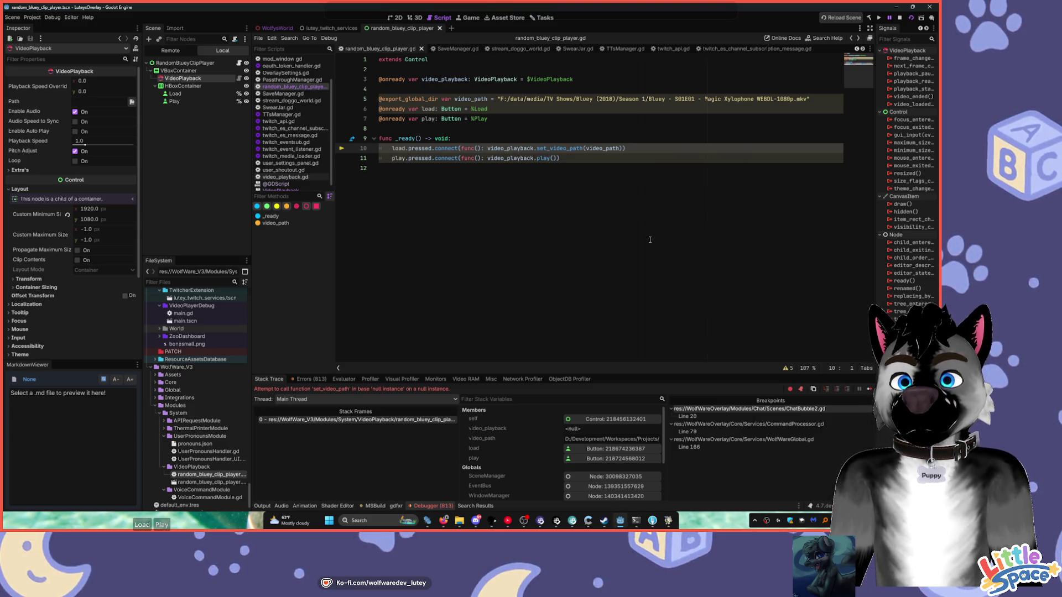
- Put both Load and Play connect lines in _ready under 'if video_playback:', save the script, and stop debugging
{"action": "left_click", "coordinate": [637, 274]}
{"action": "left_click", "coordinate": [456, 139]}
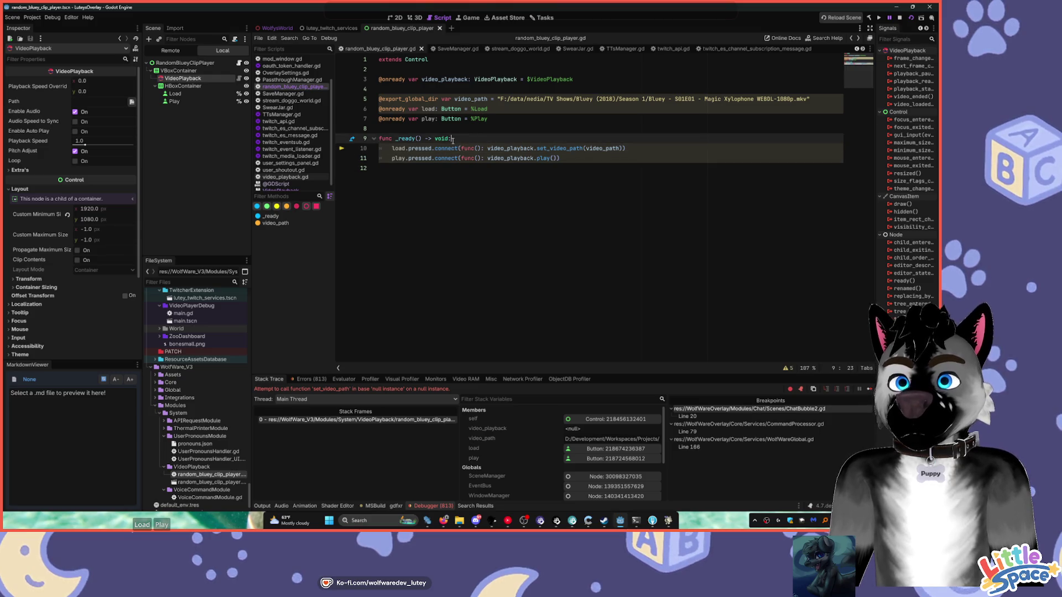
{"action": "key", "text": "Return"}
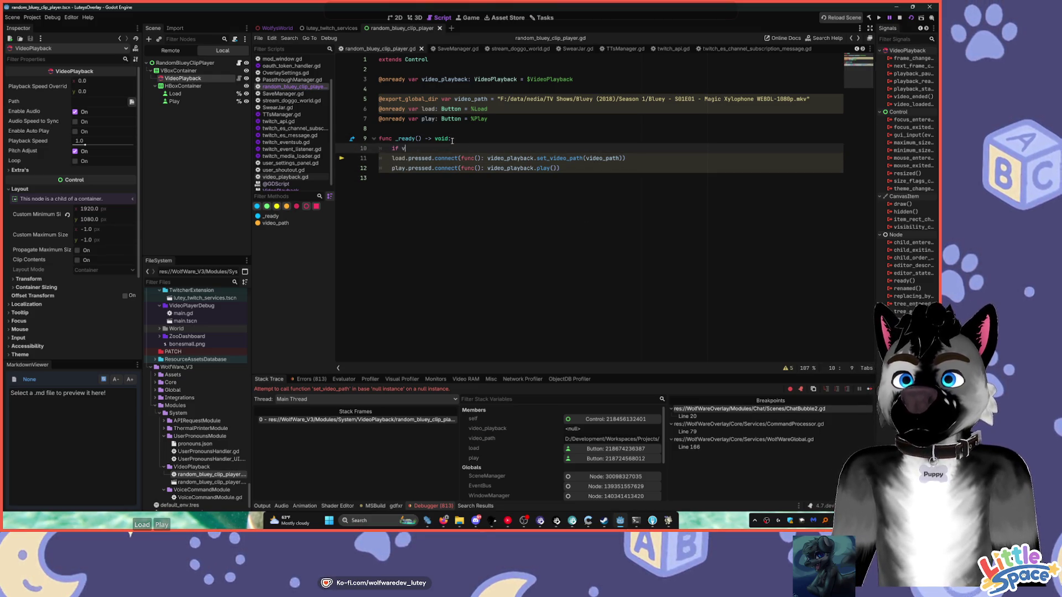
{"action": "type", "text": "ideo"}
{"action": "key", "text": "Return"}
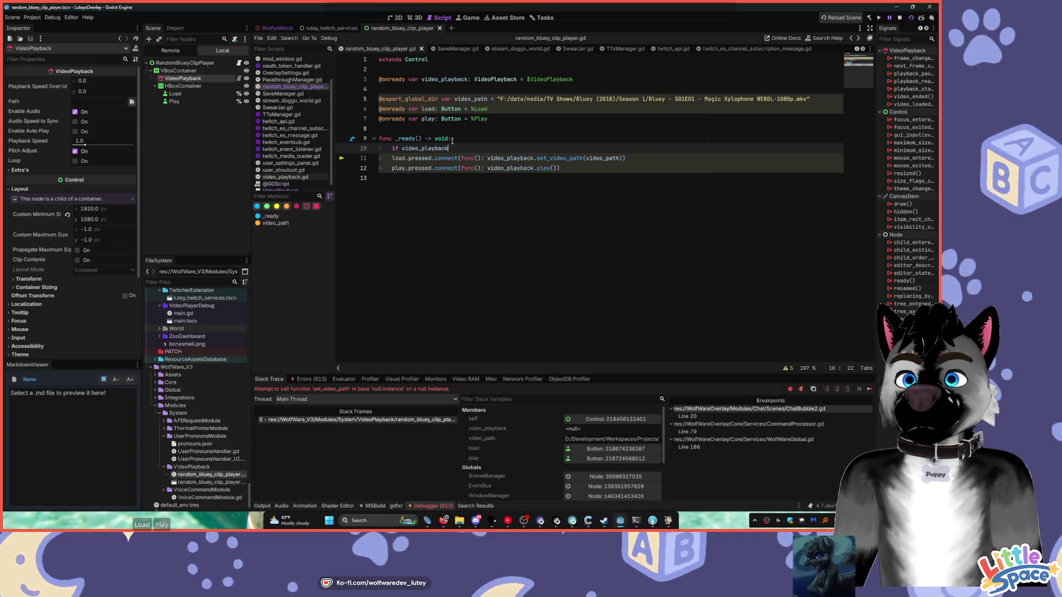
{"action": "key", "text": "Down"}
{"action": "key", "text": "shift+Down"}
{"action": "key", "text": "shift+Down"}
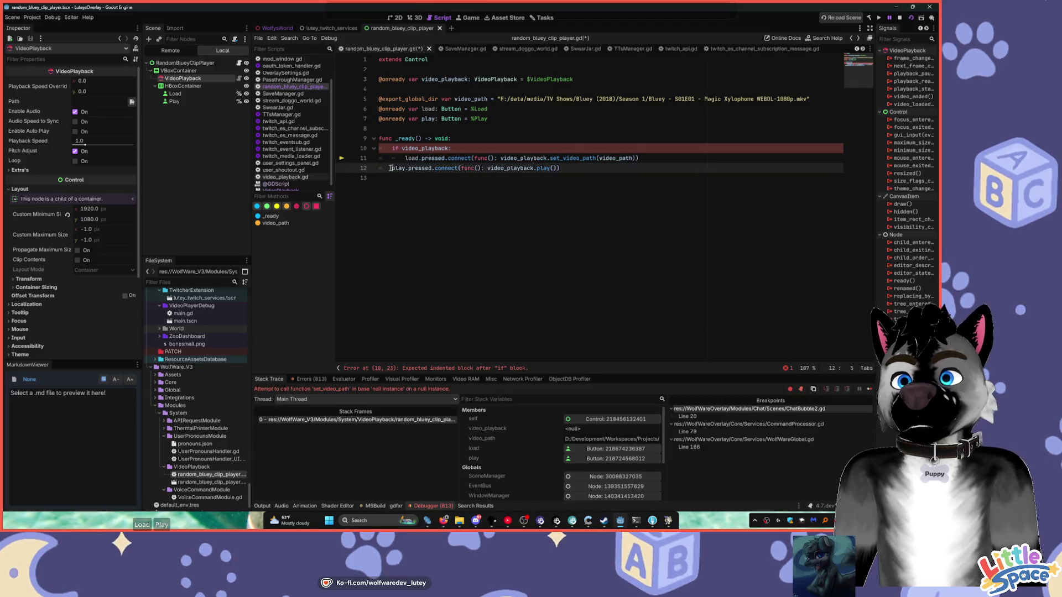
{"action": "key", "text": "Tab"}
{"action": "key", "text": "ctrl+s"}
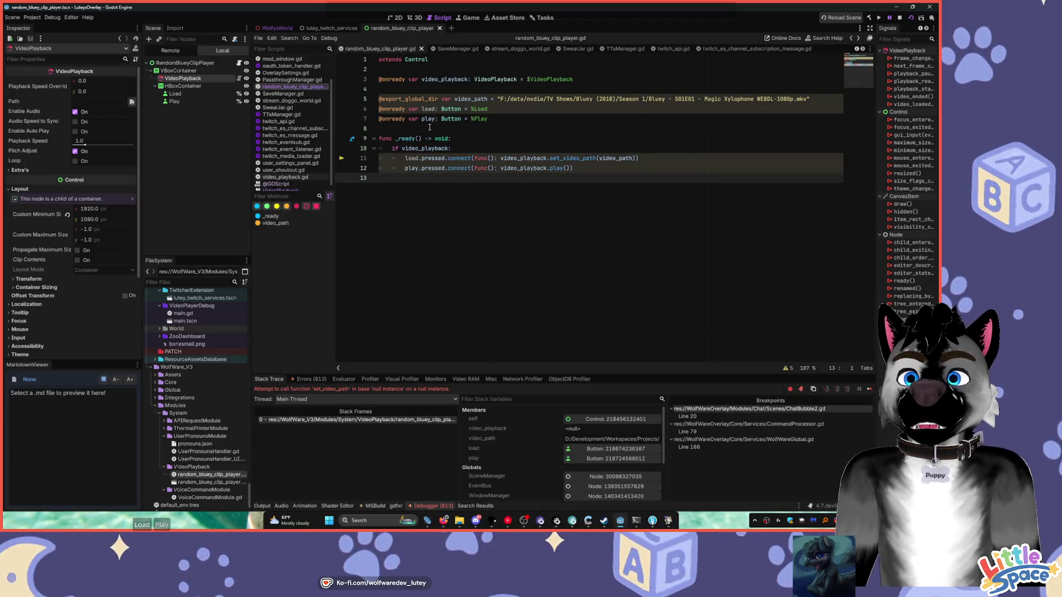
{"action": "left_click", "coordinate": [900, 19]}
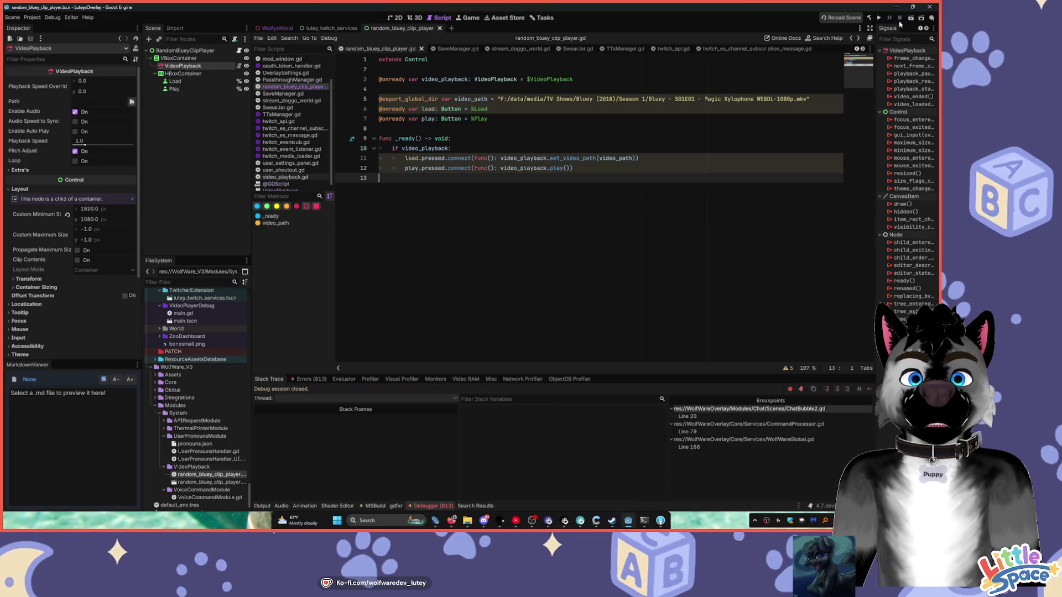
{"action": "left_click", "coordinate": [515, 521]}
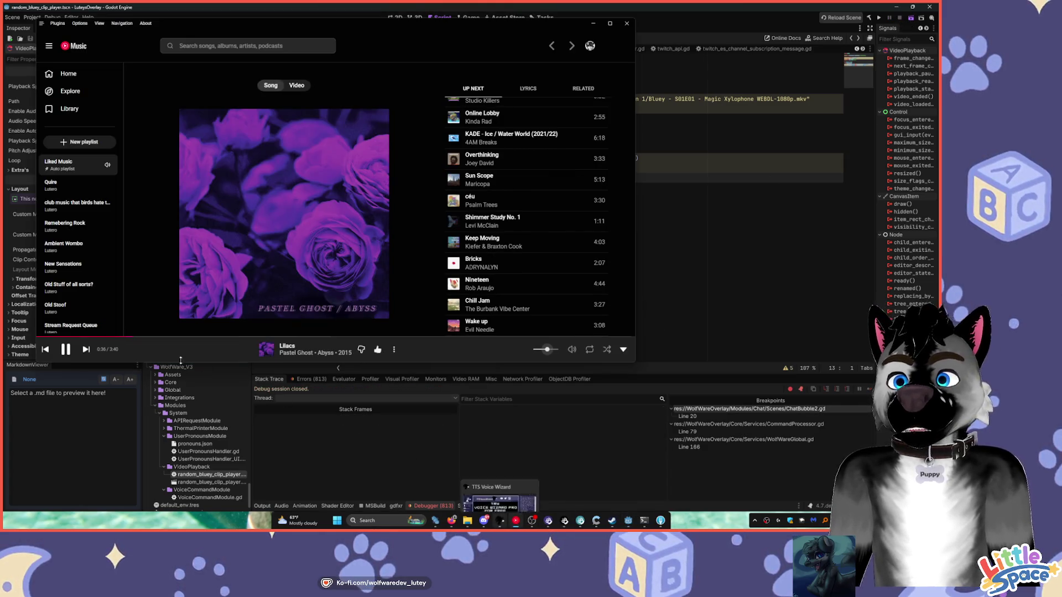
- Dislike Lilacs so Crystals by Clams Casino plays, then minimise YouTube Music
{"action": "left_click", "coordinate": [361, 350]}
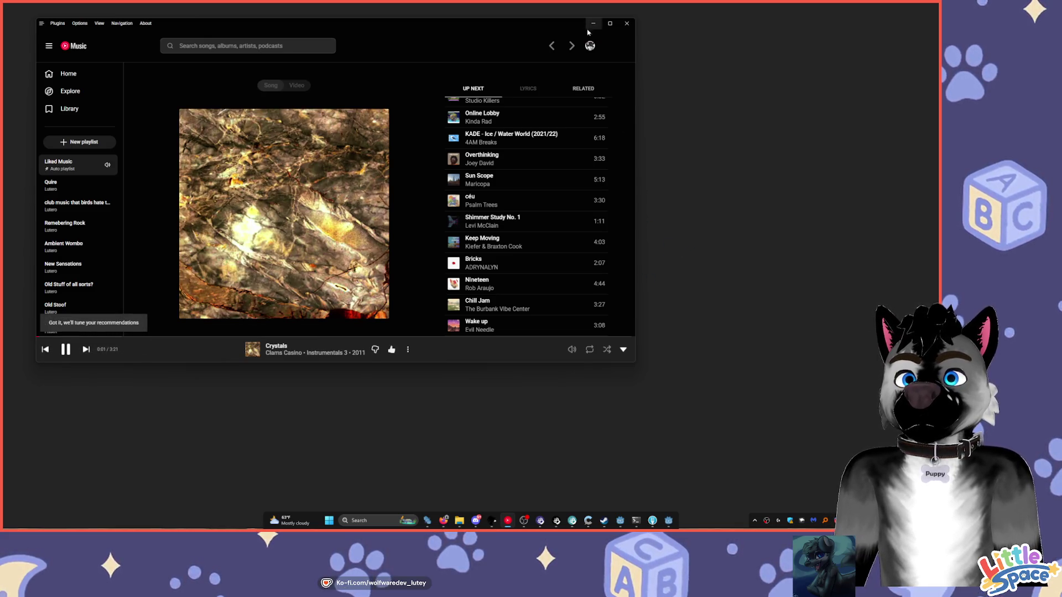
{"action": "left_click", "coordinate": [541, 520]}
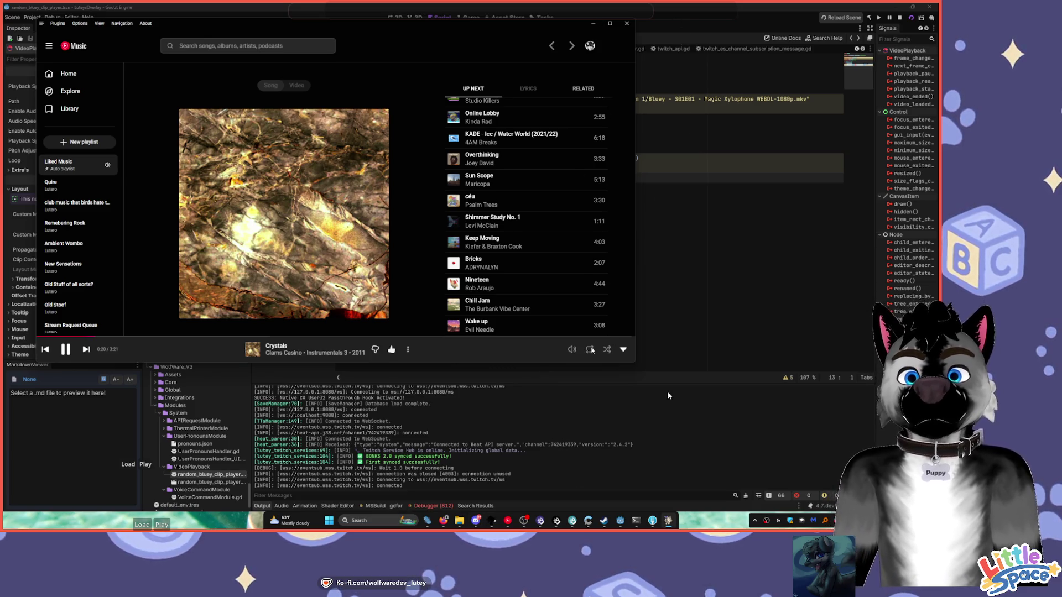
{"action": "left_click", "coordinate": [501, 522]}
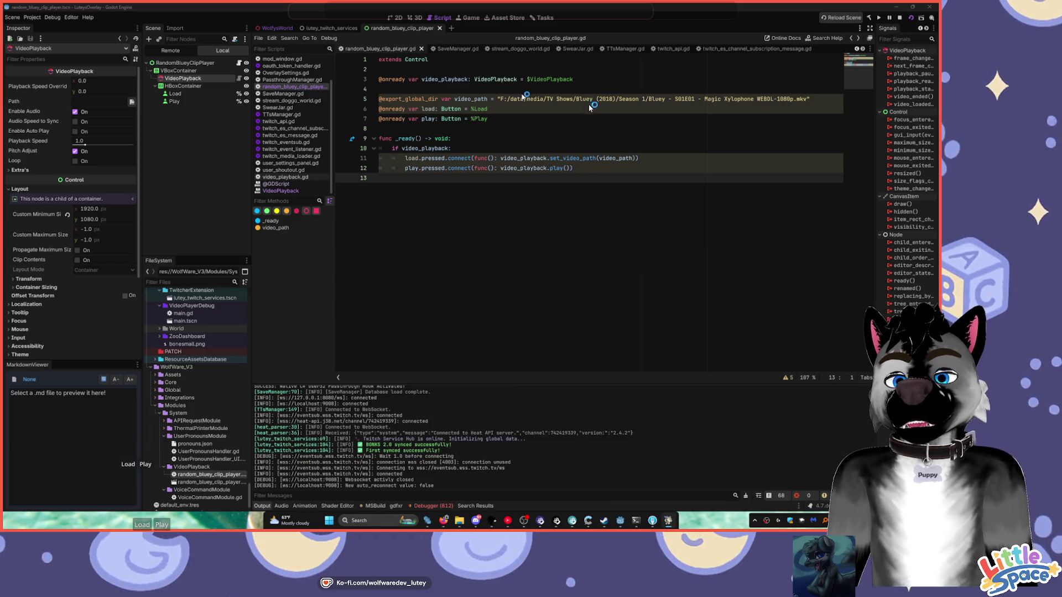
- Replace the forward slashes in the line 5 video_path with escaped backslashes, save, and run the project
{"action": "double_click", "coordinate": [506, 101]}
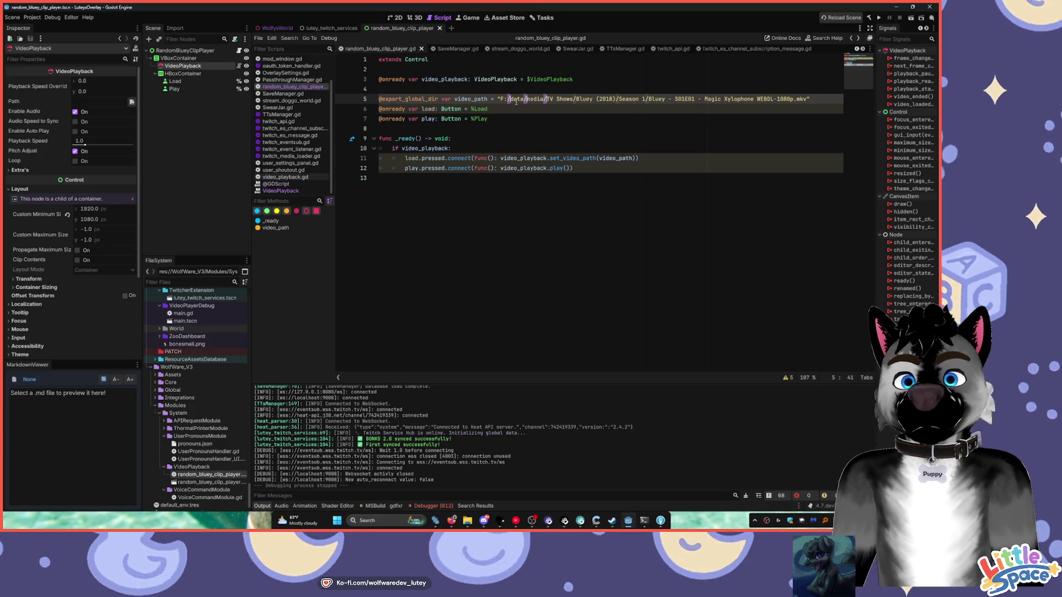
{"action": "type", "text": "\\\\"}
{"action": "key", "text": "ctrl+s"}
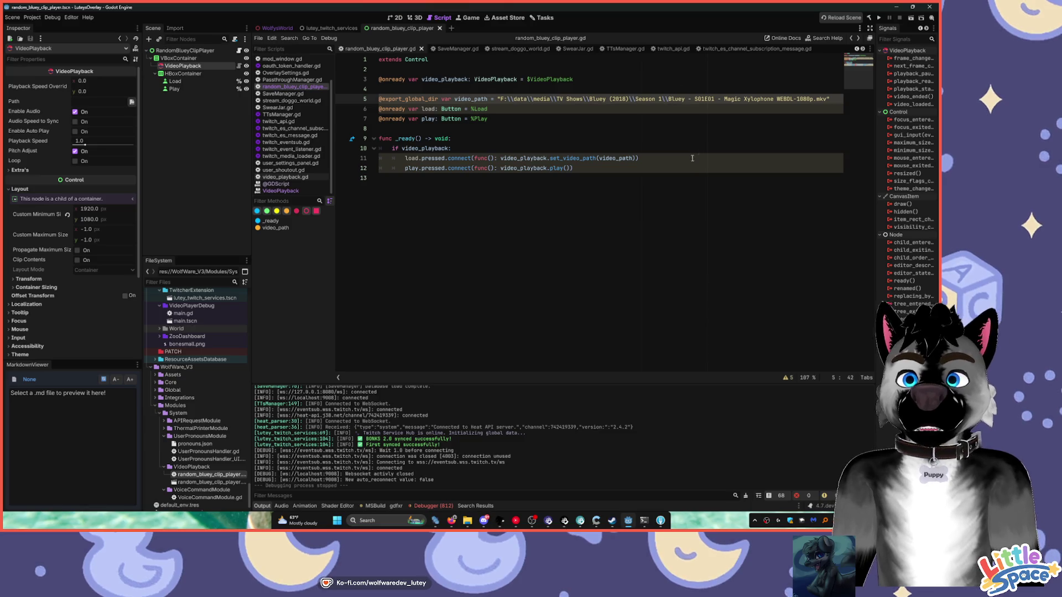
{"action": "left_click_drag", "start_coordinate": [727, 95], "coordinate": [738, 89]}
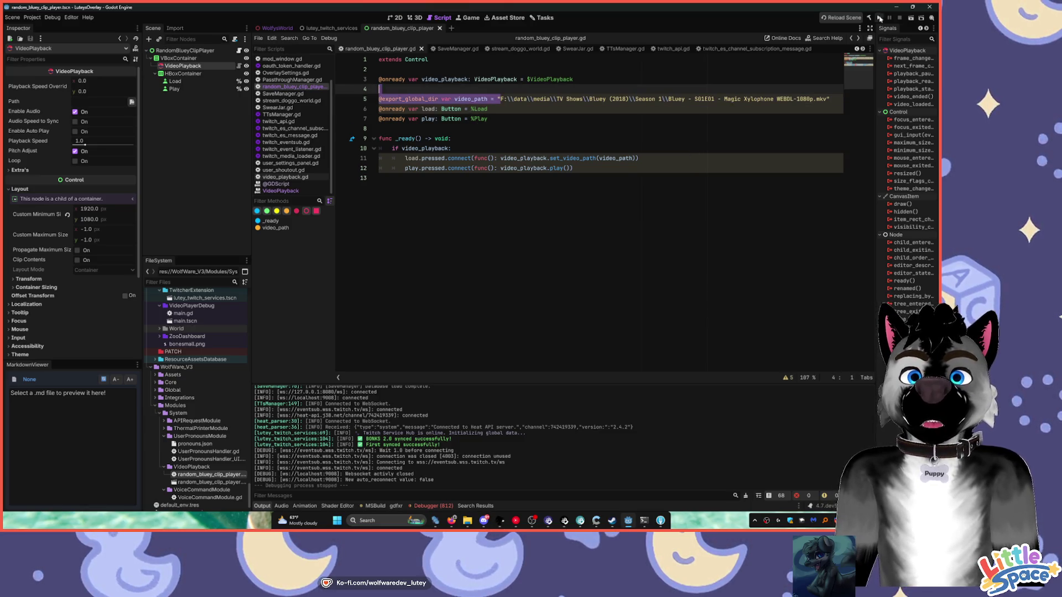
{"action": "left_click", "coordinate": [880, 18]}
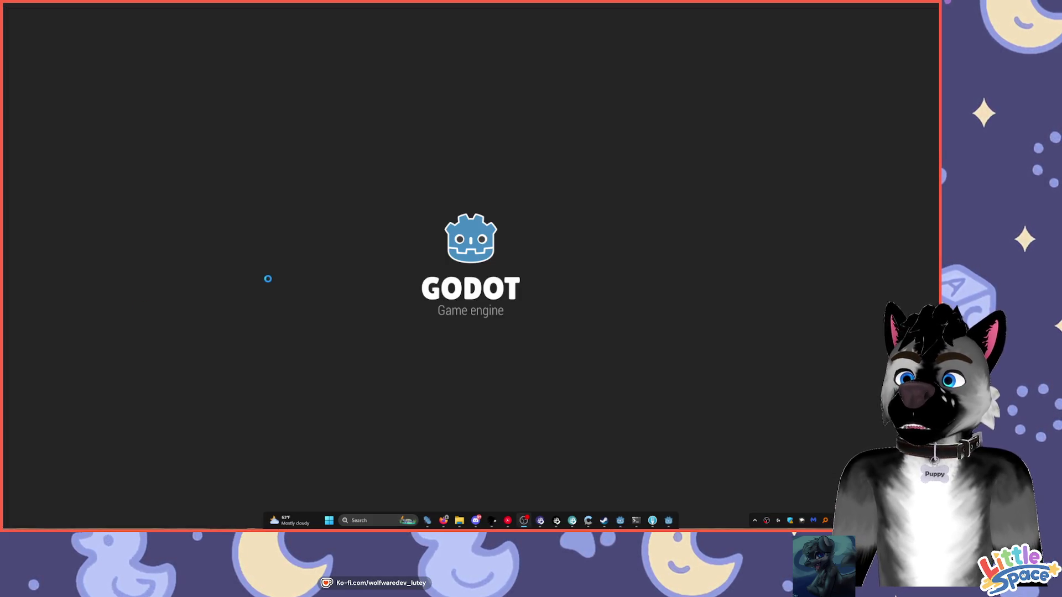
- Skip YouTube Music ahead to 4AM by mishoangelo and return to the Godot editor
{"action": "left_click", "coordinate": [508, 520]}
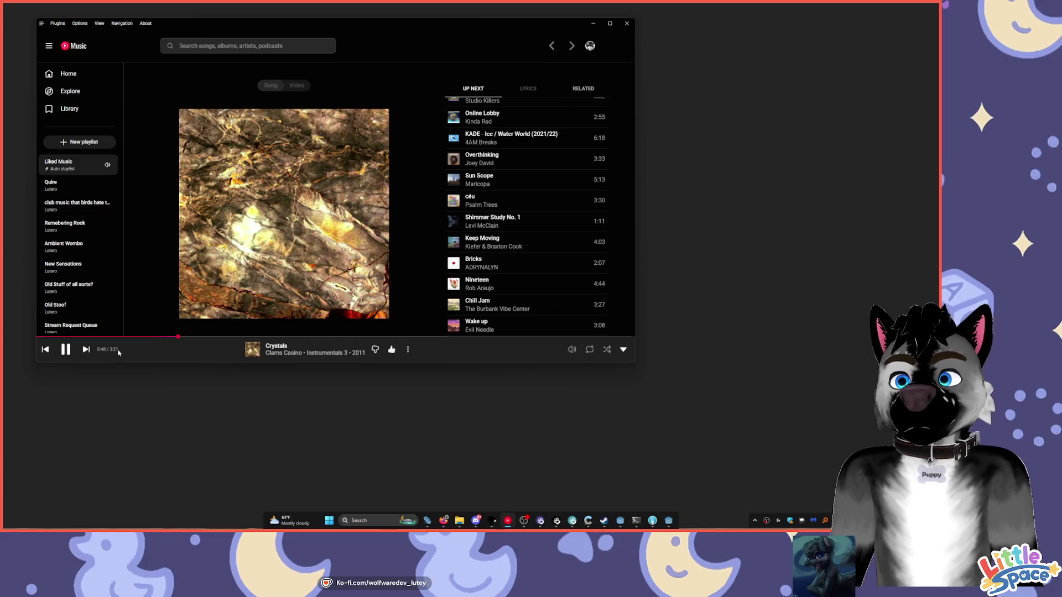
{"action": "key", "text": "XF86AudioNext"}
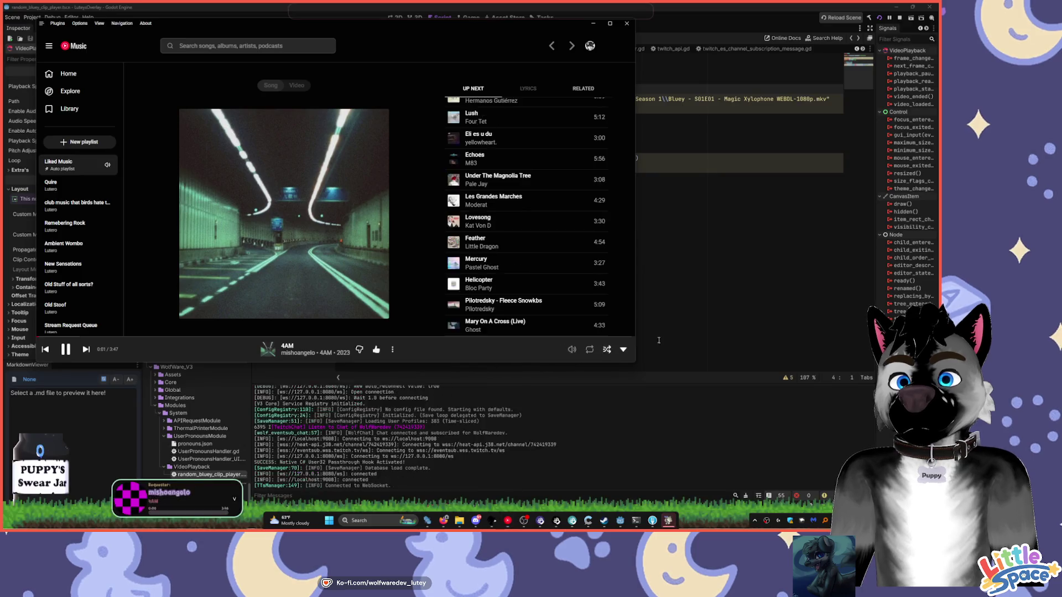
{"action": "left_click", "coordinate": [655, 345]}
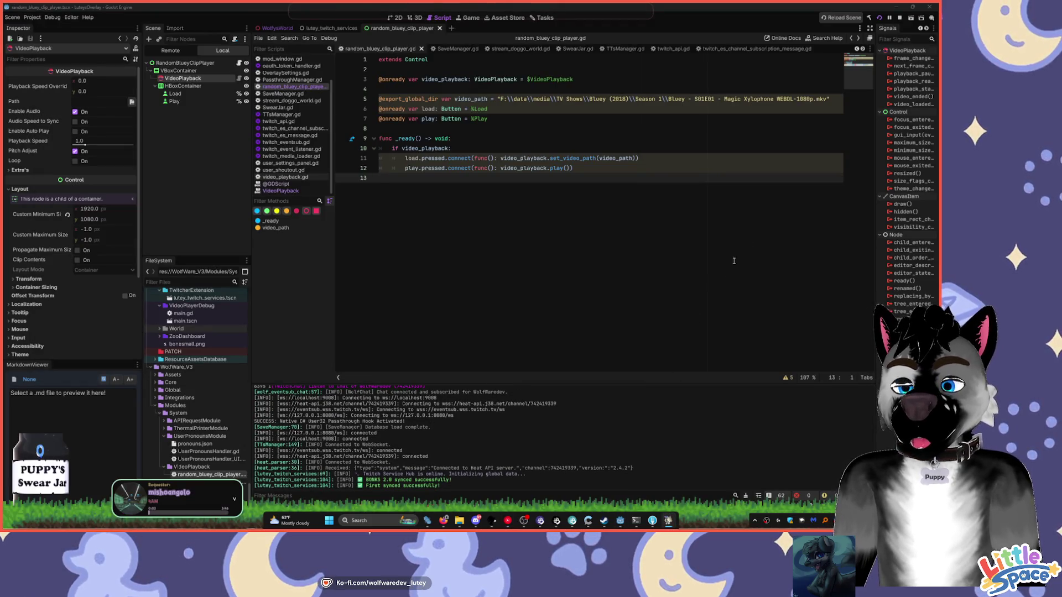
- Stop the running project and start Run Current Scene, kicking off a new .NET build
{"action": "left_click", "coordinate": [901, 18]}
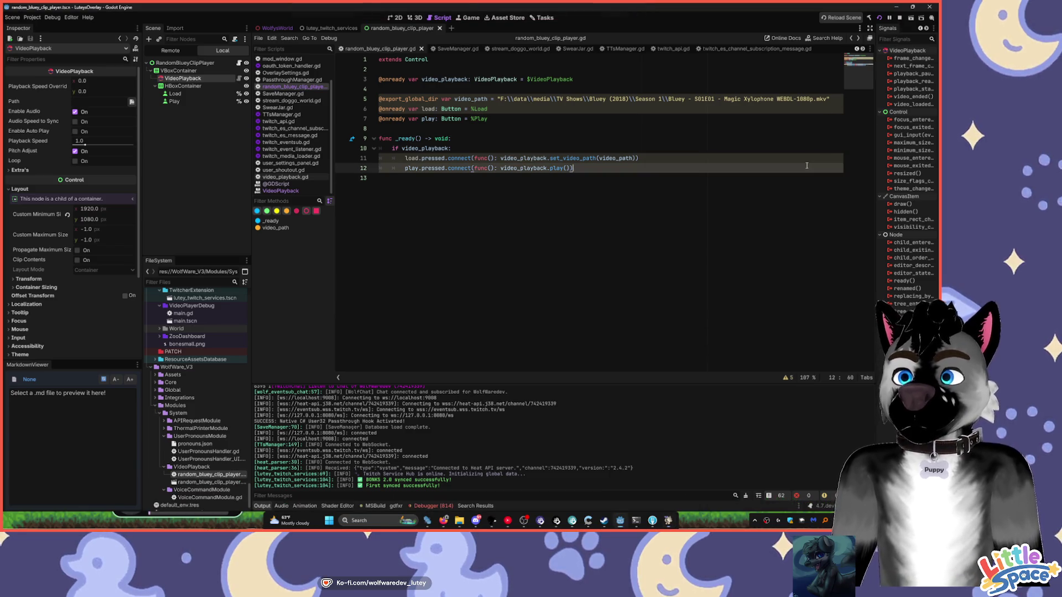
{"action": "left_click", "coordinate": [910, 19]}
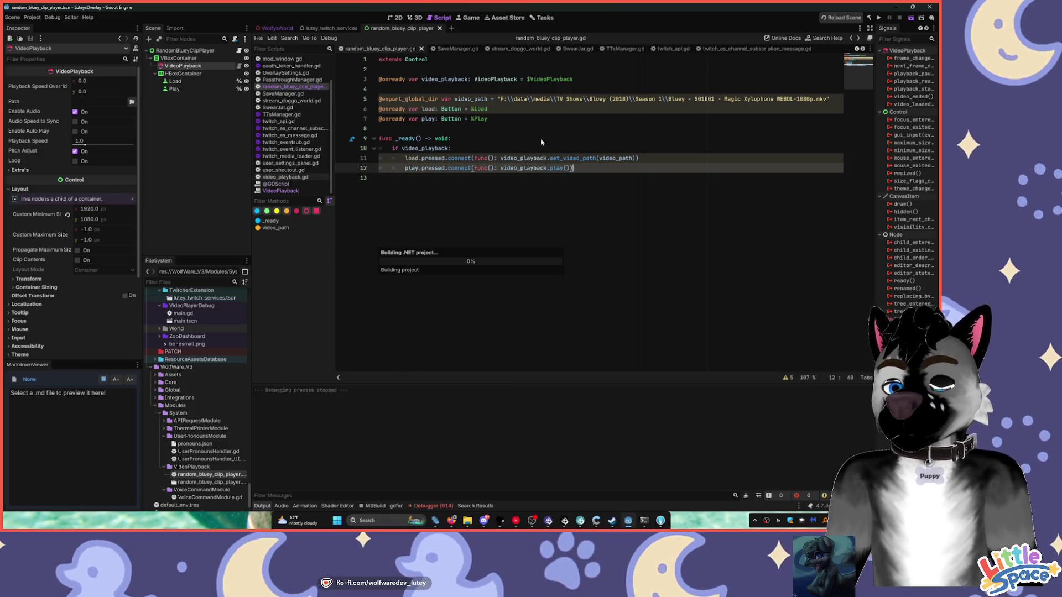
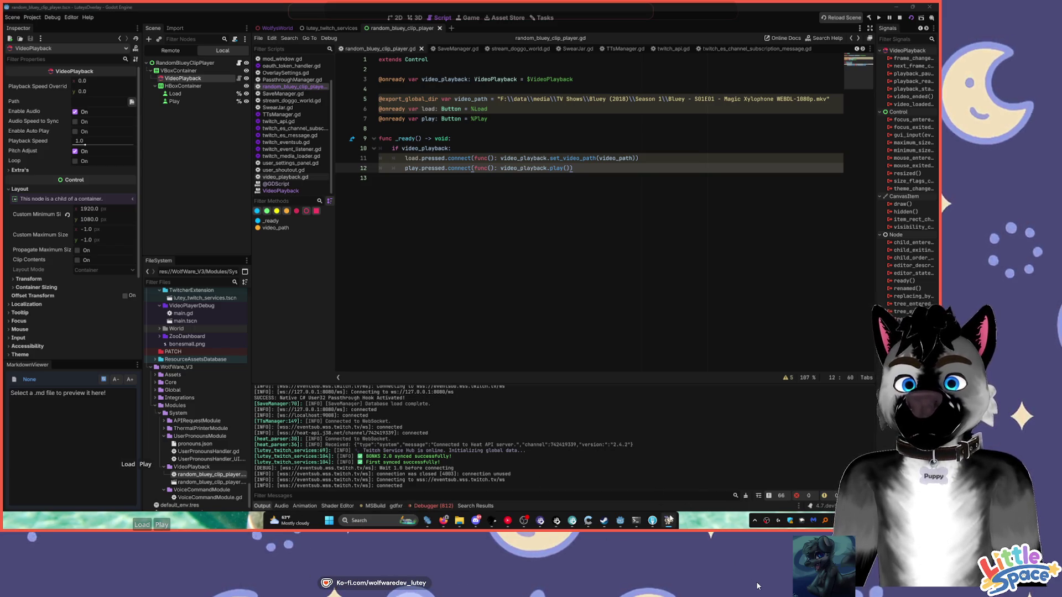
- Scroll the debugger's Errors list, including the VideoPlayback node-not-found error, then stop the project
{"action": "left_click", "coordinate": [430, 506]}
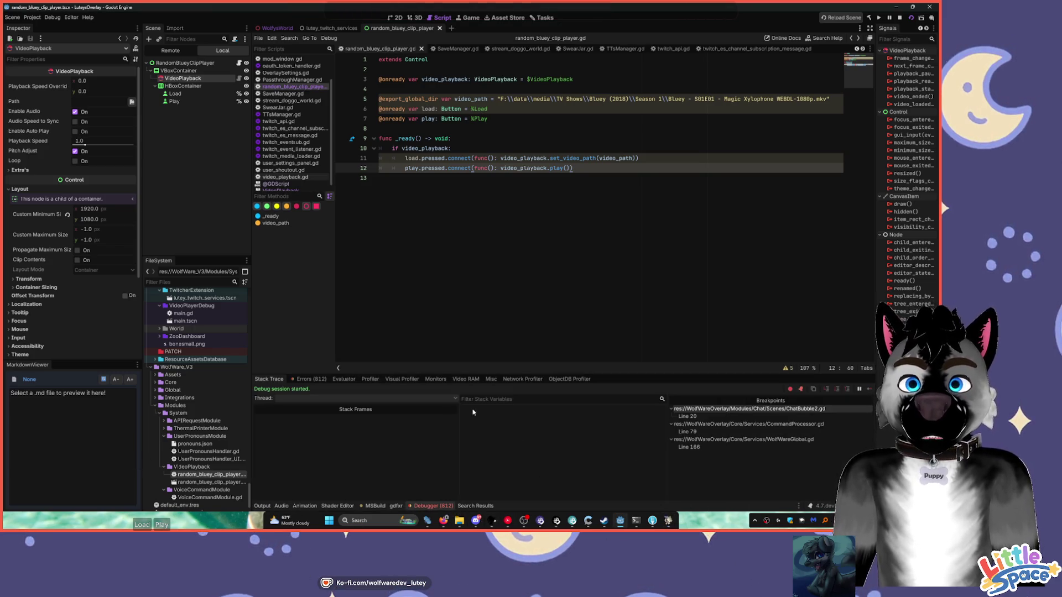
{"action": "left_click", "coordinate": [309, 379]}
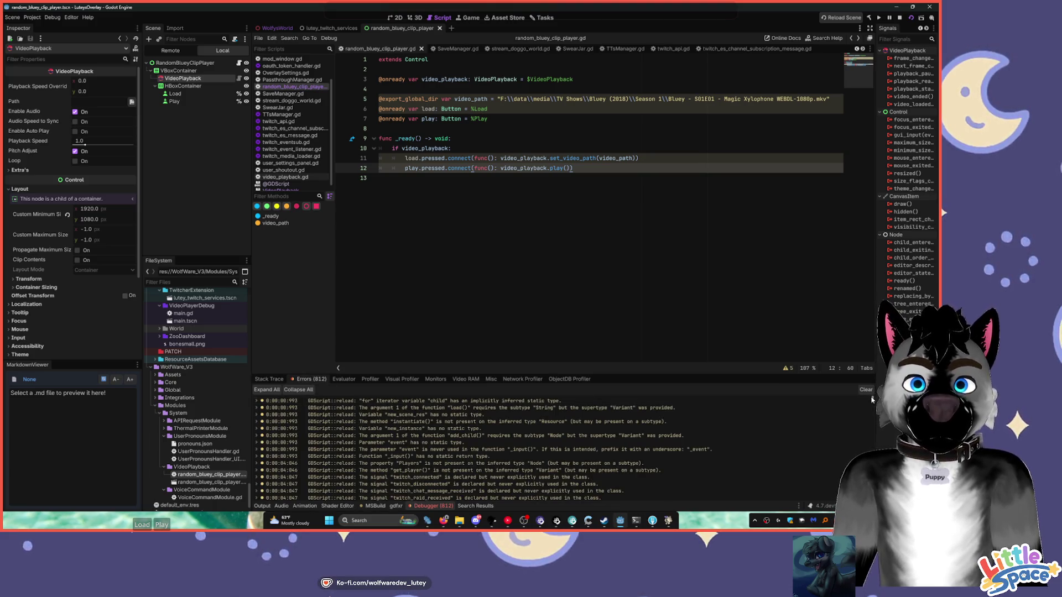
{"action": "scroll", "coordinate": [487, 448], "scroll_direction": "down", "scroll_amount": 10}
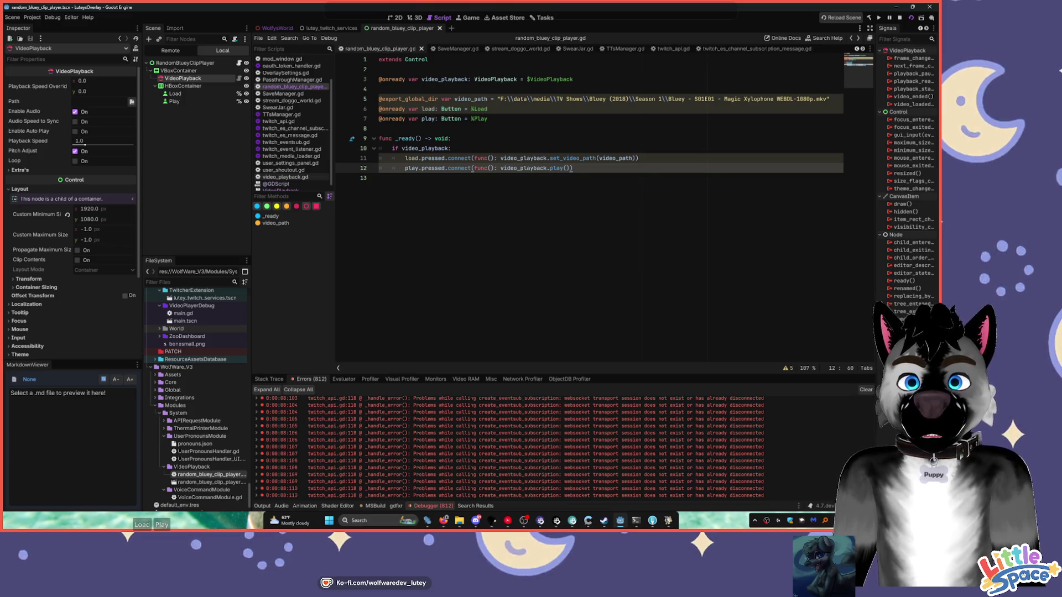
{"action": "scroll", "coordinate": [486, 448], "scroll_direction": "up", "scroll_amount": 10}
{"action": "scroll", "coordinate": [649, 448], "scroll_direction": "down", "scroll_amount": 5}
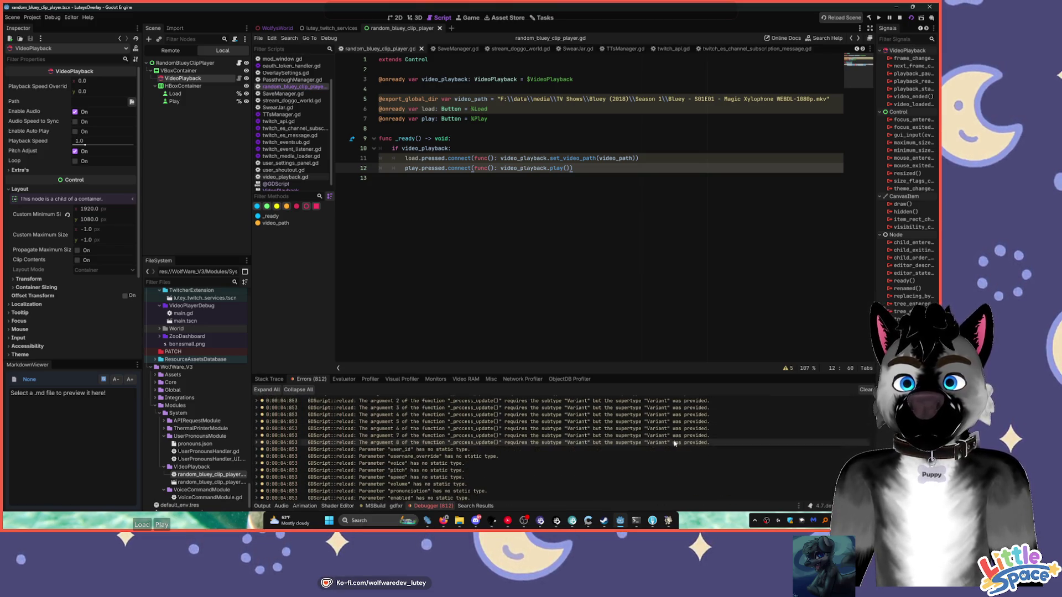
{"action": "scroll", "coordinate": [649, 448], "scroll_direction": "down", "scroll_amount": 10}
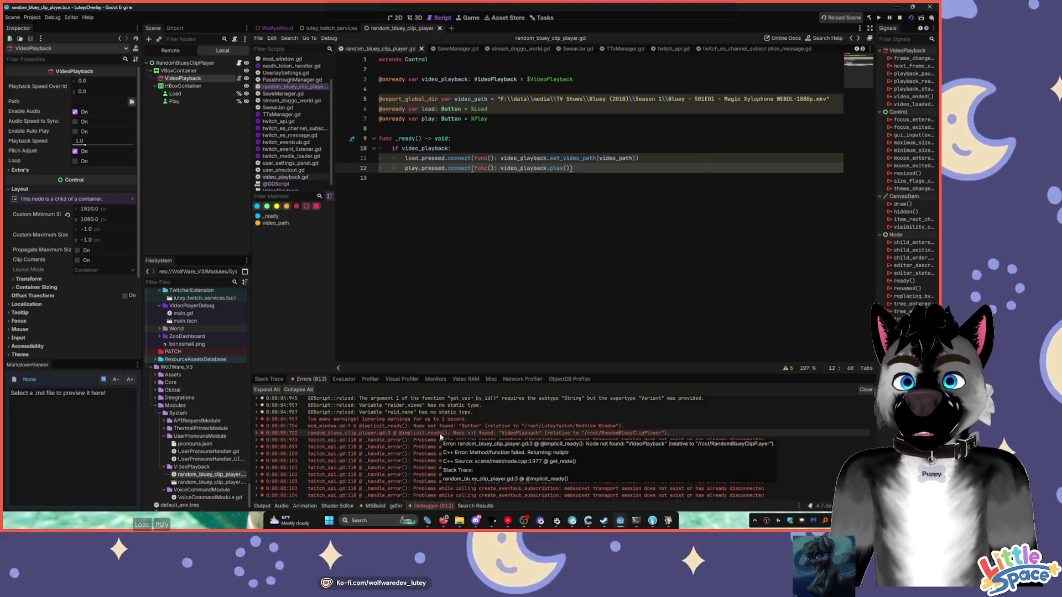
{"action": "left_click", "coordinate": [900, 18]}
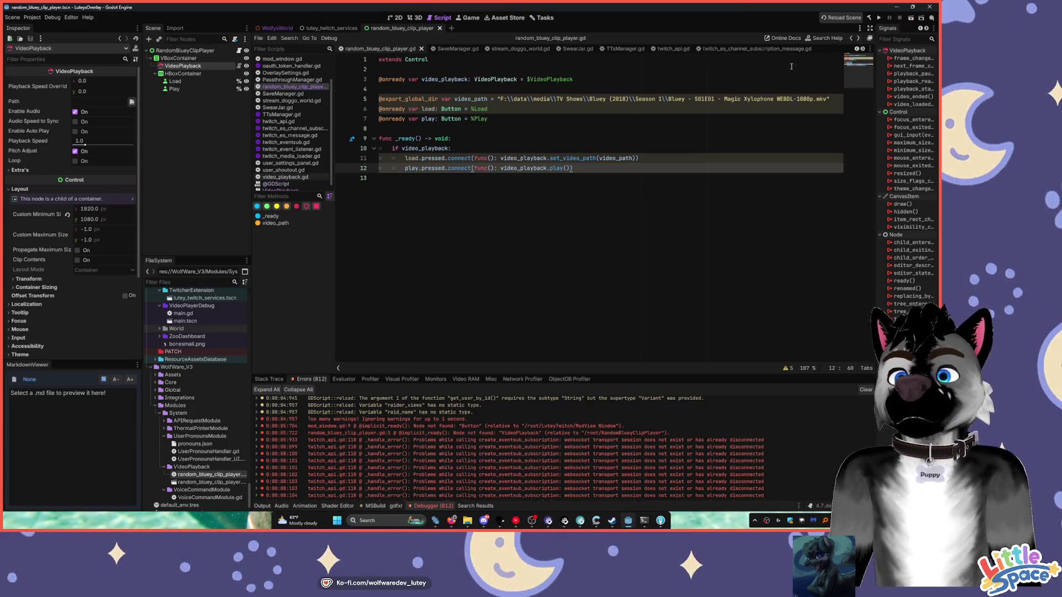
- Delete the 'if video_playback:' check and dedent the load and play connect lines
{"action": "left_click", "coordinate": [428, 148]}
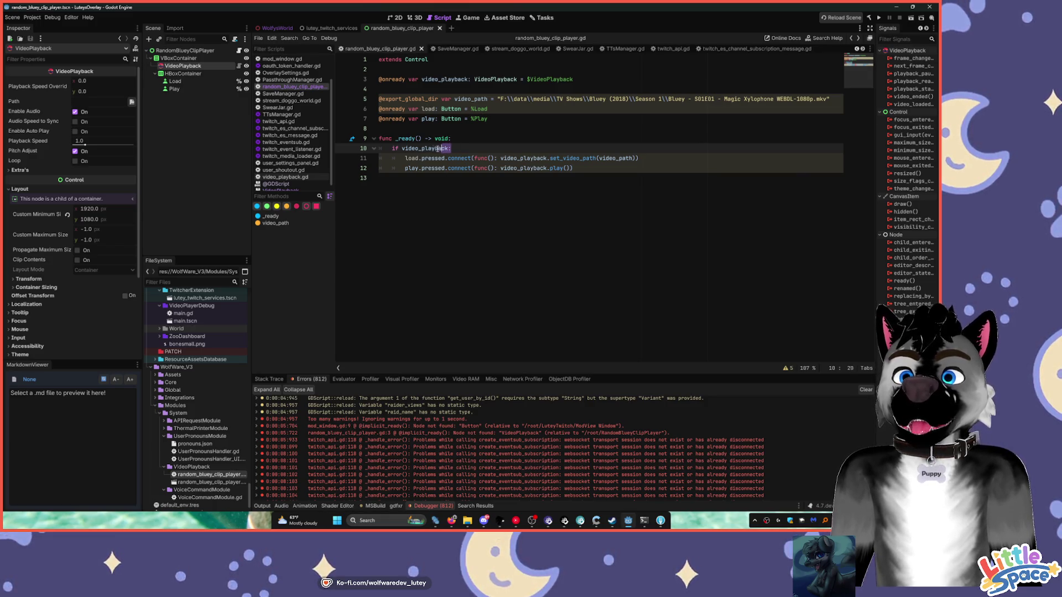
{"action": "left_click_drag", "start_coordinate": [443, 149], "coordinate": [393, 148]}
{"action": "key", "text": "BackSpace"}
{"action": "key", "text": "Delete"}
{"action": "key", "text": "shift+Tab"}
{"action": "key", "text": "shift+Tab"}
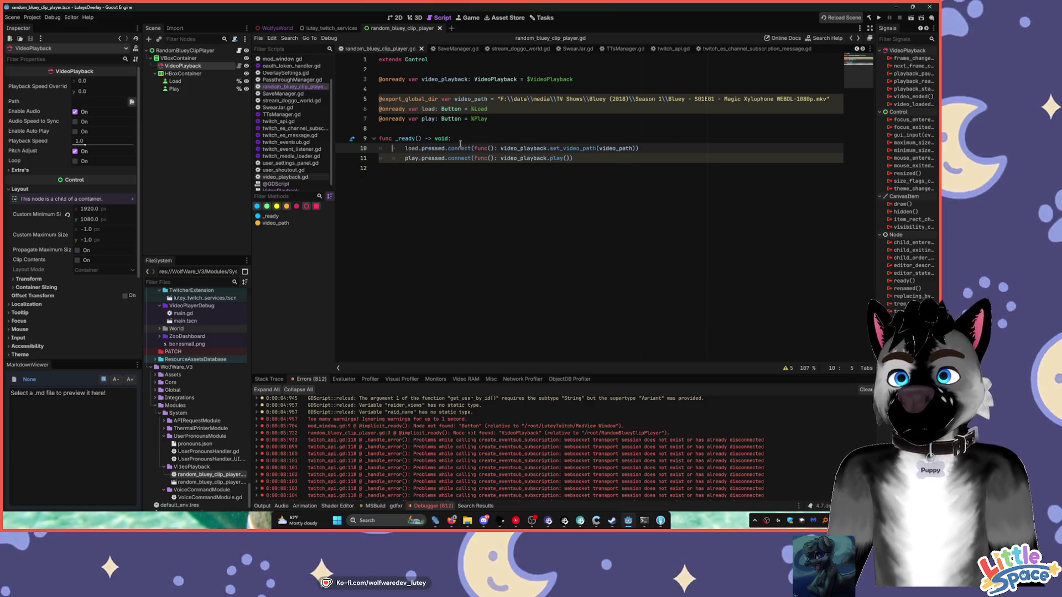
{"action": "left_click", "coordinate": [397, 161]}
{"action": "key", "text": "Delete"}
{"action": "left_click", "coordinate": [614, 159]}
- Save the script and run the project to test it
{"action": "mouse_move", "coordinate": [606, 150]}
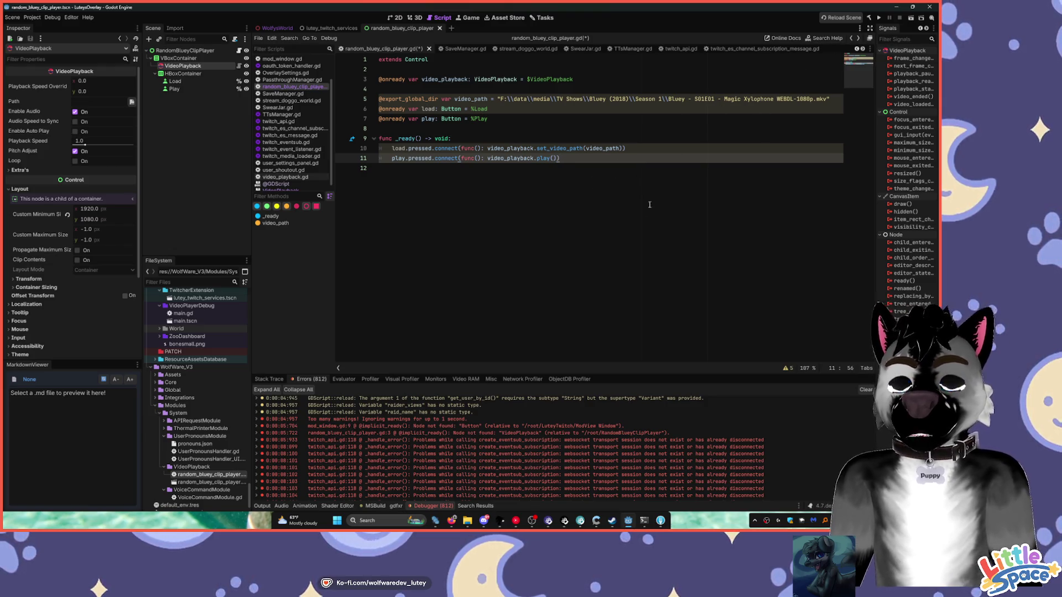
{"action": "key", "text": "ctrl+s"}
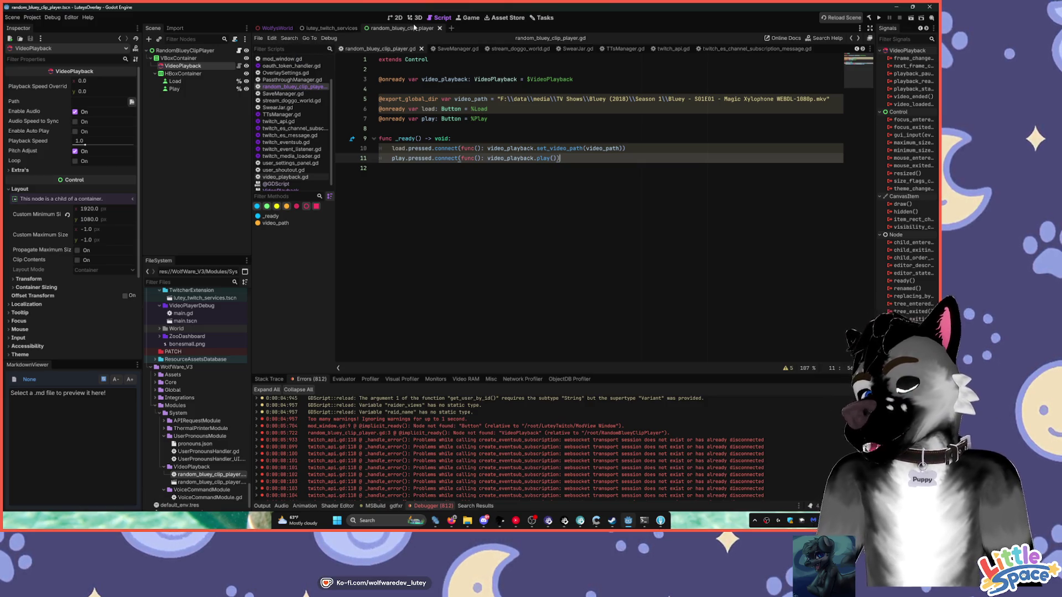
{"action": "key", "text": "alt+Tab"}
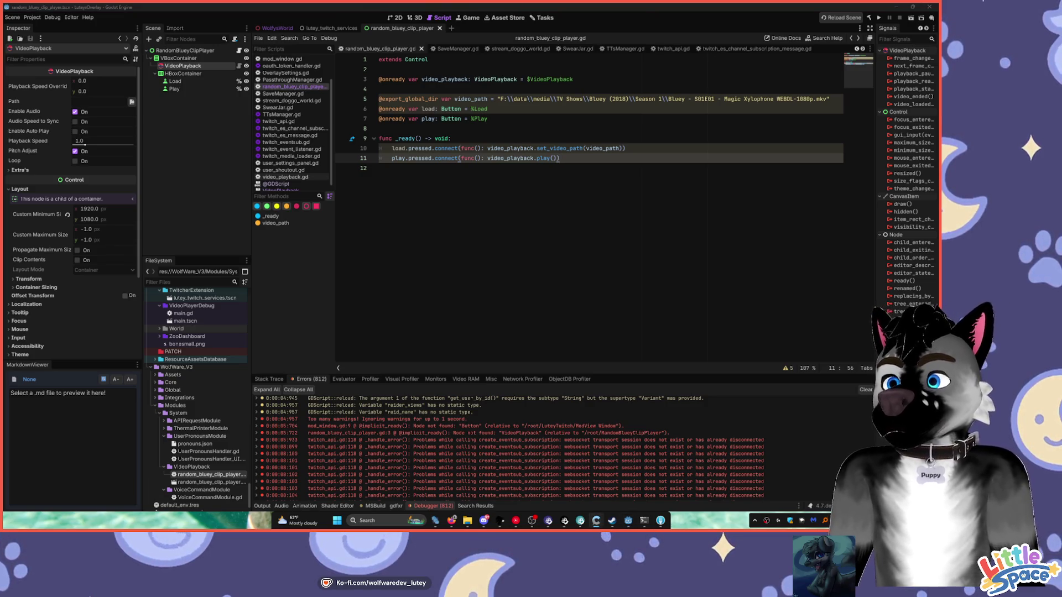
{"action": "left_click", "coordinate": [880, 18]}
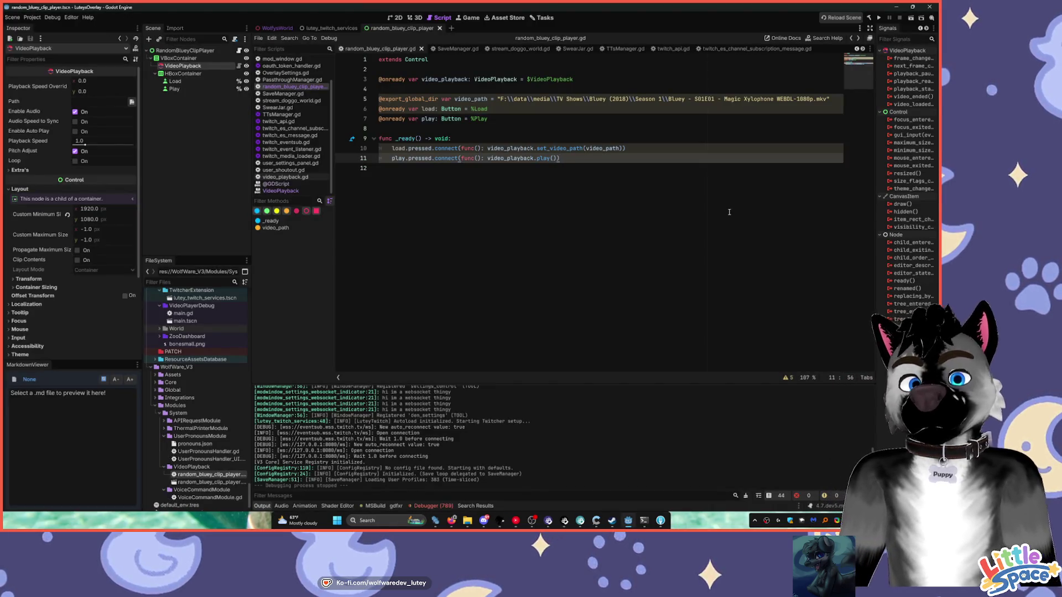
- Paste the Bluey S01E01 Magic Xylophone WEBDL-1080p.mkv file path into VideoPlayback's Path
{"action": "left_click", "coordinate": [716, 224]}
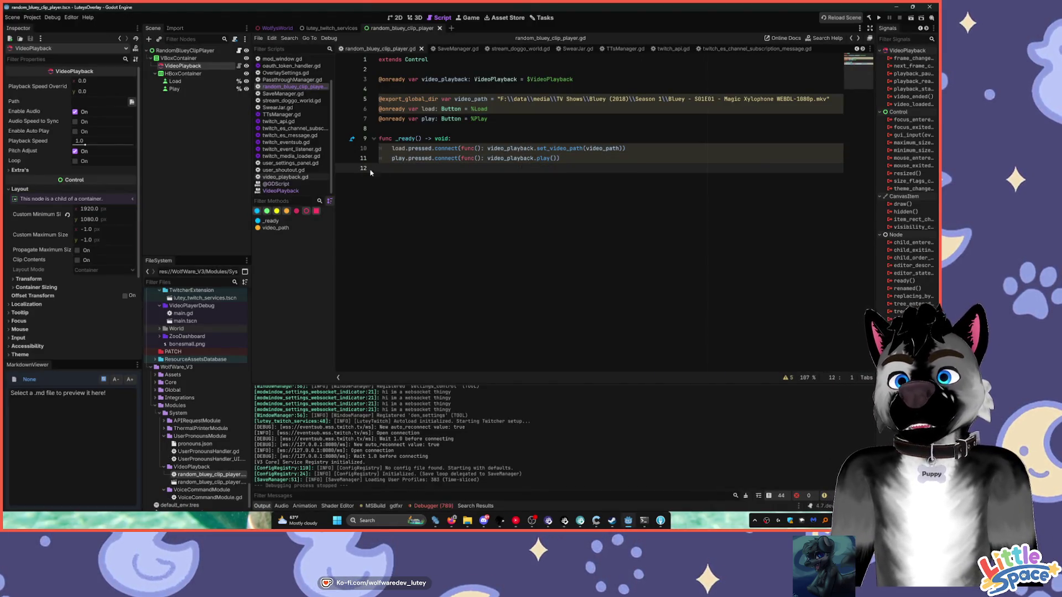
{"action": "left_click", "coordinate": [132, 102]}
{"action": "key", "text": "Escape"}
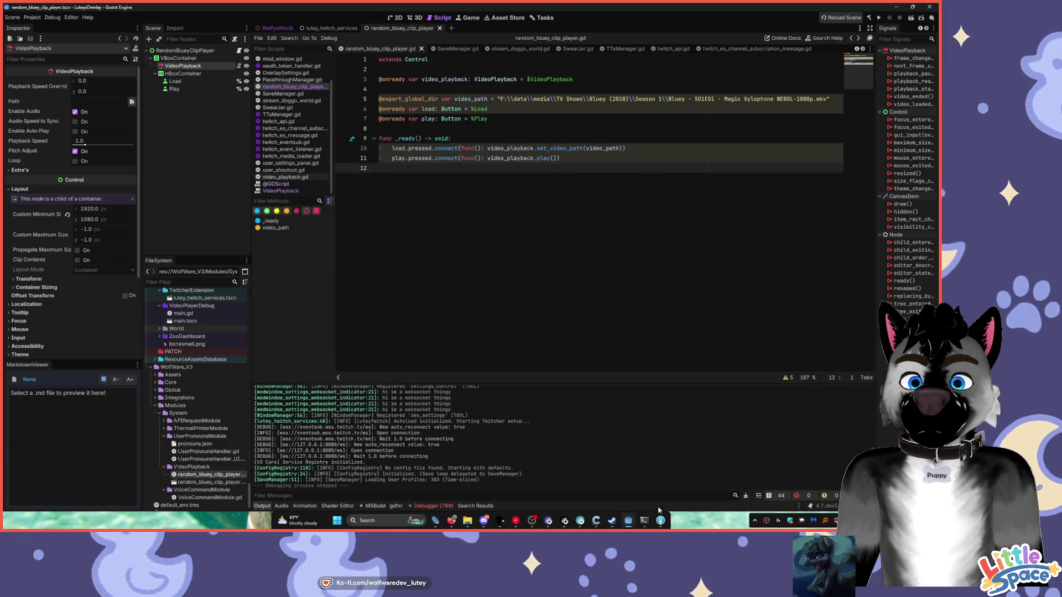
{"action": "mouse_move", "coordinate": [467, 520]}
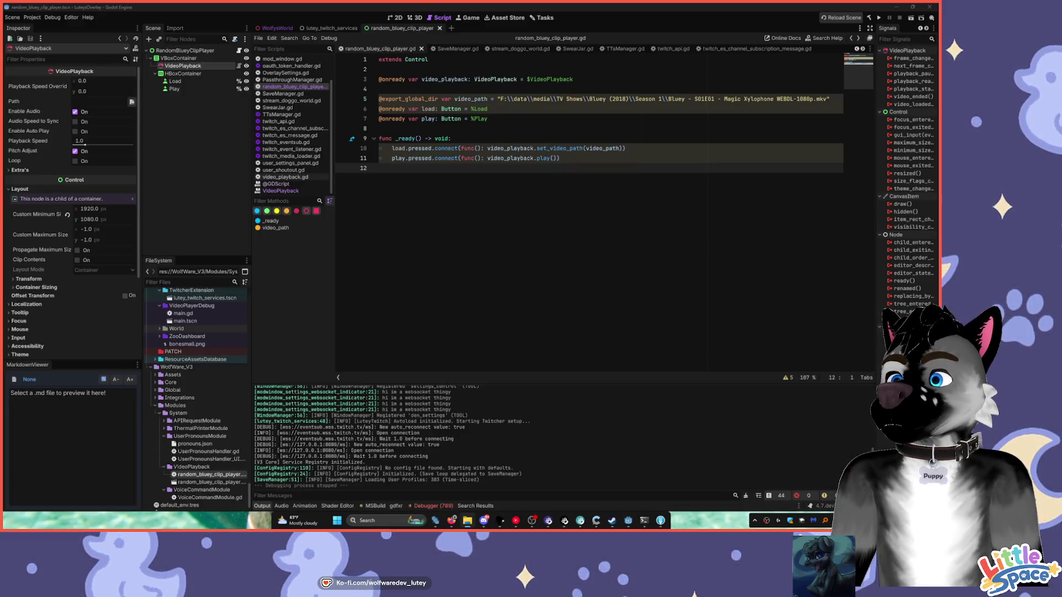
{"action": "left_click", "coordinate": [95, 103]}
{"action": "key", "text": "ctrl+v"}
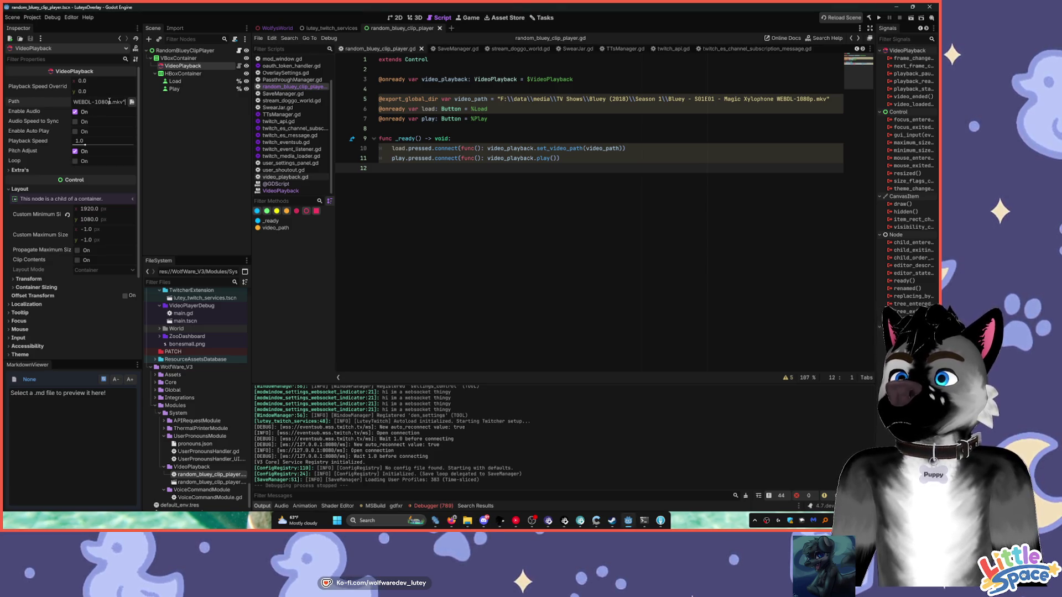
{"action": "left_click", "coordinate": [540, 212]}
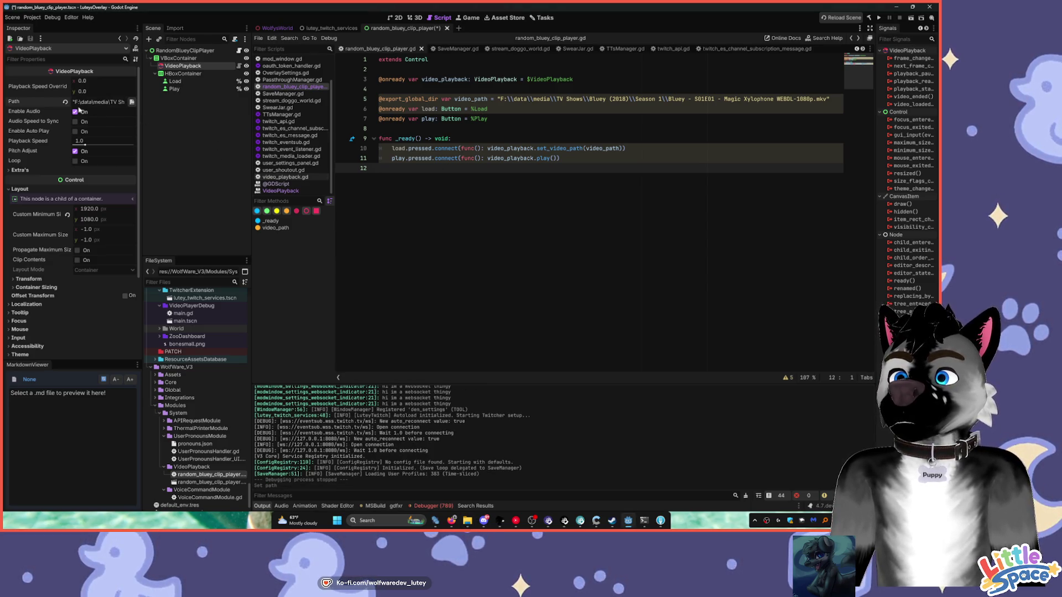
- Check the Path value through to its end, then deselect the VideoPlayback node
{"action": "left_click", "coordinate": [101, 103]}
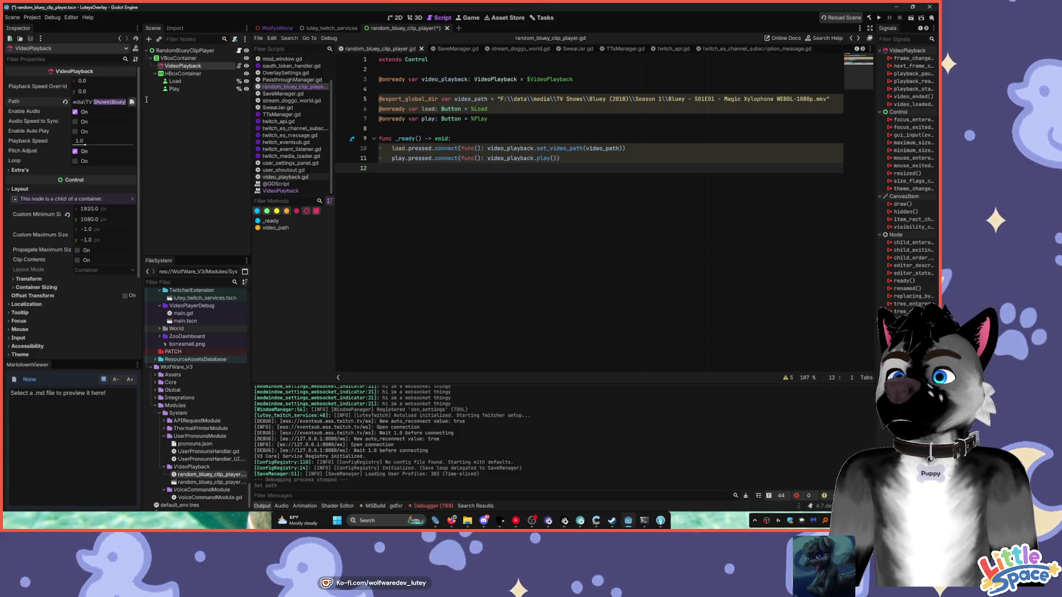
{"action": "double_click", "coordinate": [117, 102]}
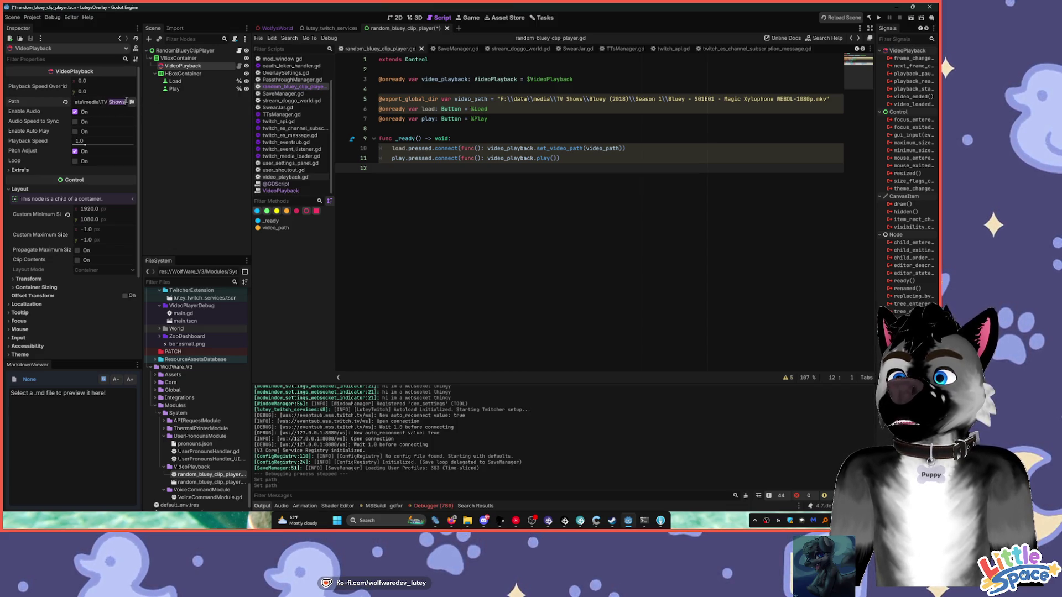
{"action": "key", "text": "Right"}
{"action": "key", "text": "Right"}
{"action": "key", "text": "Right"}
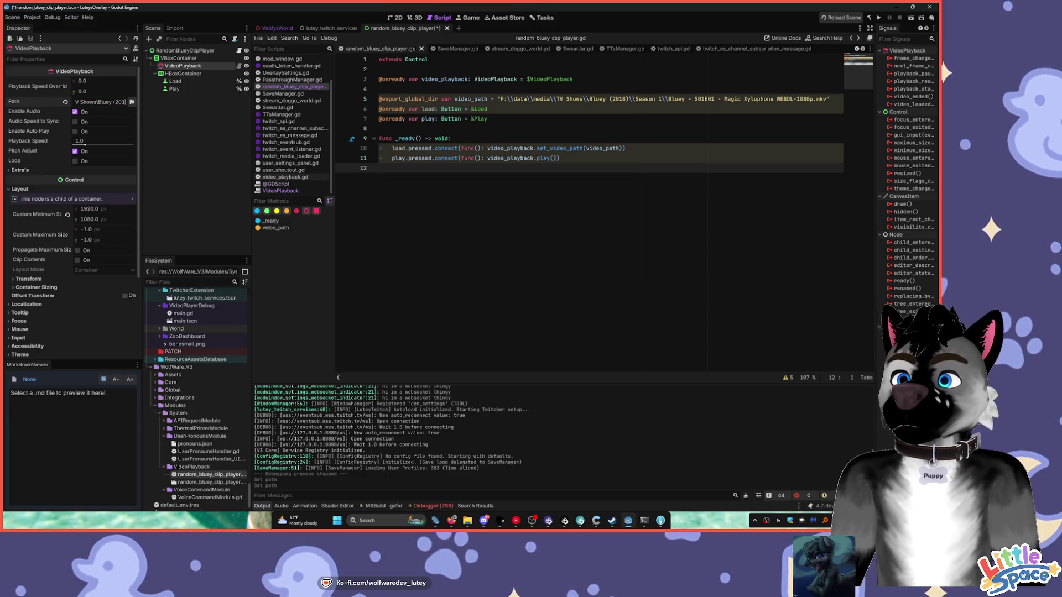
{"action": "key", "text": "Right"}
{"action": "key", "text": "Right"}
{"action": "key", "text": "Right"}
{"action": "key", "text": "End"}
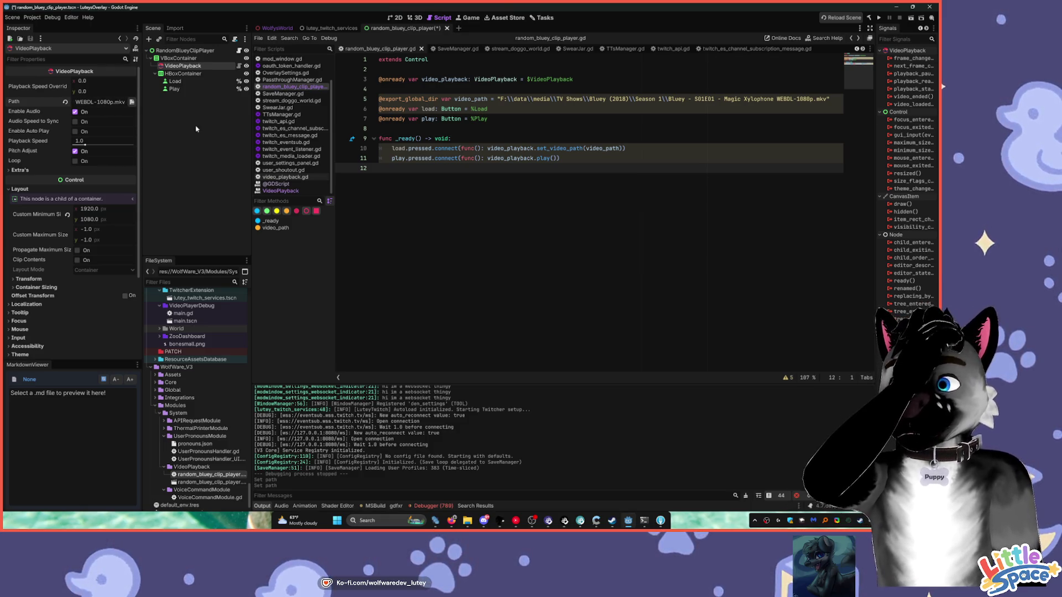
{"action": "left_click", "coordinate": [188, 128]}
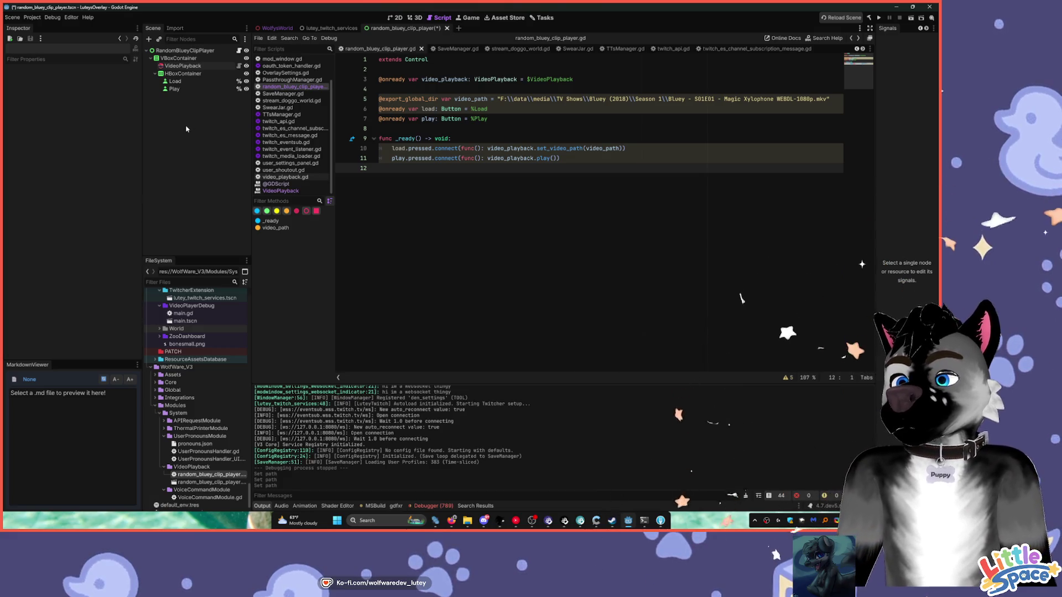
- Insert 'await video_playback.ready' as the first line of _ready, then save and run with F6
{"action": "left_click", "coordinate": [182, 66]}
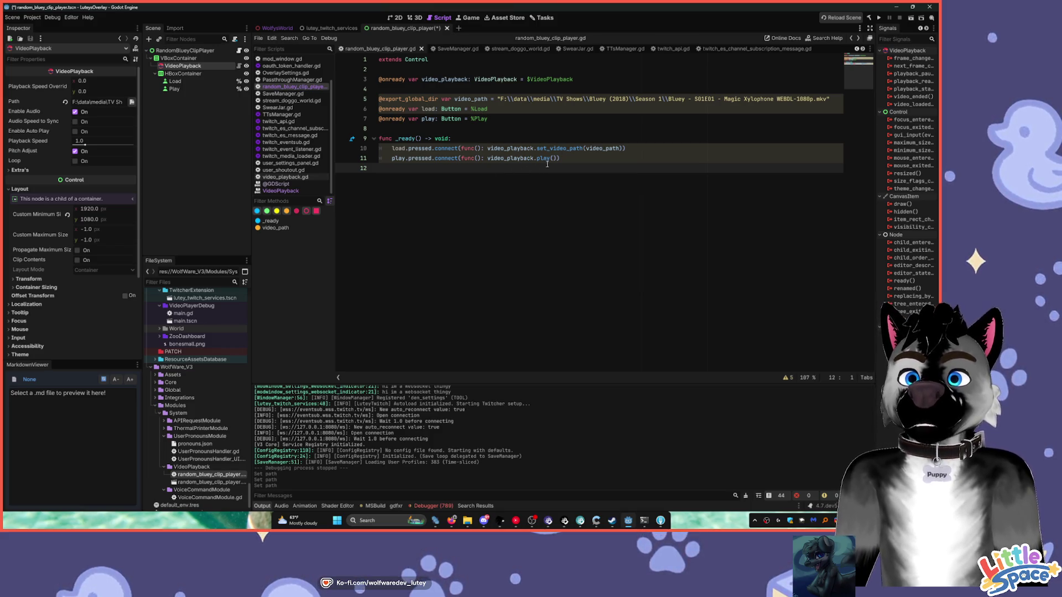
{"action": "left_click", "coordinate": [466, 139]}
{"action": "key", "text": "Return"}
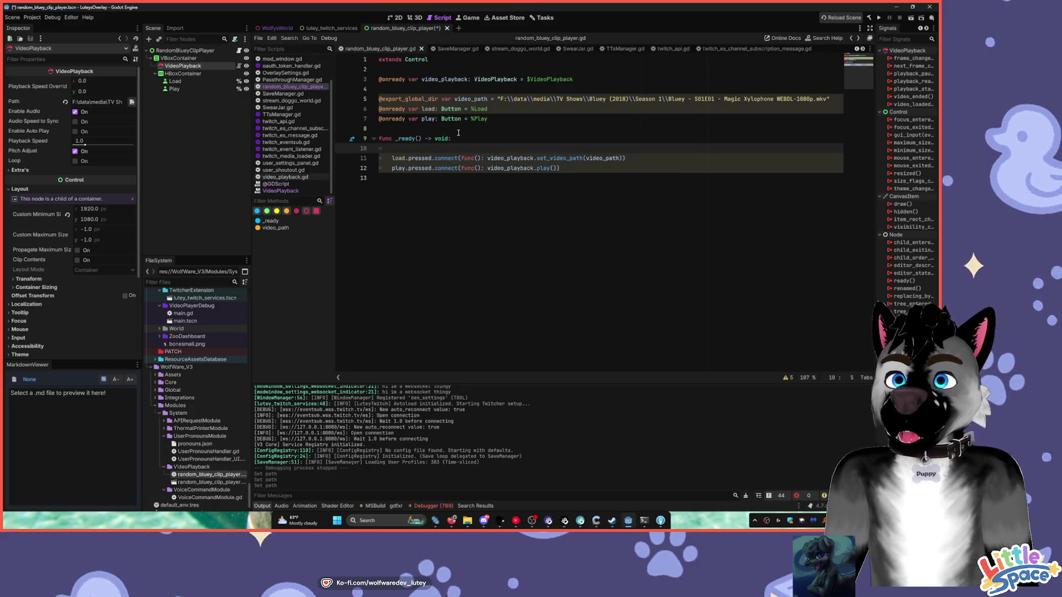
{"action": "type", "text": "t vid"}
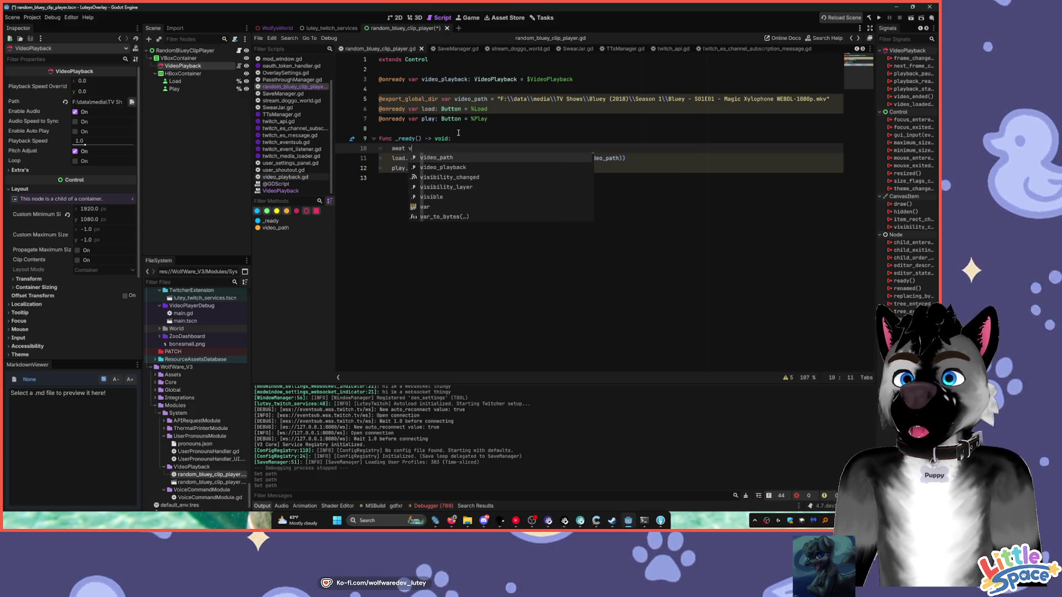
{"action": "type", "text": "eo_pl"}
{"action": "key", "text": "Return"}
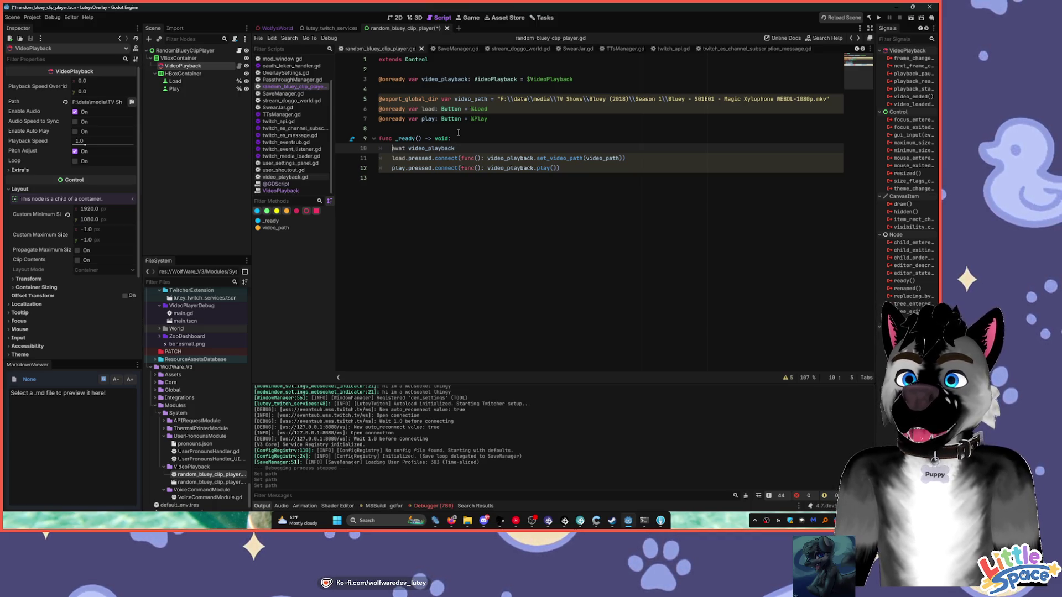
{"action": "type", "text": "i"}
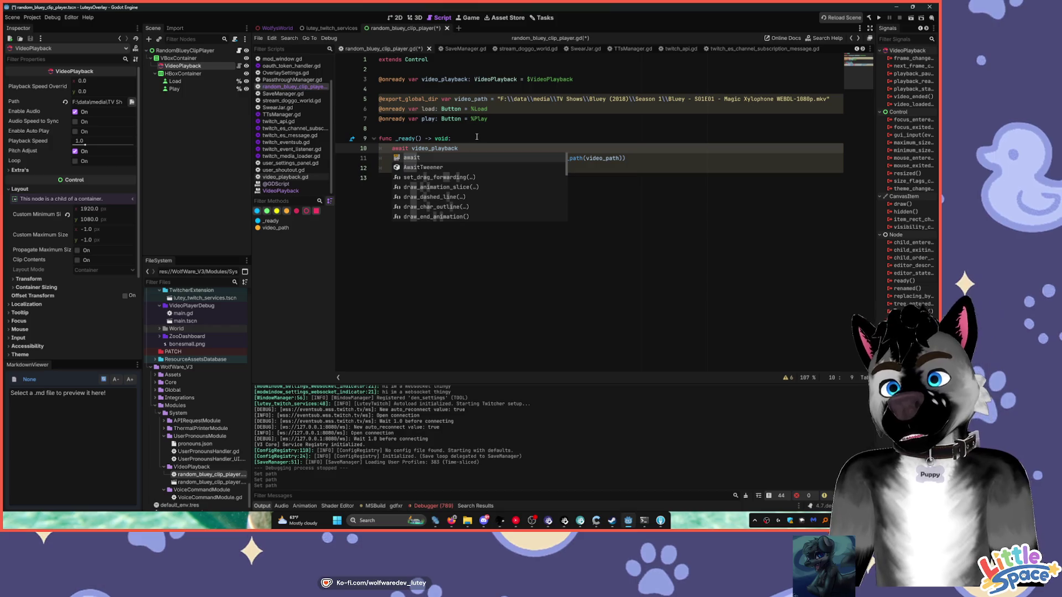
{"action": "left_click", "coordinate": [502, 144]}
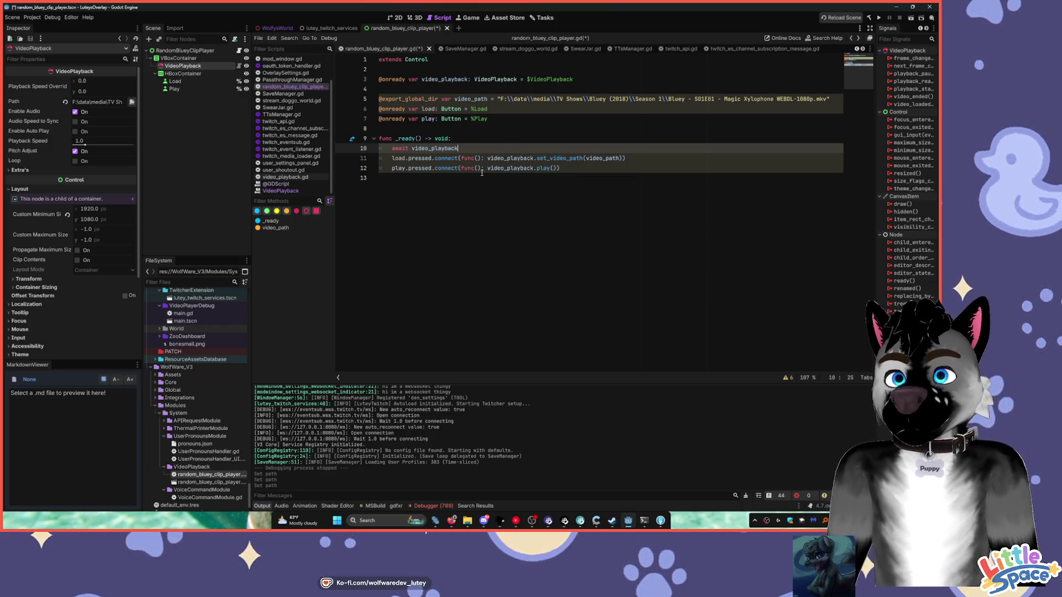
{"action": "type", "text": "ready"}
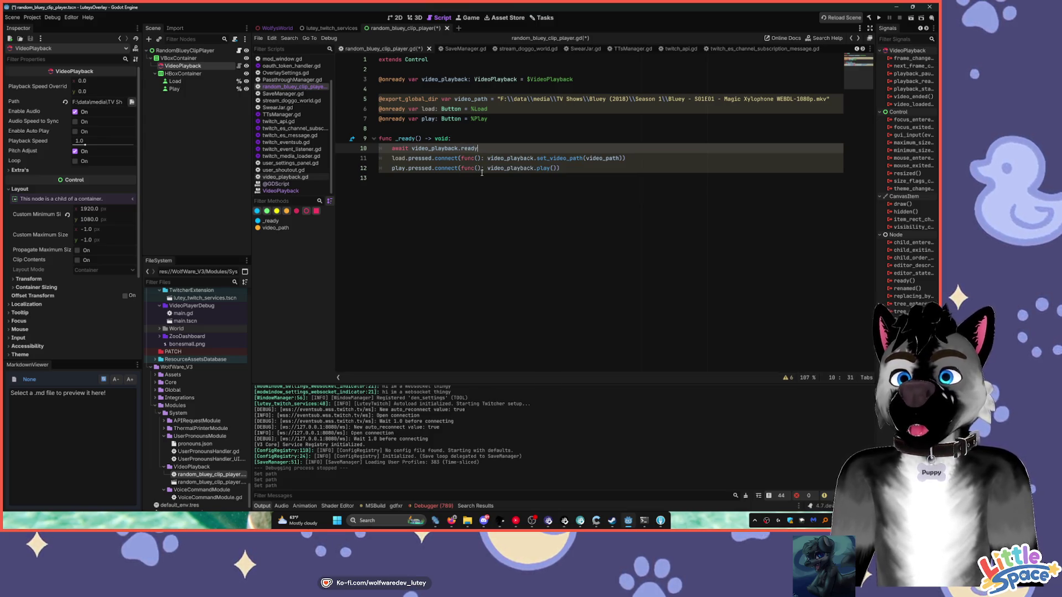
{"action": "left_click", "coordinate": [481, 176]}
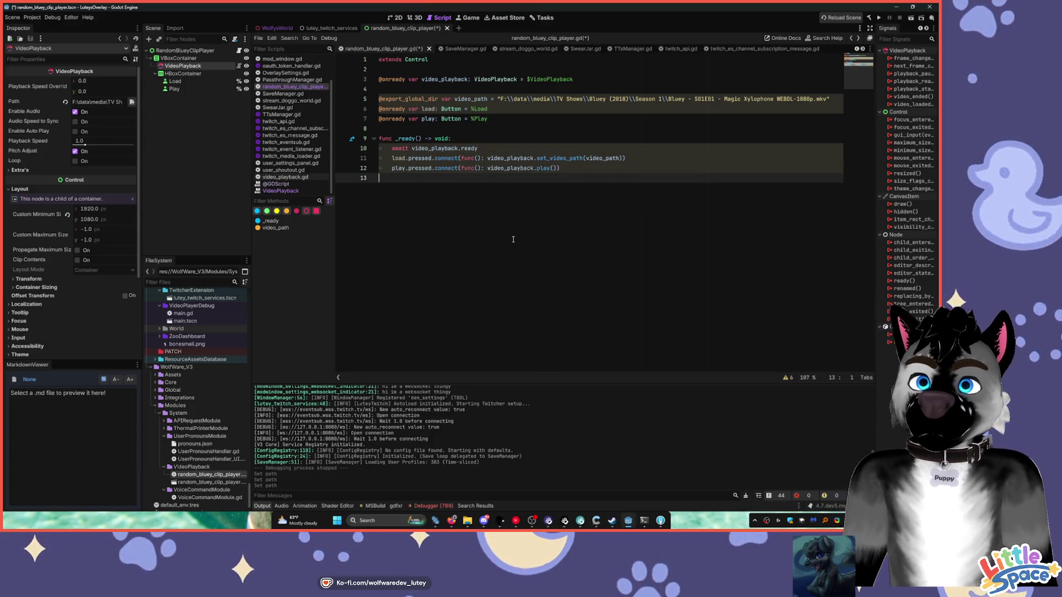
{"action": "key", "text": "F6"}
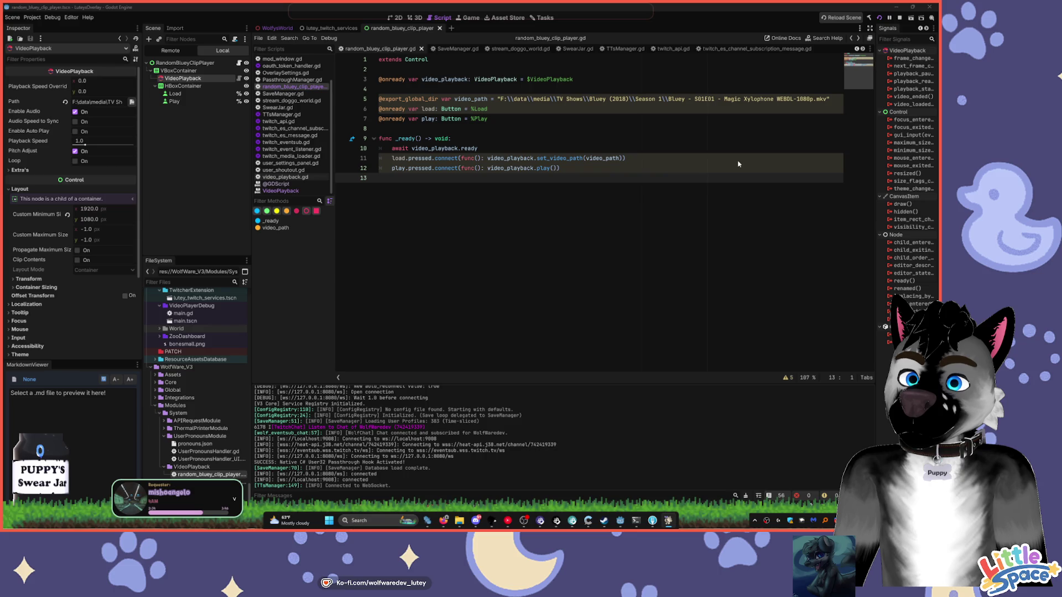
- Stop the game, append () so line 10 reads 'await video_playback.ready()', and rerun with F6
{"action": "left_click", "coordinate": [677, 221]}
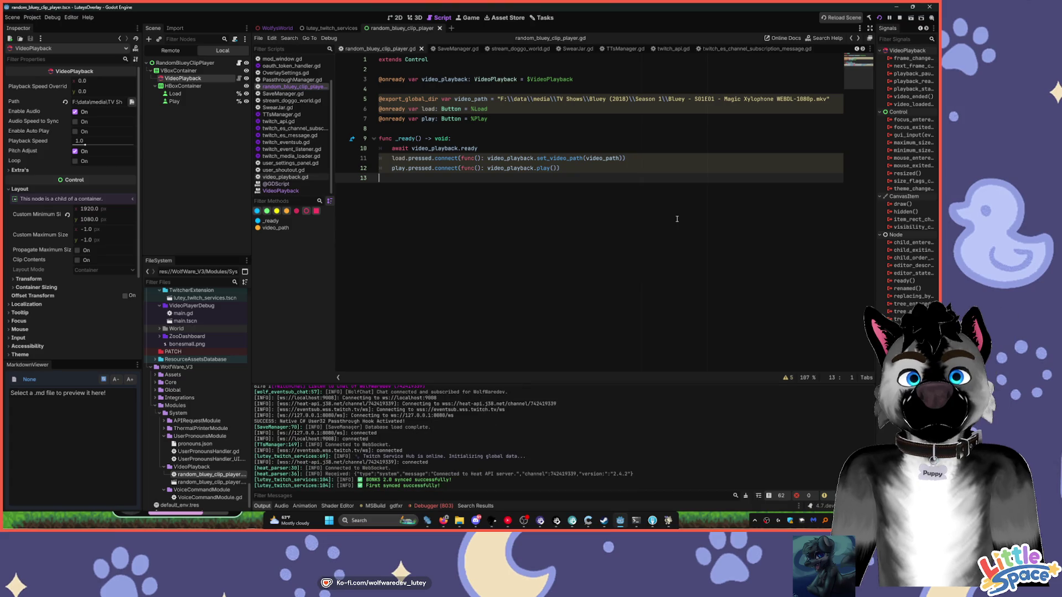
{"action": "key", "text": "F6"}
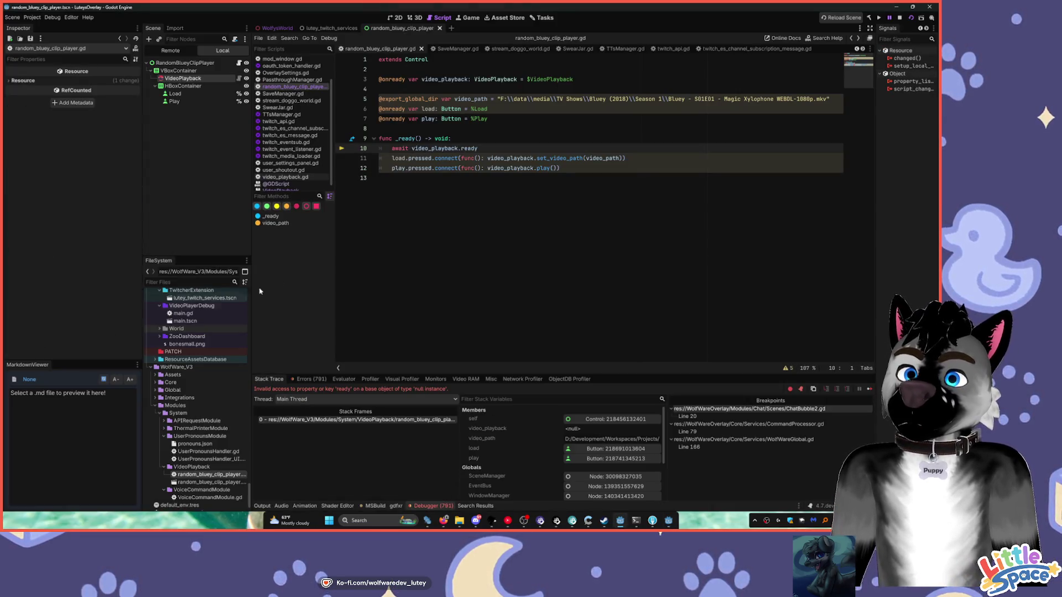
{"action": "key", "text": "End"}
{"action": "type", "text": "()"}
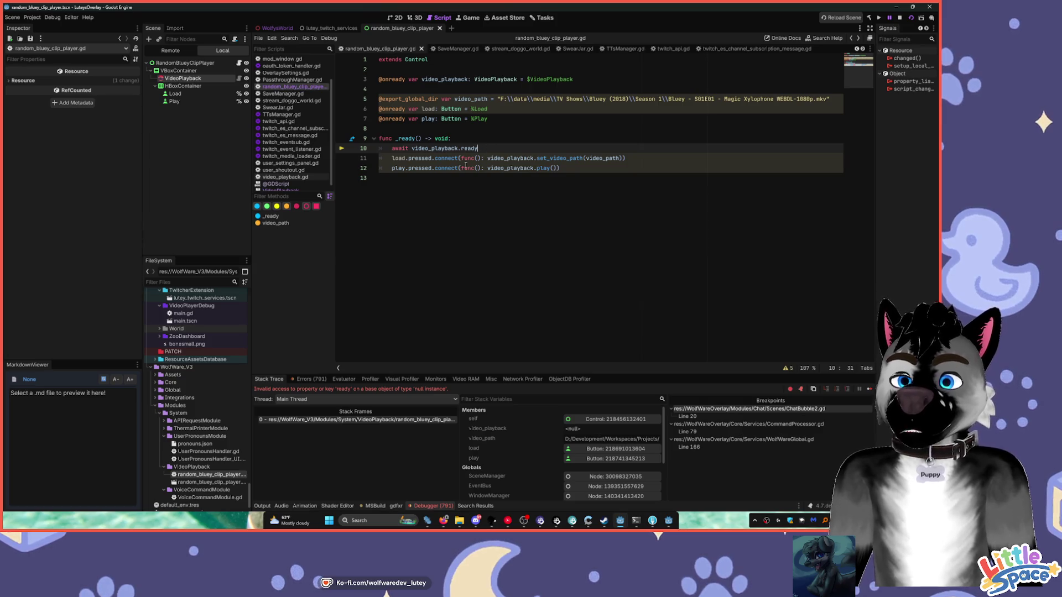
{"action": "key", "text": "F6"}
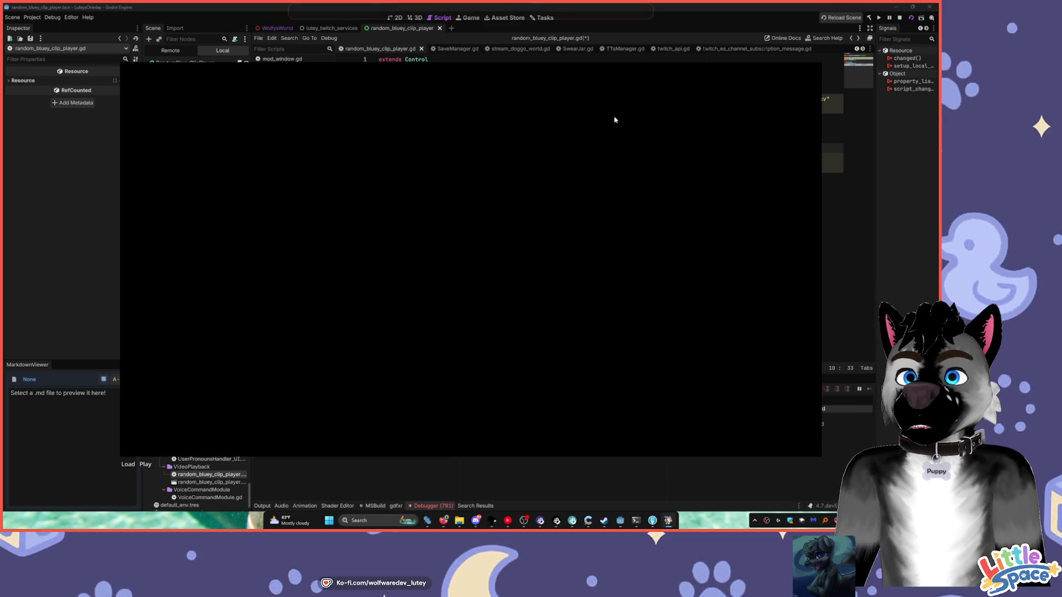
- Close the test game, save the clip player script, and show lutey_twitch_services in 2D
{"action": "left_click", "coordinate": [129, 471]}
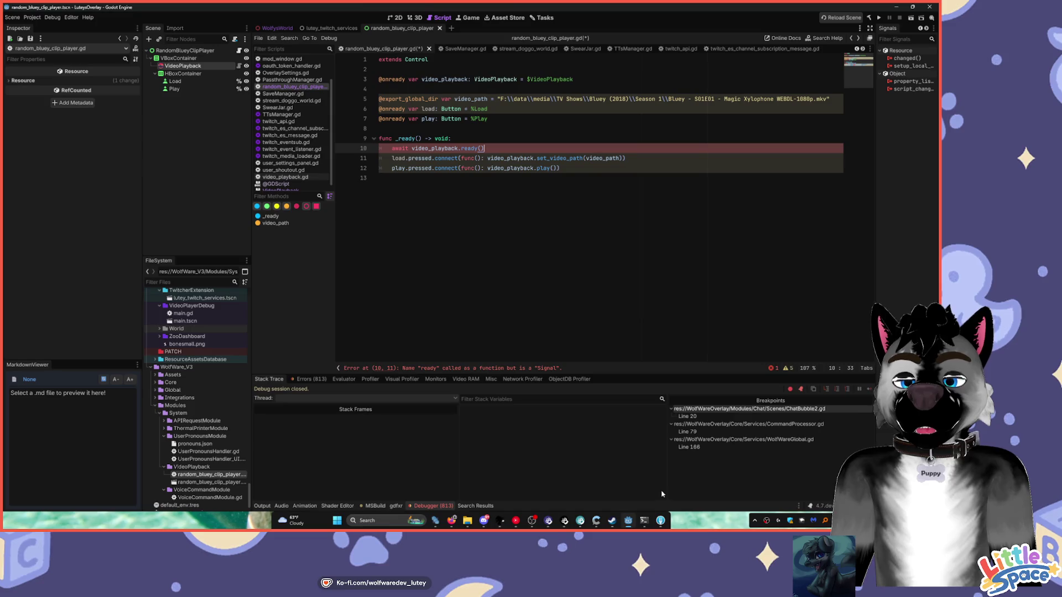
{"action": "left_click", "coordinate": [474, 224]}
{"action": "key", "text": "ctrl+s"}
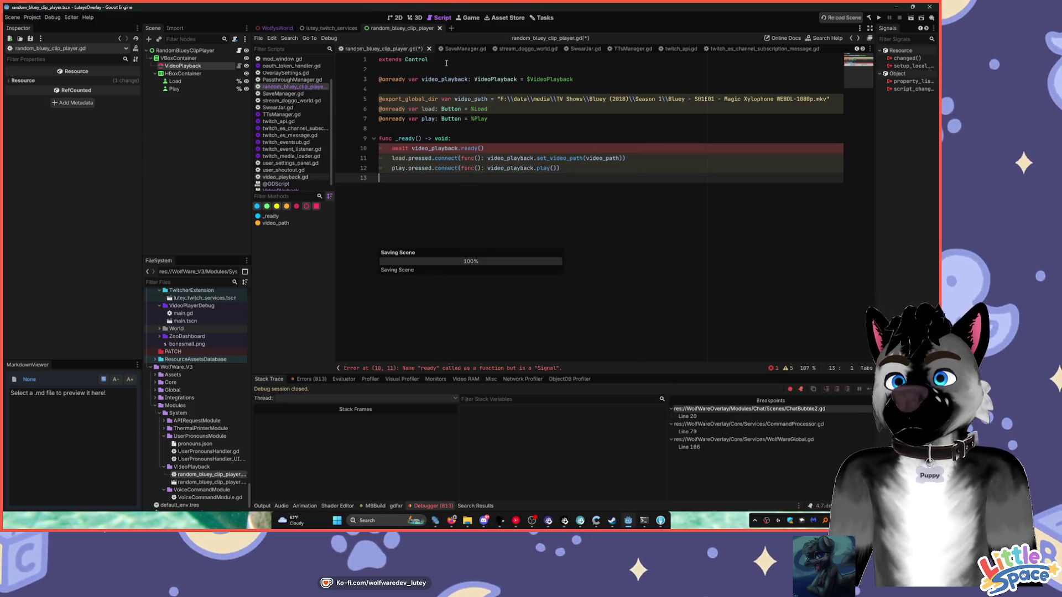
{"action": "left_click", "coordinate": [329, 27]}
{"action": "left_click", "coordinate": [394, 18]}
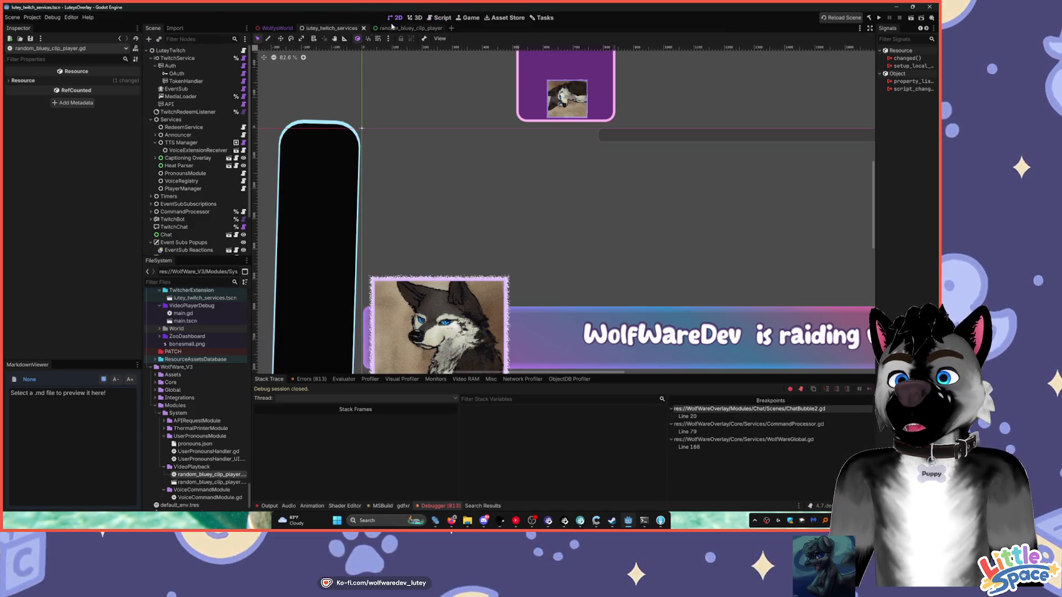
- Go via the WolfysWorld tab to open StreamDoggoWorld.tscn, dismissing the Add Node dialog
{"action": "left_click", "coordinate": [273, 28]}
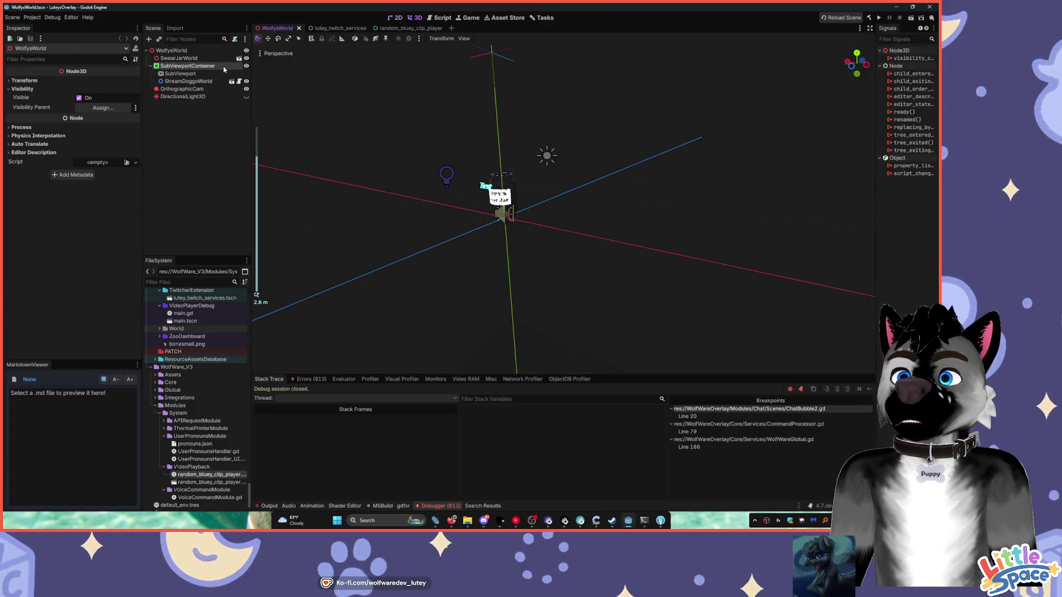
{"action": "left_click", "coordinate": [232, 81]}
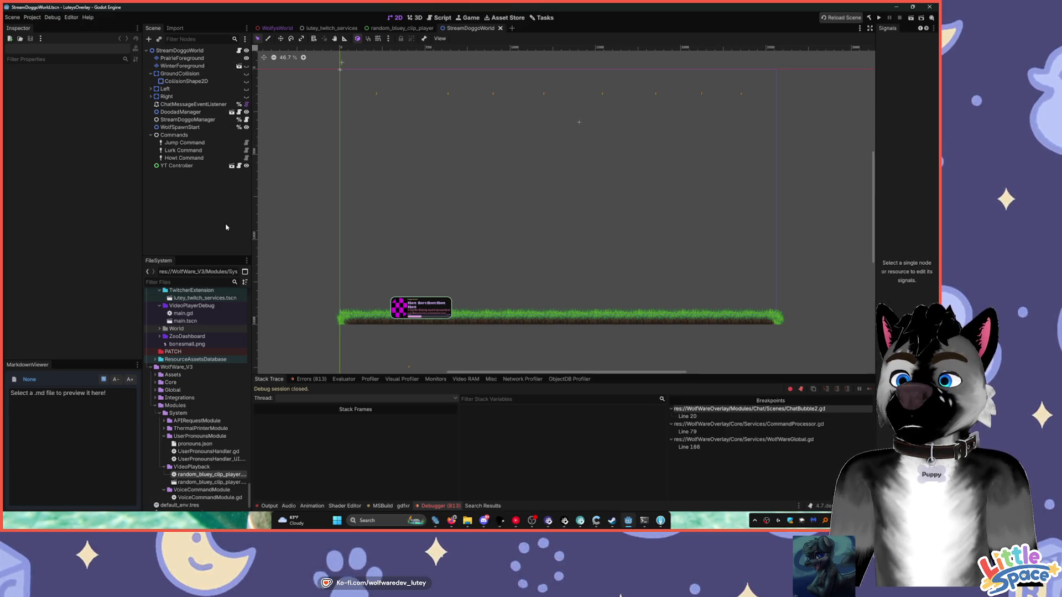
{"action": "key", "text": "ctrl+a"}
{"action": "key", "text": "Escape"}
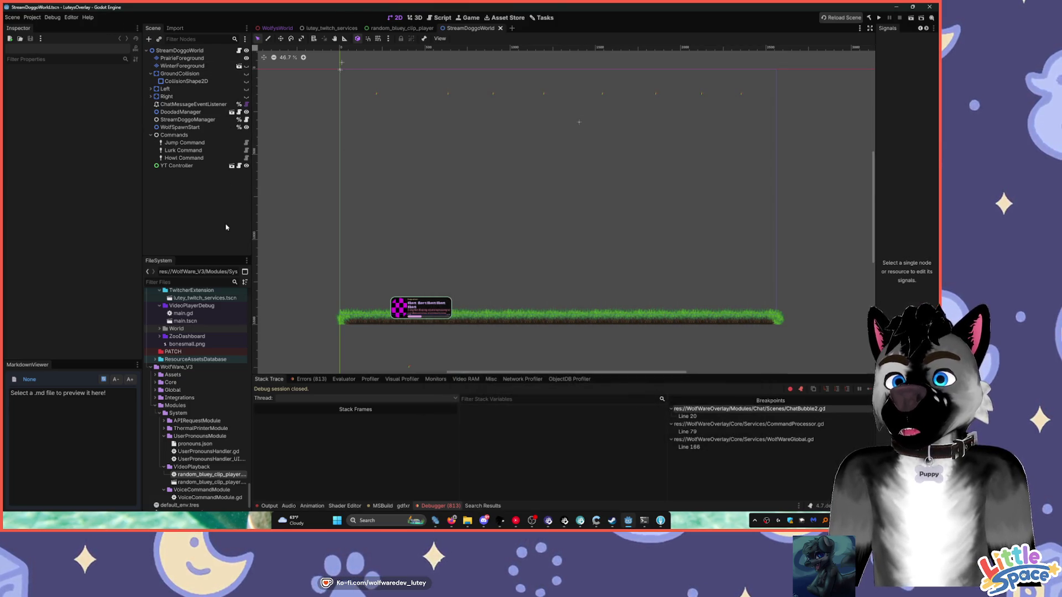
- Instance random_bluey_clip_player.tscn into StreamDoggoWorld and bring it into view
{"action": "key", "text": "ctrl+shift+o"}
{"action": "type", "text": "ram"}
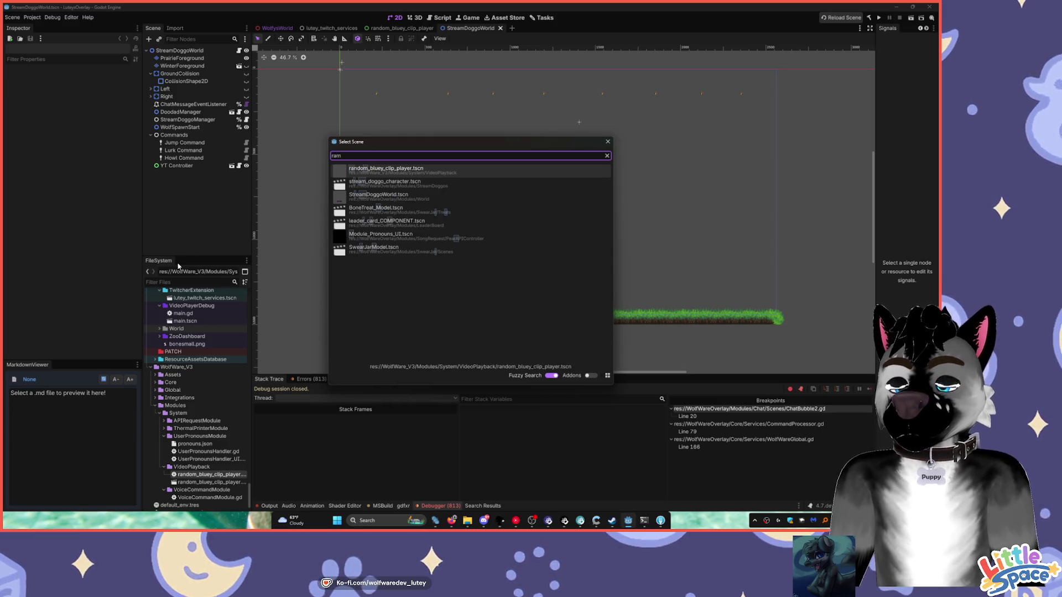
{"action": "key", "text": "BackSpace"}
{"action": "type", "text": "n"}
{"action": "key", "text": "Return"}
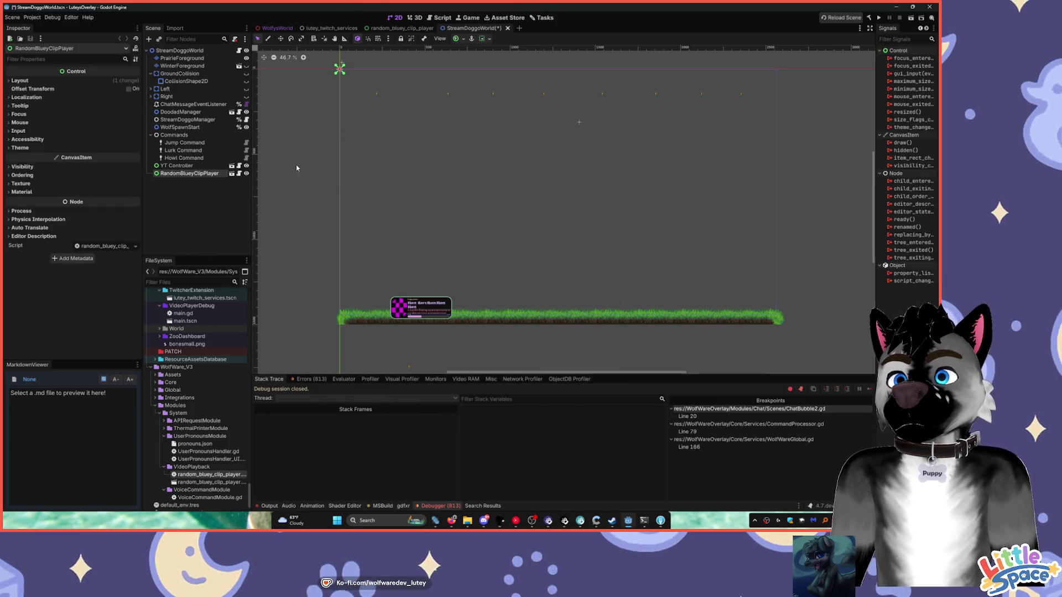
{"action": "scroll", "coordinate": [297, 168], "scroll_direction": "up", "scroll_amount": 3}
{"action": "left_click_drag", "start_coordinate": [386, 121], "coordinate": [454, 238]}
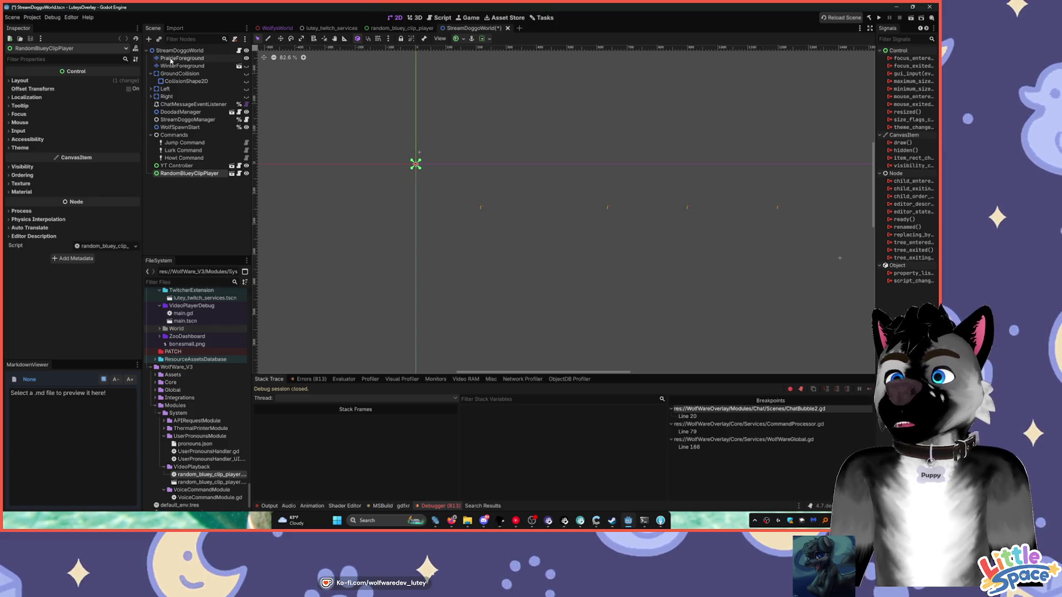
- Set the clip player's minimum width to 73.3, then resize and reposition it on the canvas
{"action": "left_click", "coordinate": [20, 81]}
{"action": "left_click_drag", "start_coordinate": [80, 105], "coordinate": [492, 266]}
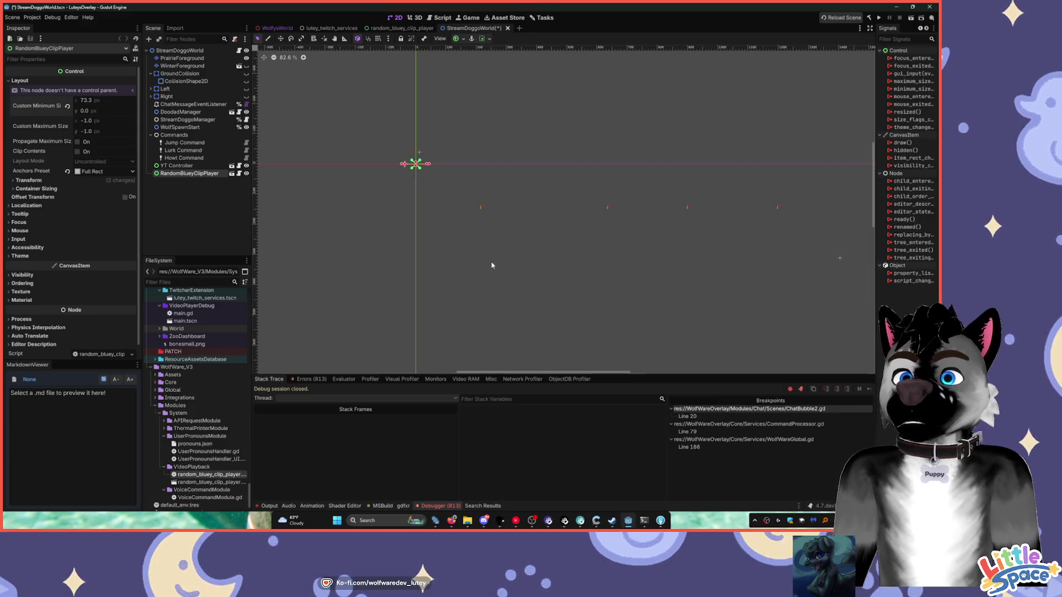
{"action": "mouse_move", "coordinate": [415, 165]}
{"action": "left_mouse_down"}
{"action": "mouse_move", "coordinate": [416, 211]}
{"action": "mouse_move", "coordinate": [780, 188]}
{"action": "left_mouse_up"}
{"action": "scroll", "coordinate": [535, 210], "scroll_direction": "down", "scroll_amount": 3}
{"action": "left_click_drag", "start_coordinate": [535, 212], "coordinate": [719, 266]}
{"action": "scroll", "coordinate": [563, 242], "scroll_direction": "down", "scroll_amount": 3}
{"action": "mouse_move", "coordinate": [563, 241]}
{"action": "left_mouse_down"}
{"action": "mouse_move", "coordinate": [535, 224]}
{"action": "mouse_move", "coordinate": [530, 288]}
{"action": "mouse_move", "coordinate": [675, 295]}
{"action": "mouse_move", "coordinate": [652, 292]}
{"action": "left_mouse_up"}
{"action": "key", "text": "w"}
{"action": "left_click_drag", "start_coordinate": [624, 275], "coordinate": [579, 275]}
{"action": "key", "text": "q"}
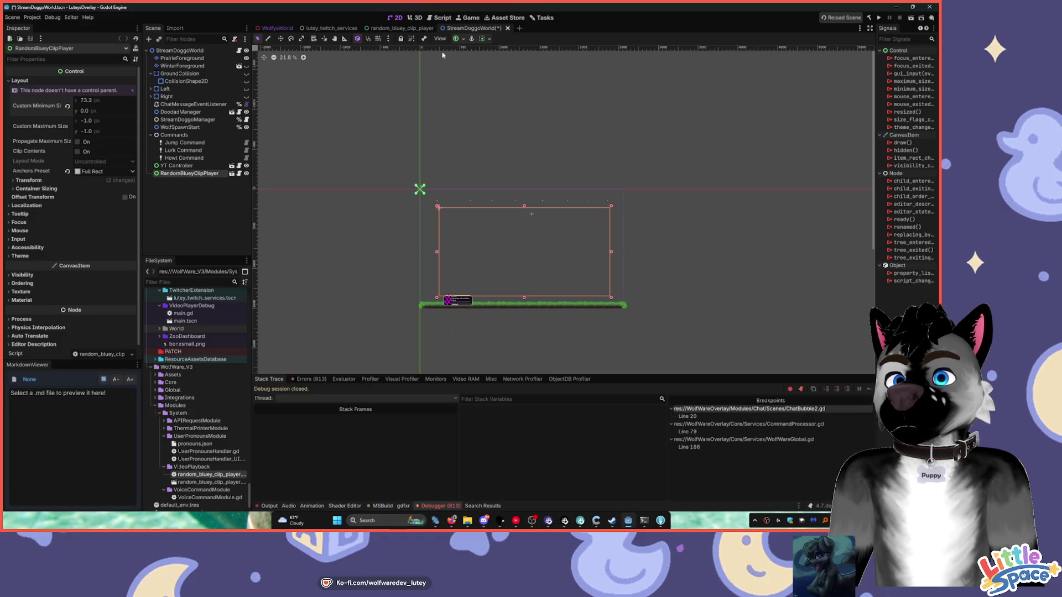
- Apply the Center anchor preset to the clip player and move it into place
{"action": "left_click", "coordinate": [484, 40]}
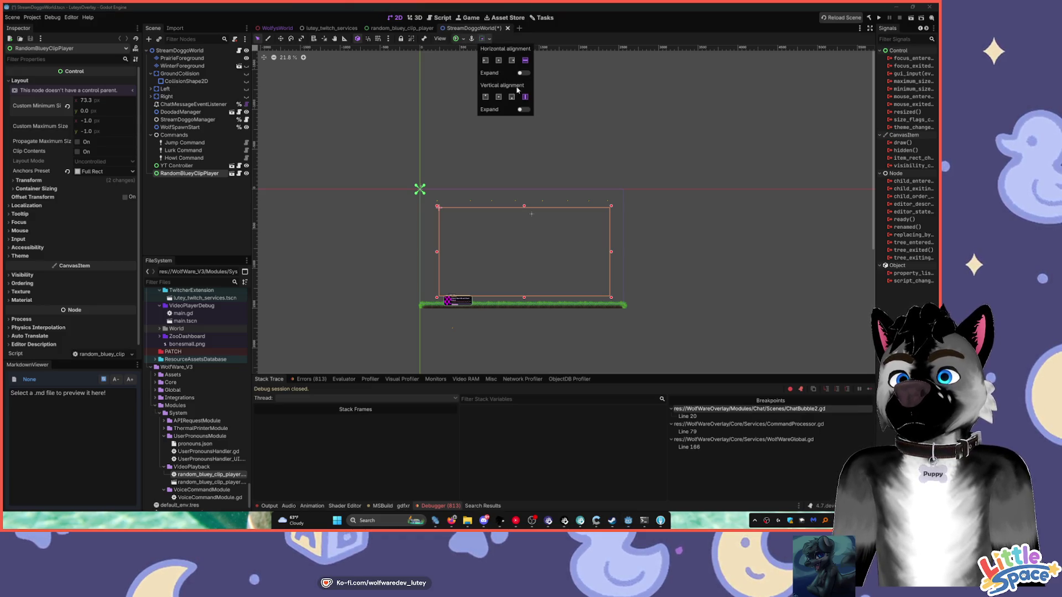
{"action": "left_click", "coordinate": [524, 54]}
{"action": "left_click", "coordinate": [457, 38]}
{"action": "left_click", "coordinate": [473, 73]}
{"action": "key", "text": "w"}
{"action": "mouse_move", "coordinate": [422, 191]}
{"action": "left_mouse_down"}
{"action": "mouse_move", "coordinate": [522, 237]}
{"action": "mouse_move", "coordinate": [512, 244]}
{"action": "left_mouse_up"}
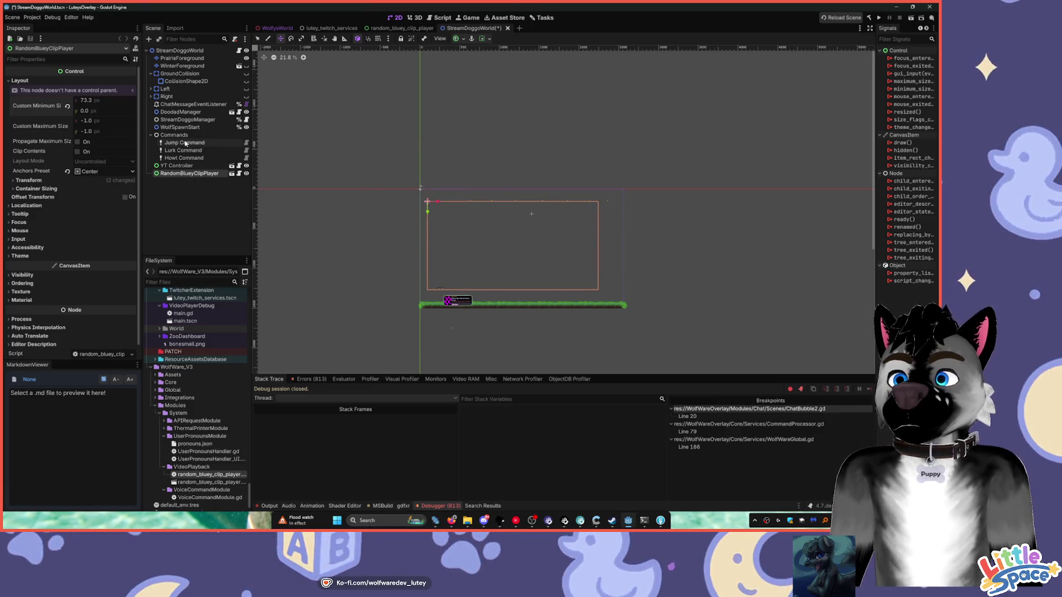
- Enable Editable Children on RandomBlueyClipPlayer and select its VideoPlayback child
{"action": "left_click", "coordinate": [201, 189]}
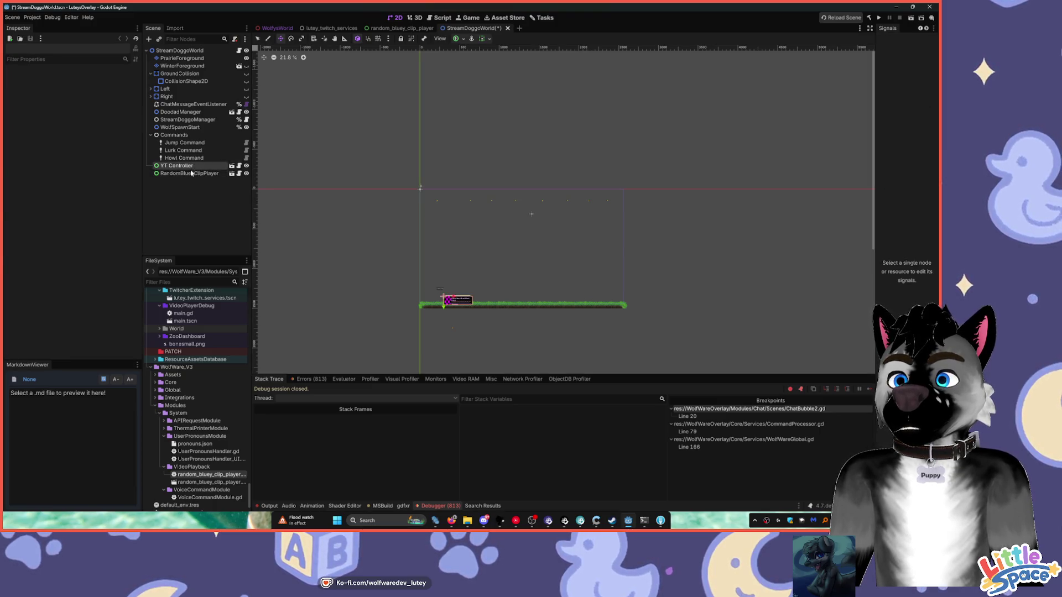
{"action": "left_click", "coordinate": [192, 174]}
{"action": "right_click", "coordinate": [212, 176]}
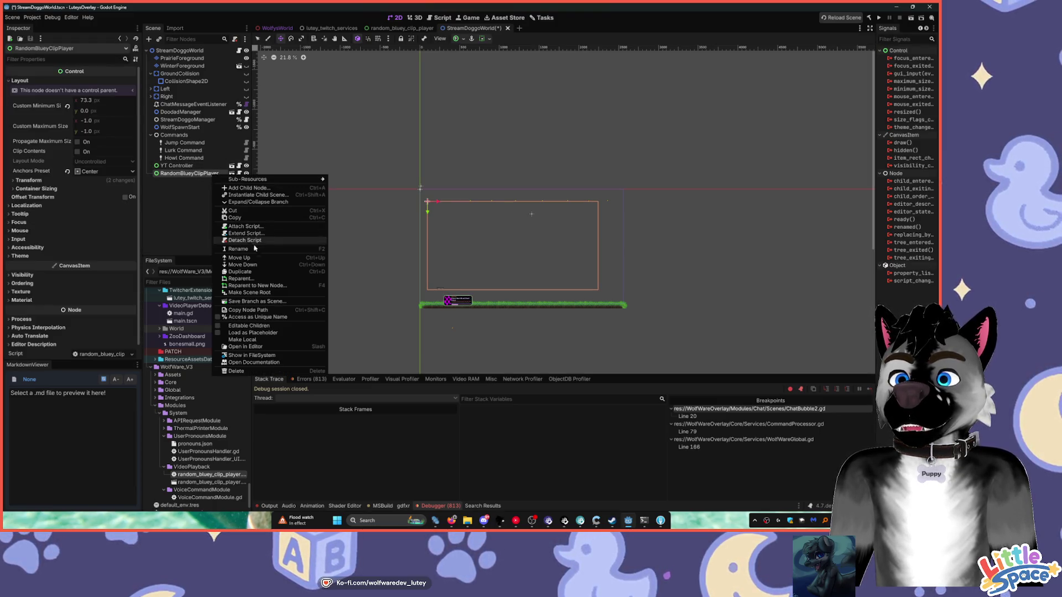
{"action": "left_click", "coordinate": [233, 328]}
{"action": "left_click", "coordinate": [187, 189]}
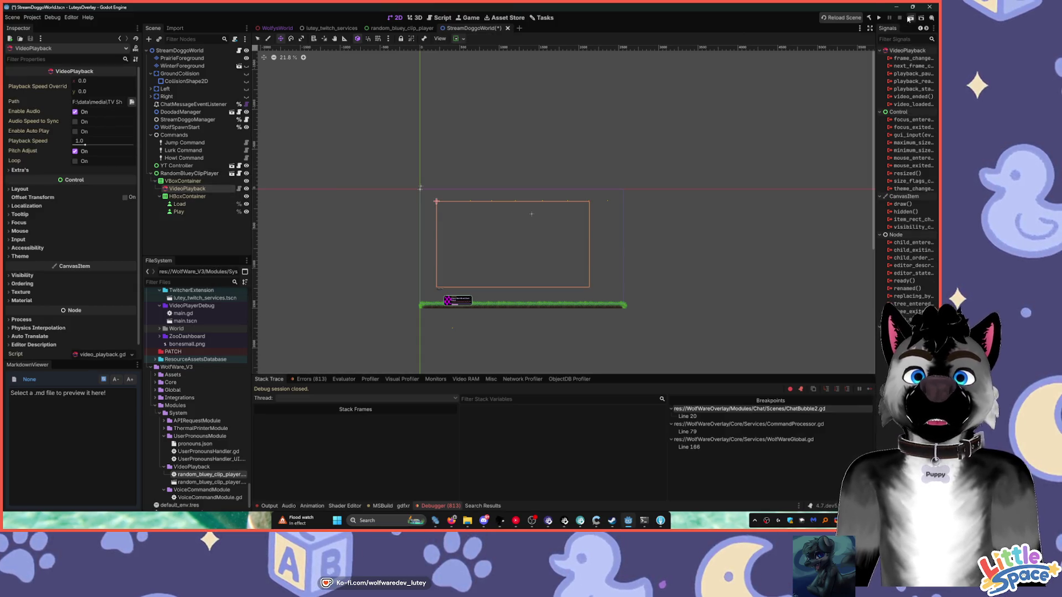
- Delete line 10 'await video_playback.ready()' and relaunch with F5, continuing past the runtime error
{"action": "left_click", "coordinate": [879, 17]}
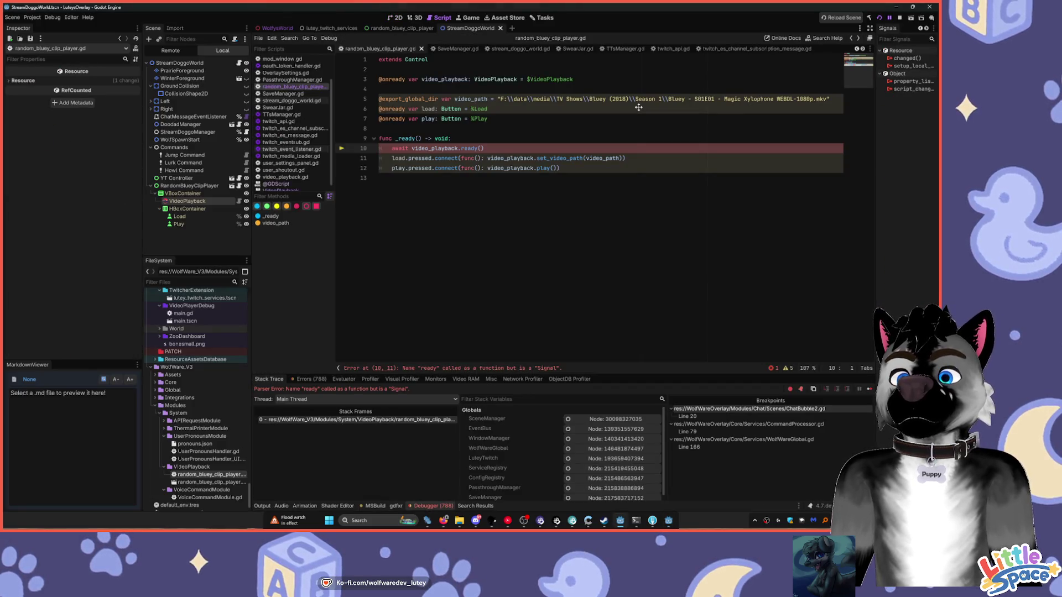
{"action": "left_click", "coordinate": [508, 150]}
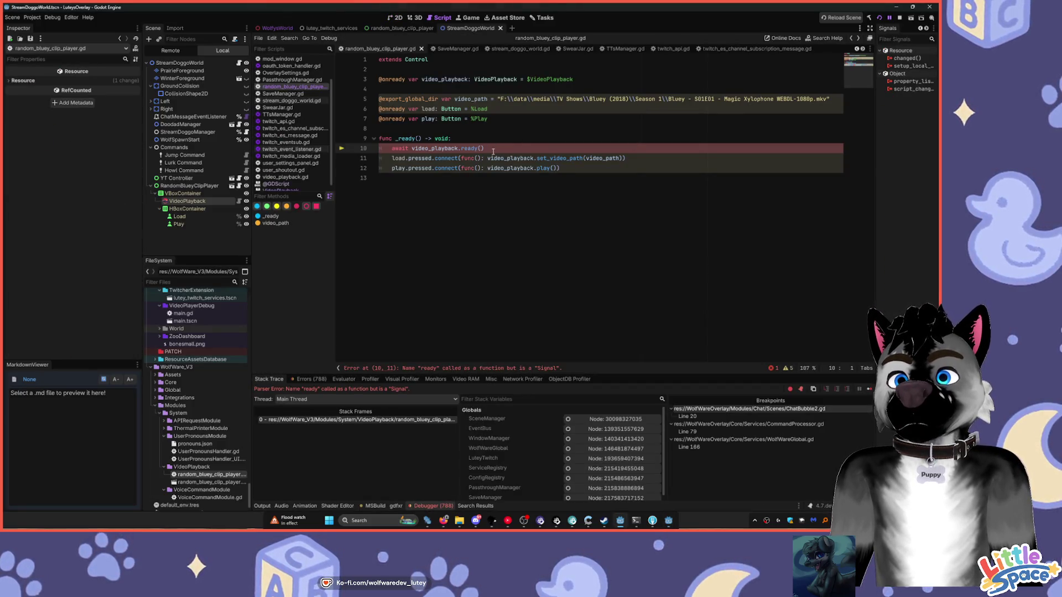
{"action": "key", "text": "shift+Home"}
{"action": "key", "text": "BackSpace"}
{"action": "key", "text": "F5"}
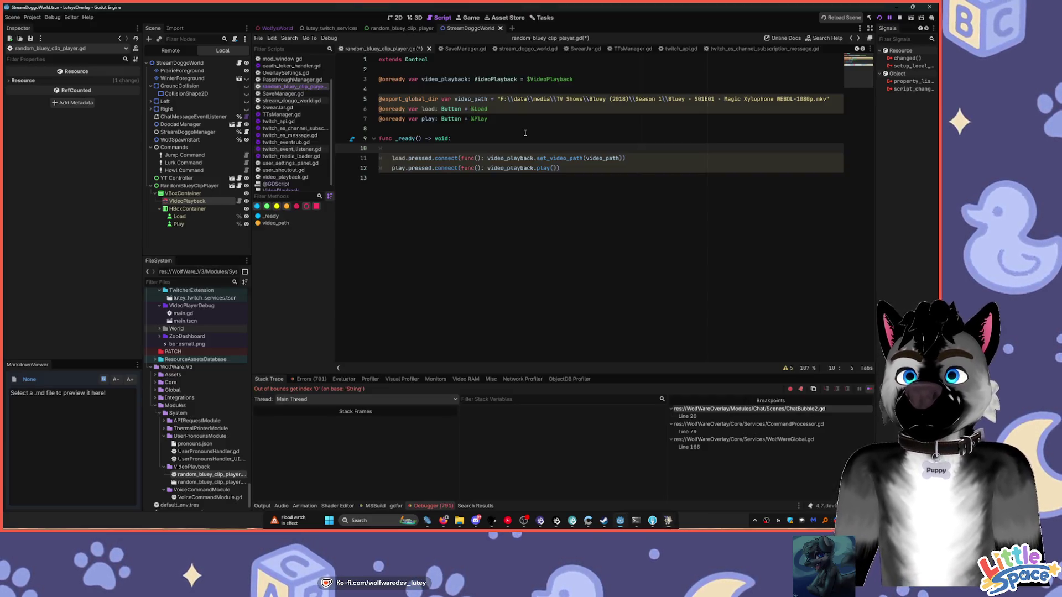
{"action": "key", "text": "F12"}
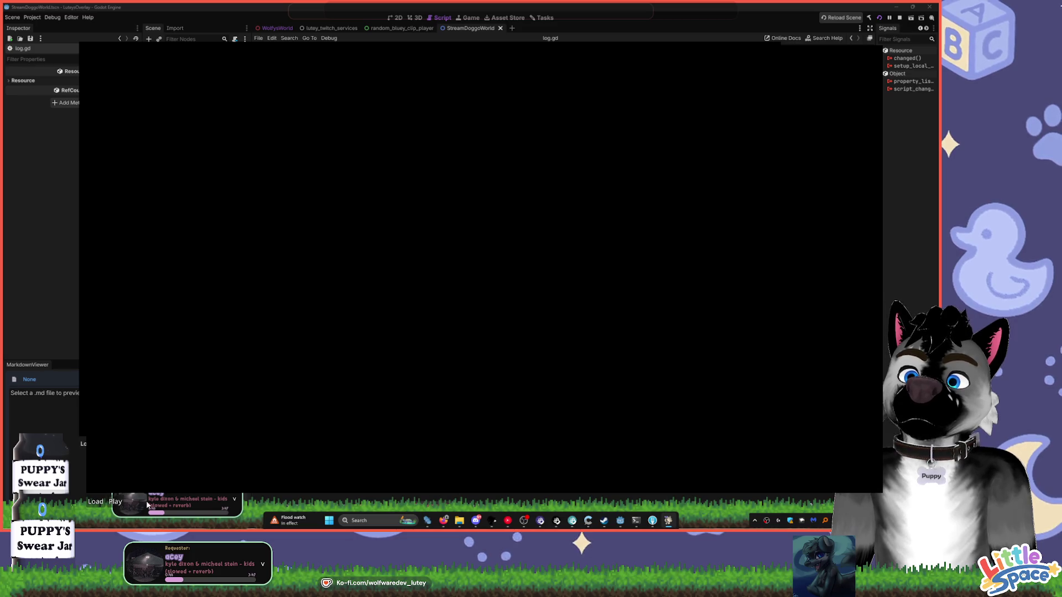
- Stop the running game and return to the random_bluey_clip_player script
{"action": "left_click", "coordinate": [111, 502]}
{"action": "left_click", "coordinate": [899, 19]}
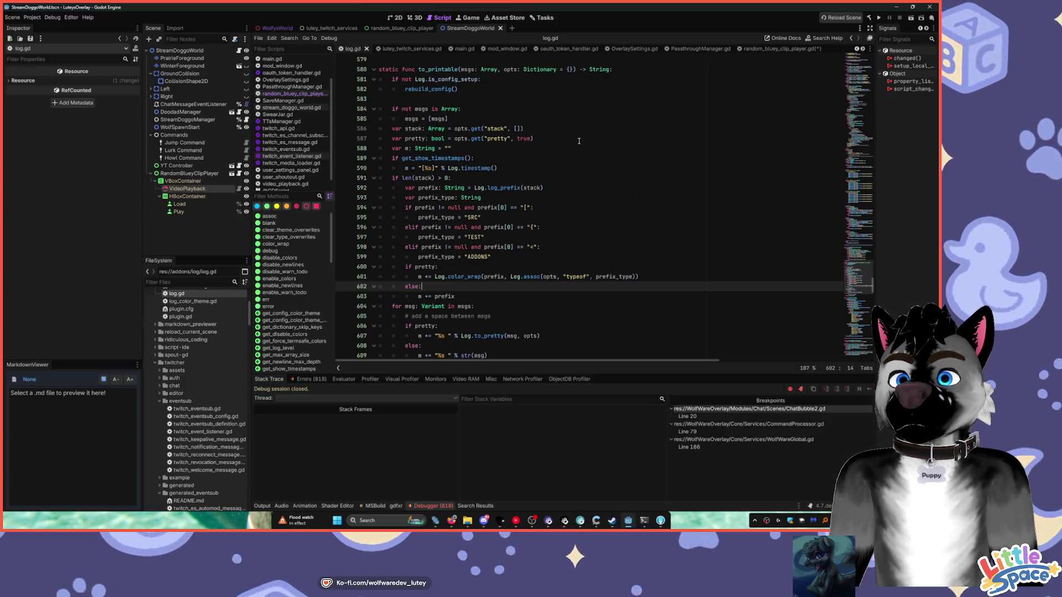
{"action": "key", "text": "alt+Left"}
{"action": "key", "text": "alt+Left"}
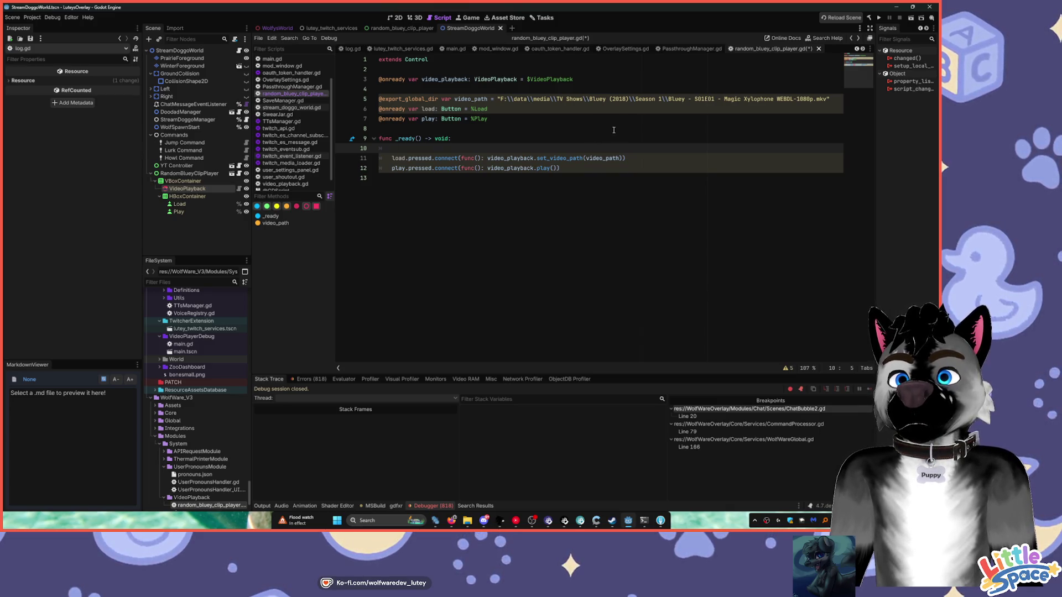
- Replace video_path's backslashes with forward slashes, save, and open the VideoPlayback class docs
{"action": "left_click", "coordinate": [509, 100]}
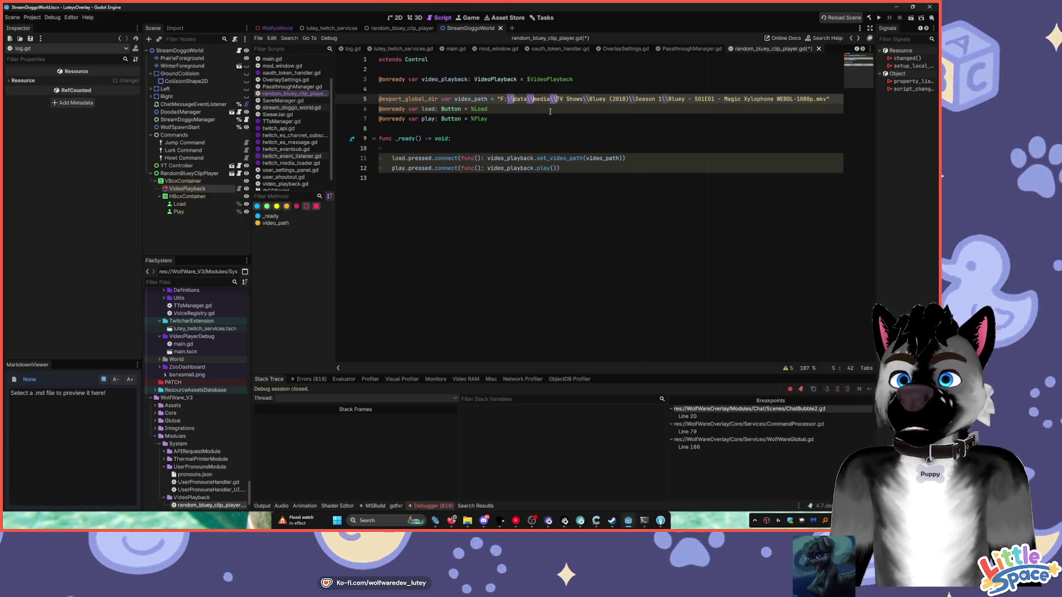
{"action": "type", "text": "/"}
{"action": "key", "text": "ctrl+s"}
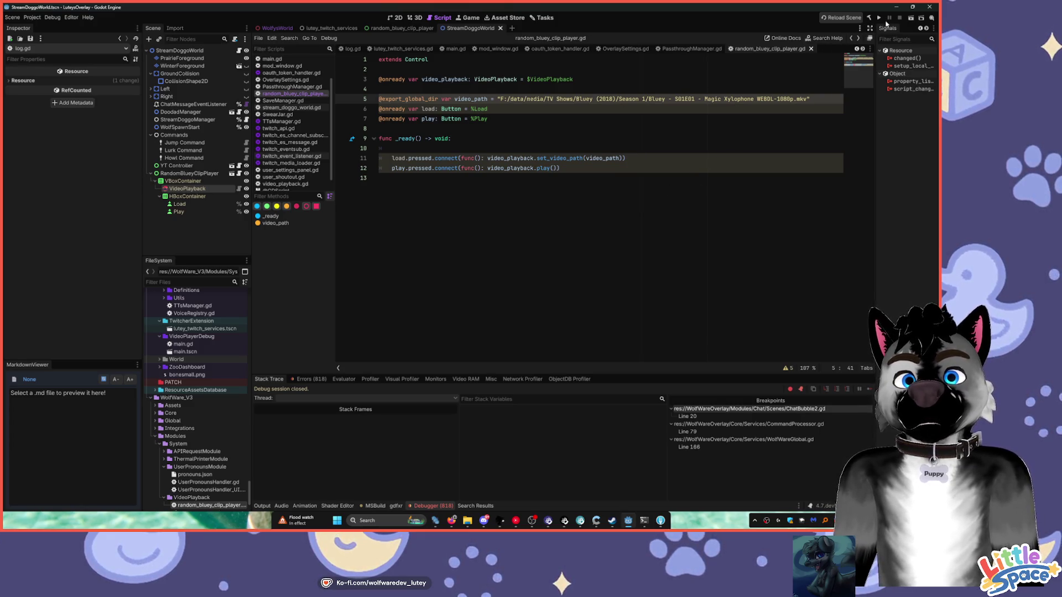
{"action": "left_click", "coordinate": [492, 80], "text": "ctrl"}
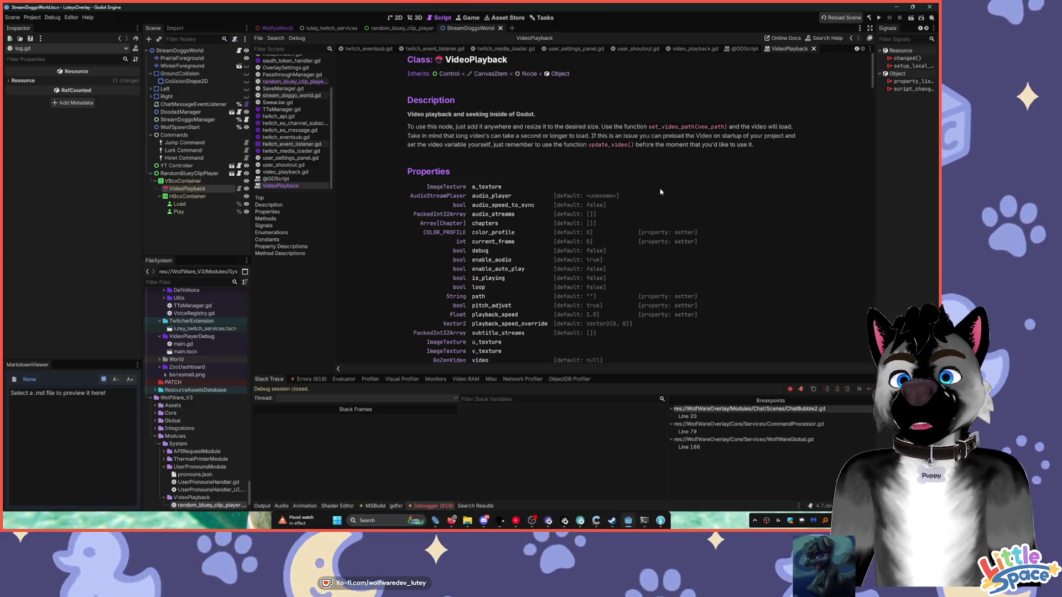
{"action": "key", "text": "alt+Left"}
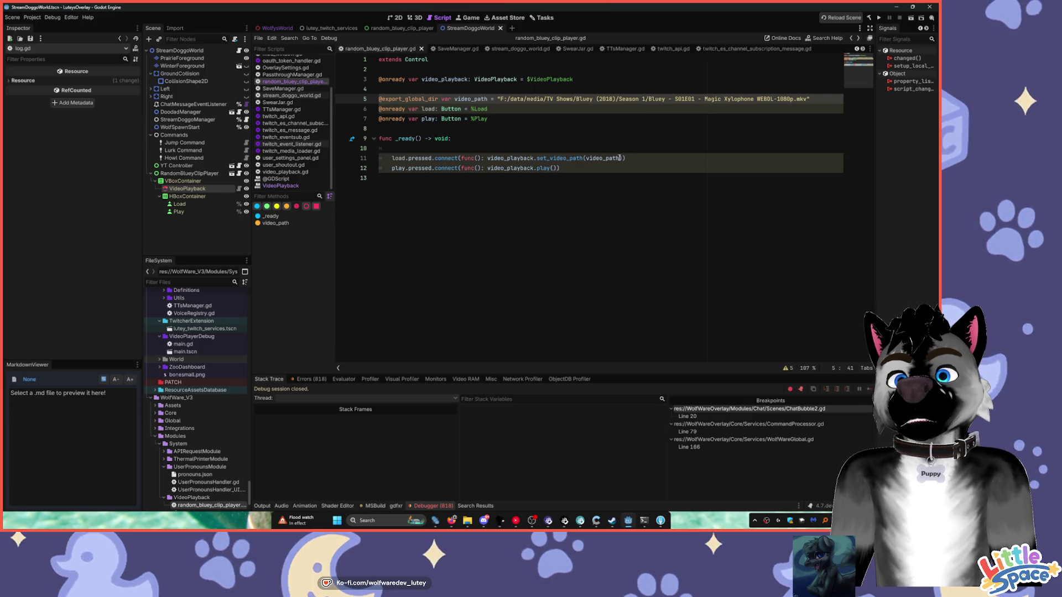
{"action": "left_click", "coordinate": [644, 163]}
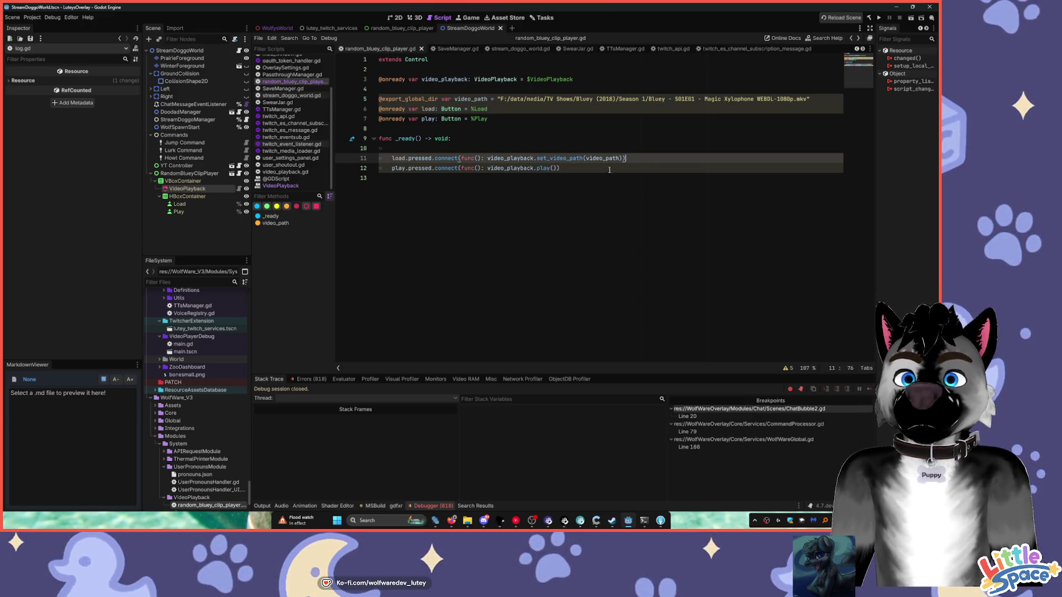
{"action": "left_click", "coordinate": [407, 190]}
{"action": "left_click", "coordinate": [293, 186]}
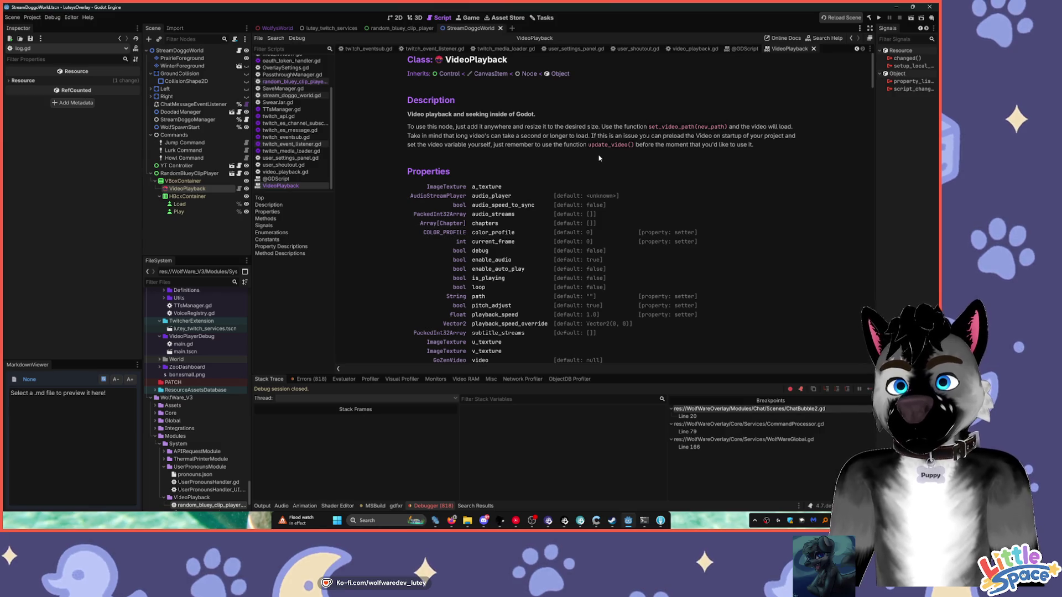
{"action": "scroll", "coordinate": [463, 240], "scroll_direction": "down", "scroll_amount": 5}
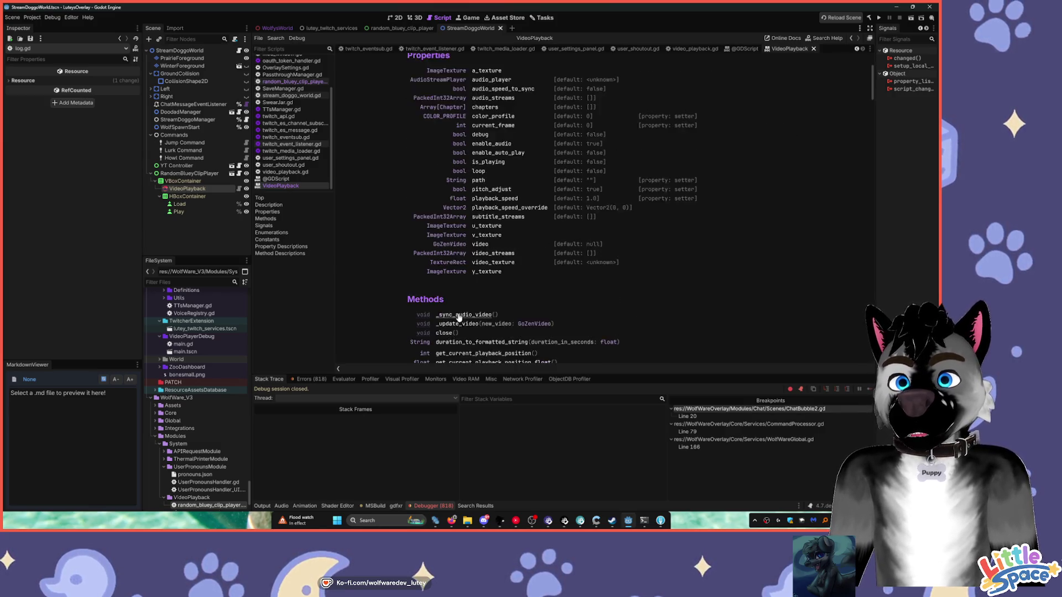
{"action": "scroll", "coordinate": [421, 308], "scroll_direction": "down", "scroll_amount": 3}
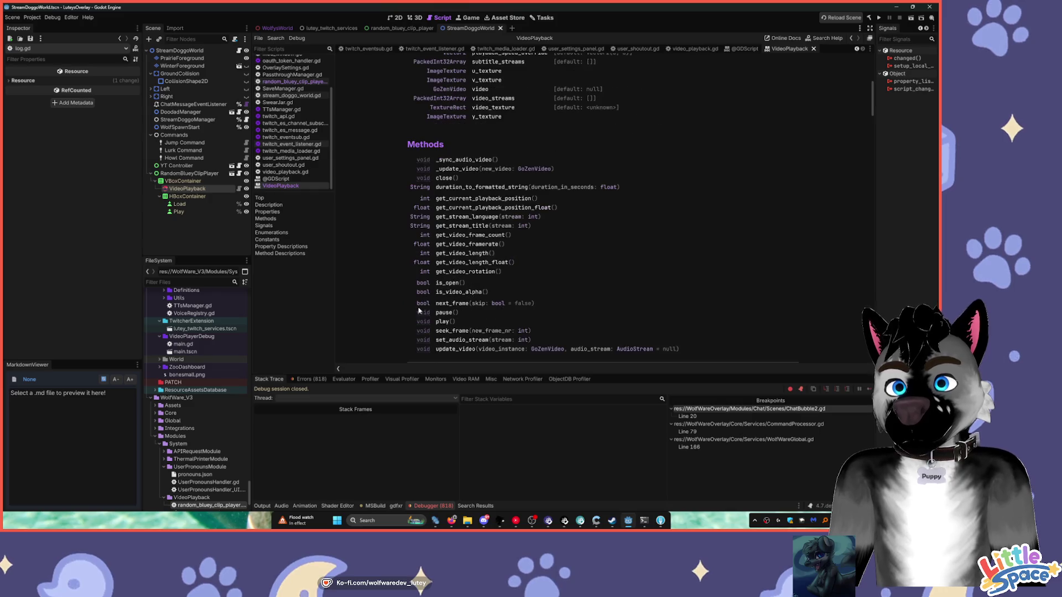
{"action": "left_click", "coordinate": [446, 310]}
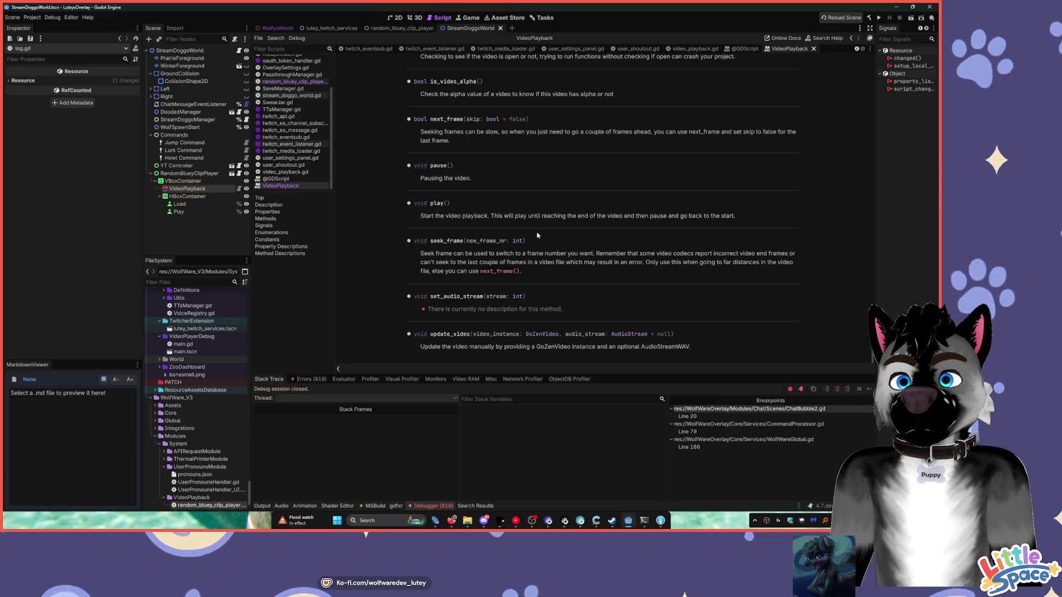
{"action": "scroll", "coordinate": [551, 227], "scroll_direction": "up", "scroll_amount": 3}
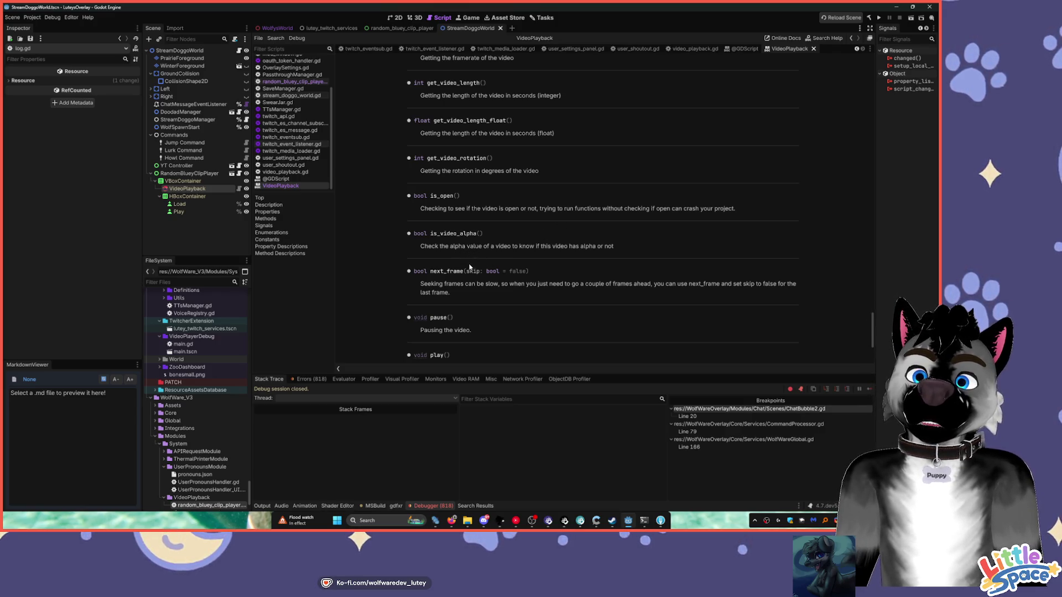
{"action": "scroll", "coordinate": [470, 264], "scroll_direction": "down", "scroll_amount": 1}
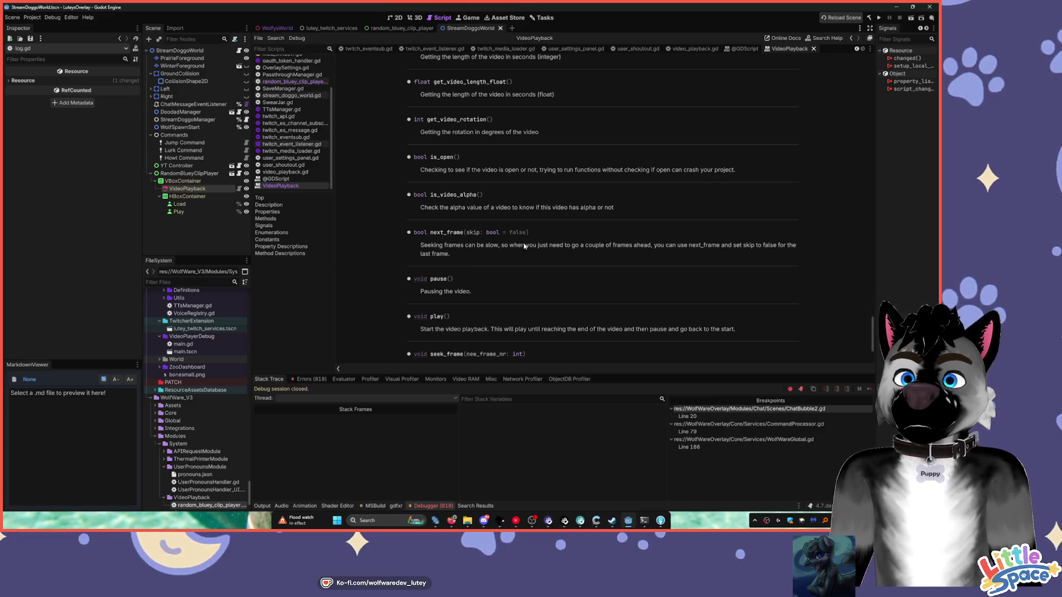
{"action": "scroll", "coordinate": [538, 212], "scroll_direction": "up", "scroll_amount": 2}
{"action": "scroll", "coordinate": [539, 212], "scroll_direction": "up", "scroll_amount": 1}
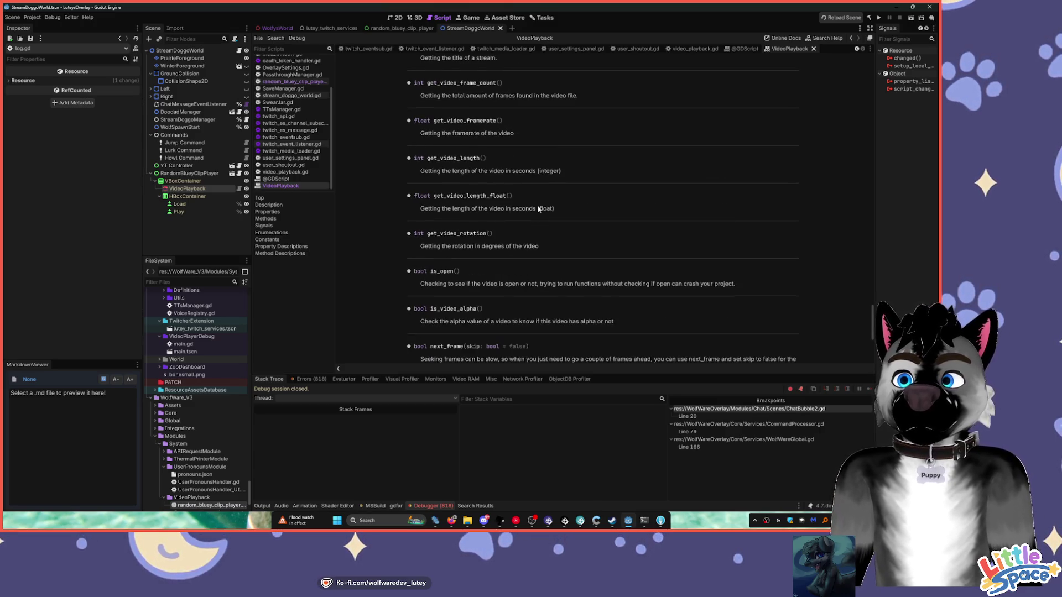
{"action": "scroll", "coordinate": [538, 210], "scroll_direction": "up", "scroll_amount": 1}
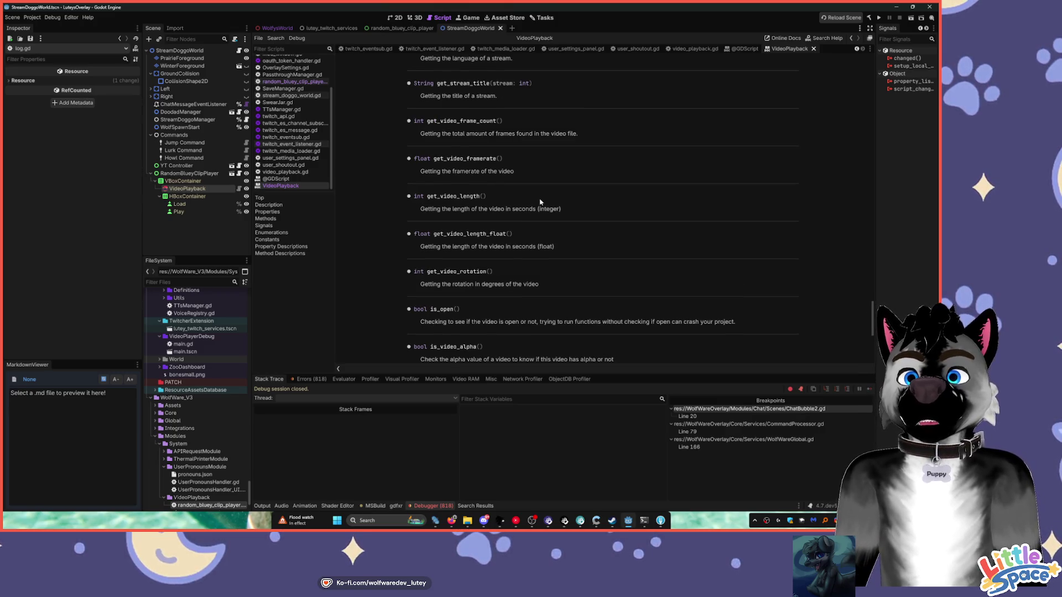
{"action": "scroll", "coordinate": [541, 201], "scroll_direction": "up", "scroll_amount": 2}
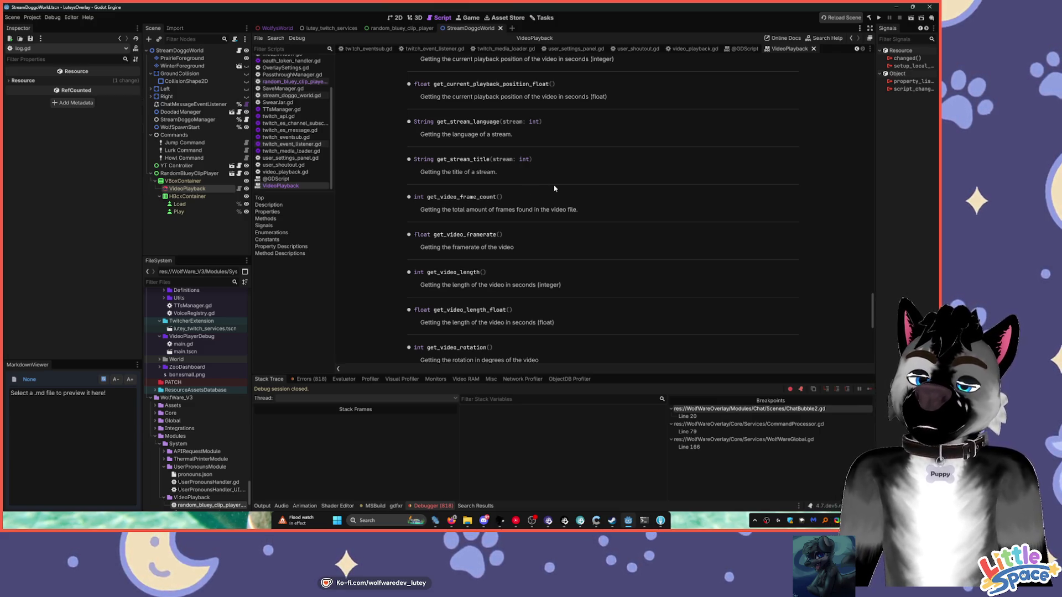
{"action": "scroll", "coordinate": [561, 185], "scroll_direction": "up", "scroll_amount": 3}
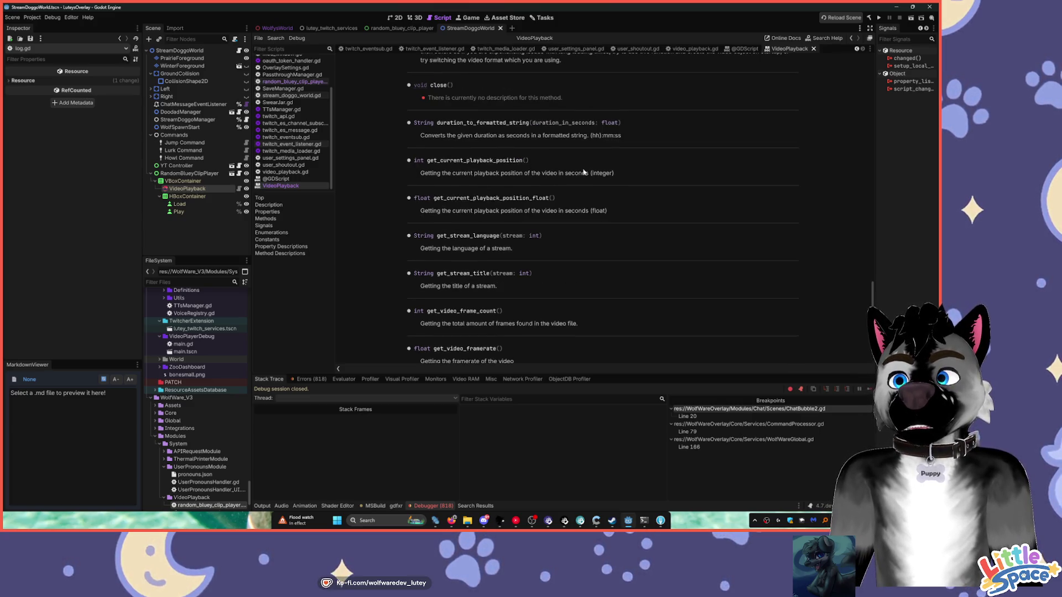
{"action": "scroll", "coordinate": [583, 181], "scroll_direction": "up", "scroll_amount": 2}
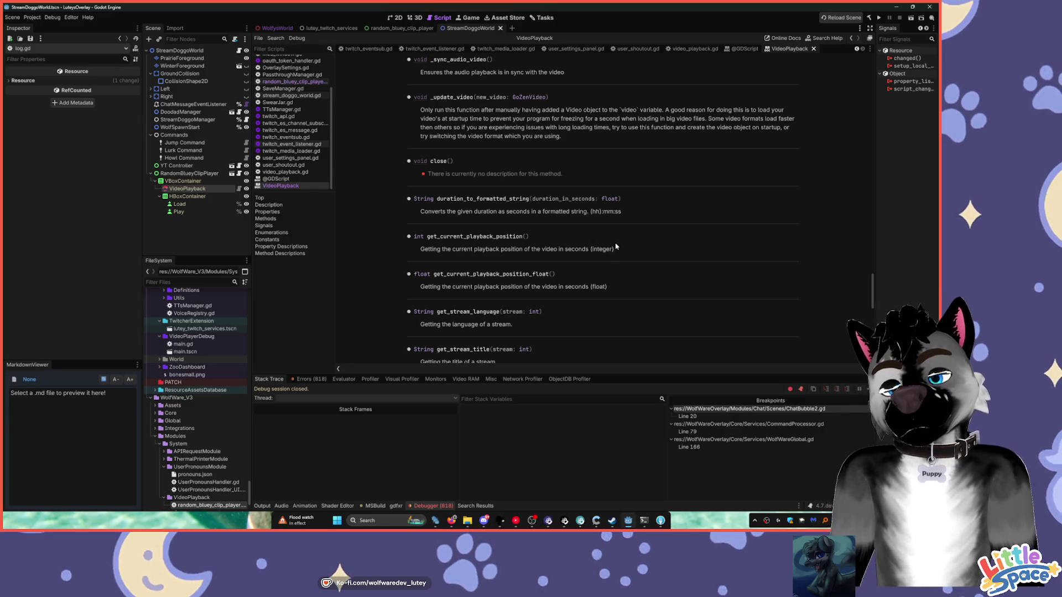
{"action": "scroll", "coordinate": [619, 241], "scroll_direction": "up", "scroll_amount": 2}
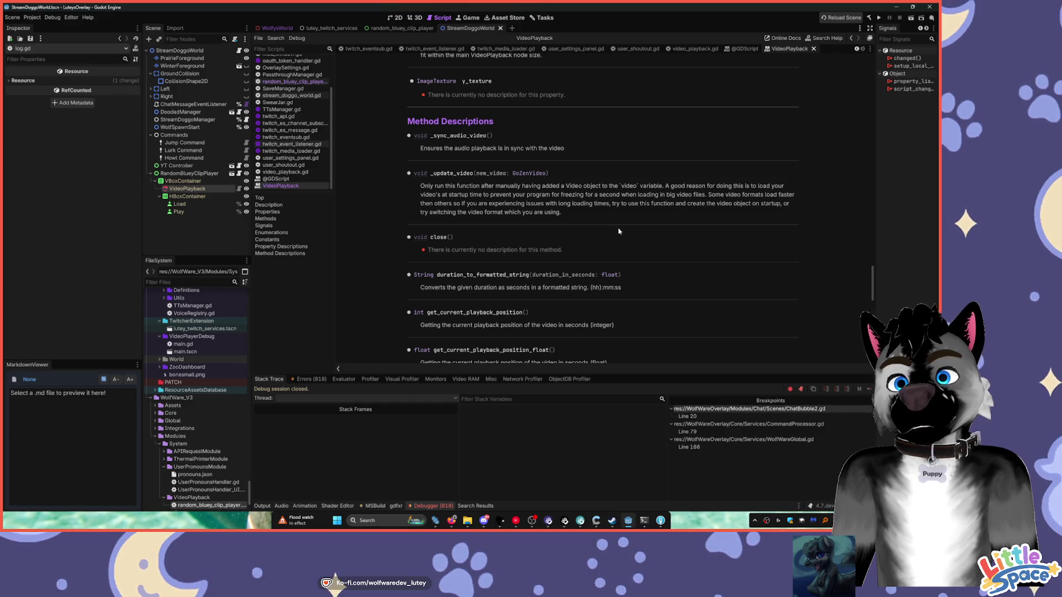
{"action": "scroll", "coordinate": [619, 230], "scroll_direction": "up", "scroll_amount": 2}
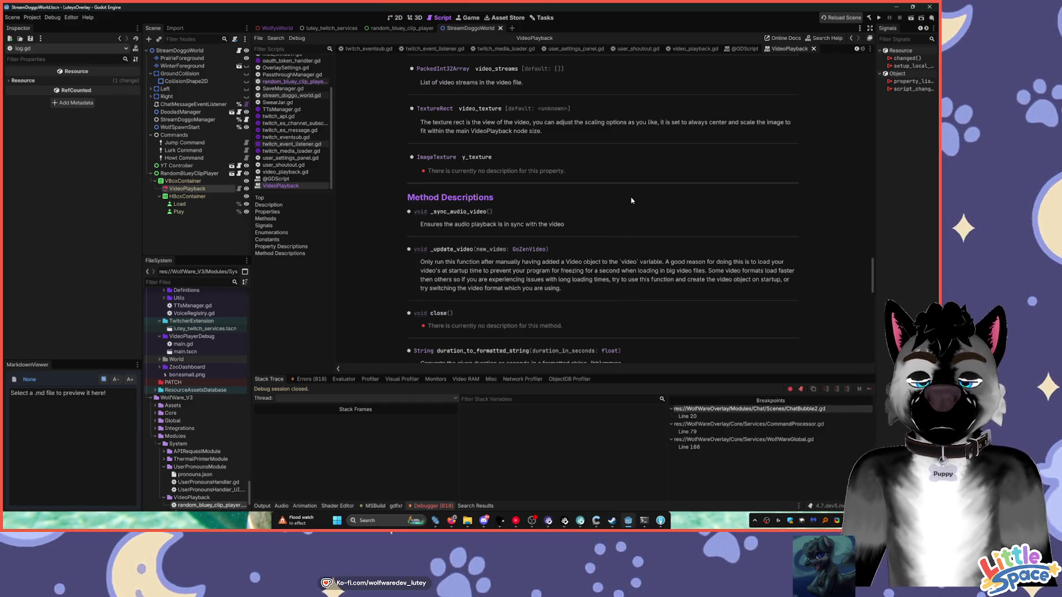
{"action": "scroll", "coordinate": [633, 200], "scroll_direction": "up", "scroll_amount": 4}
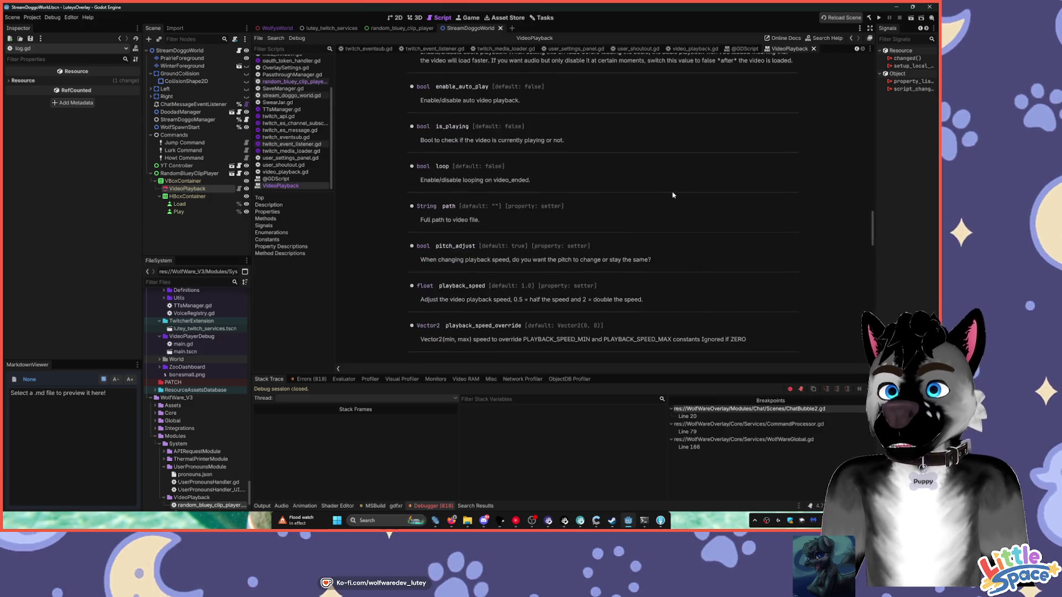
{"action": "key", "text": "alt+Left"}
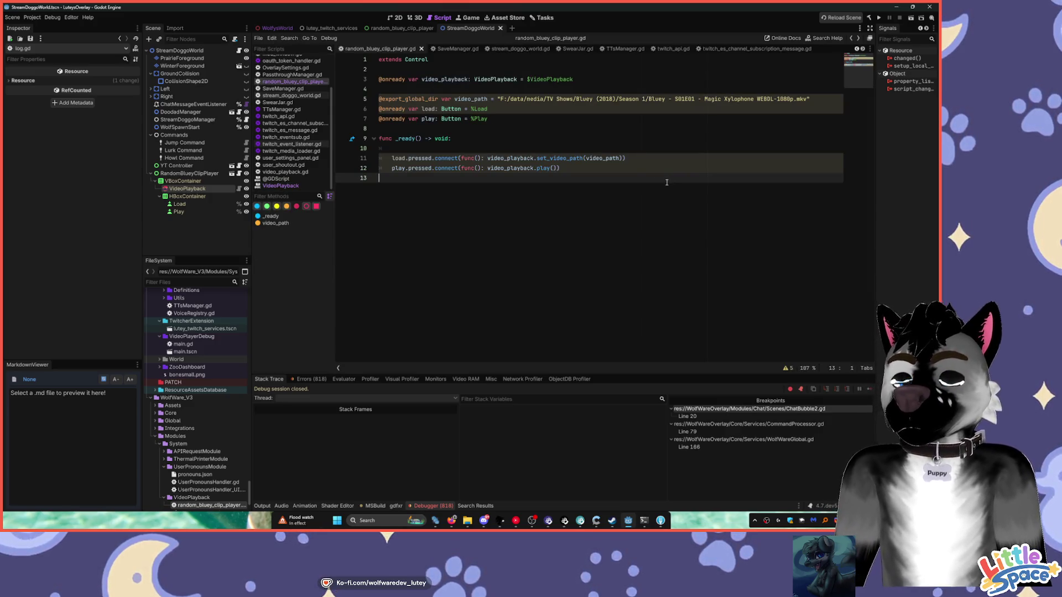
- Declare a set_video(path) function and hook the Load button to set_video instead of the inline callback
{"action": "key", "text": "Return"}
{"action": "key", "text": "Return"}
{"action": "type", "text": "func "}
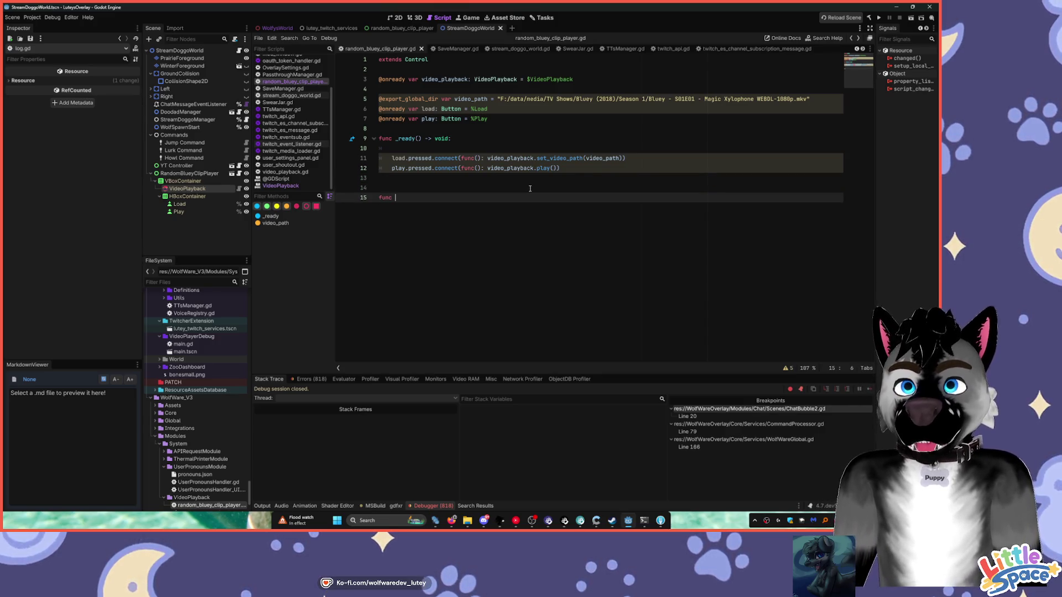
{"action": "type", "text": "set_video_"}
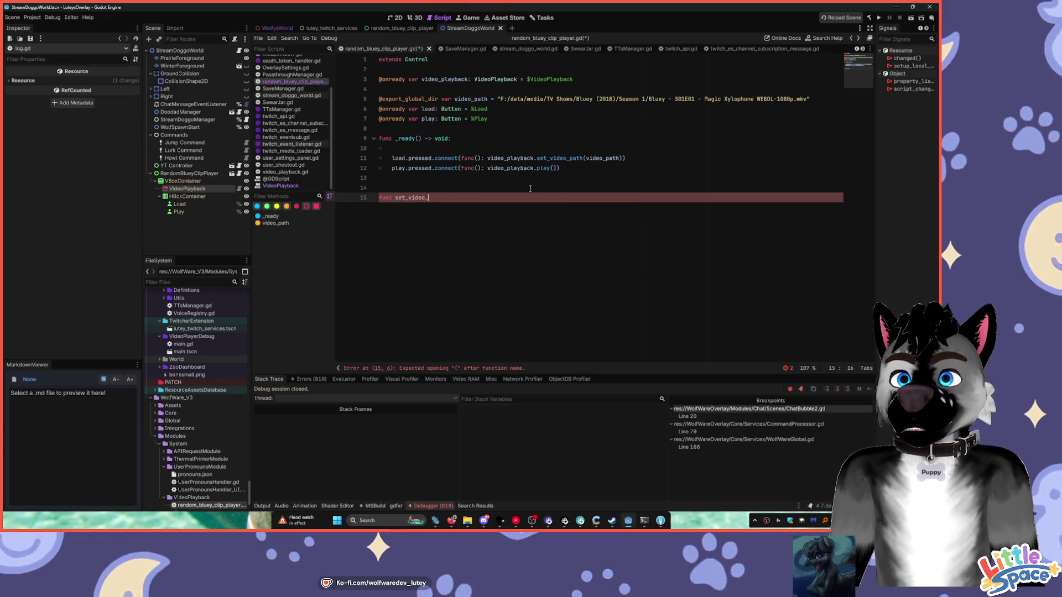
{"action": "type", "text": "()"}
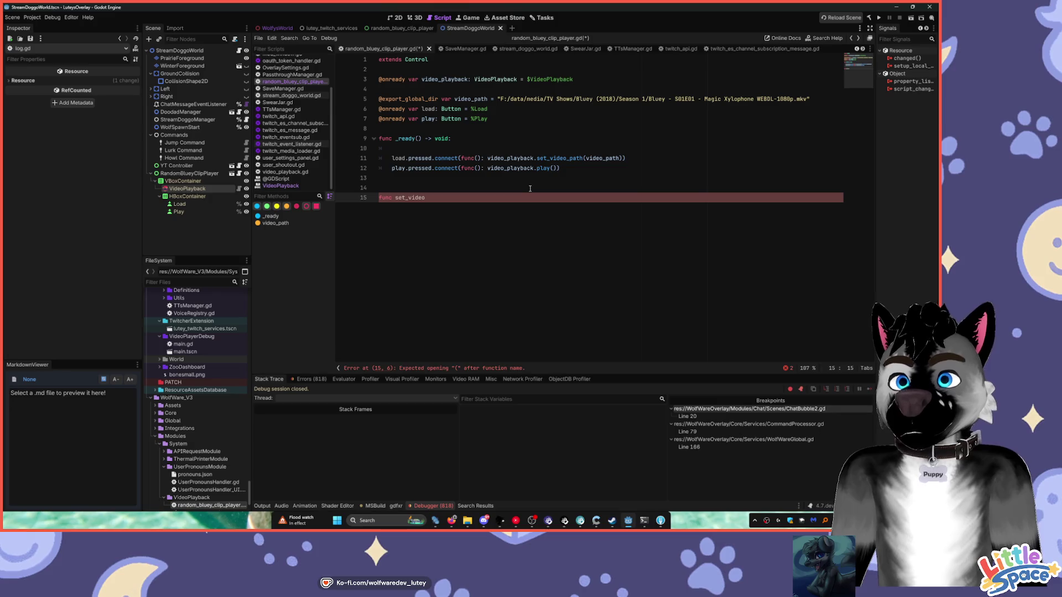
{"action": "type", "text": "path"}
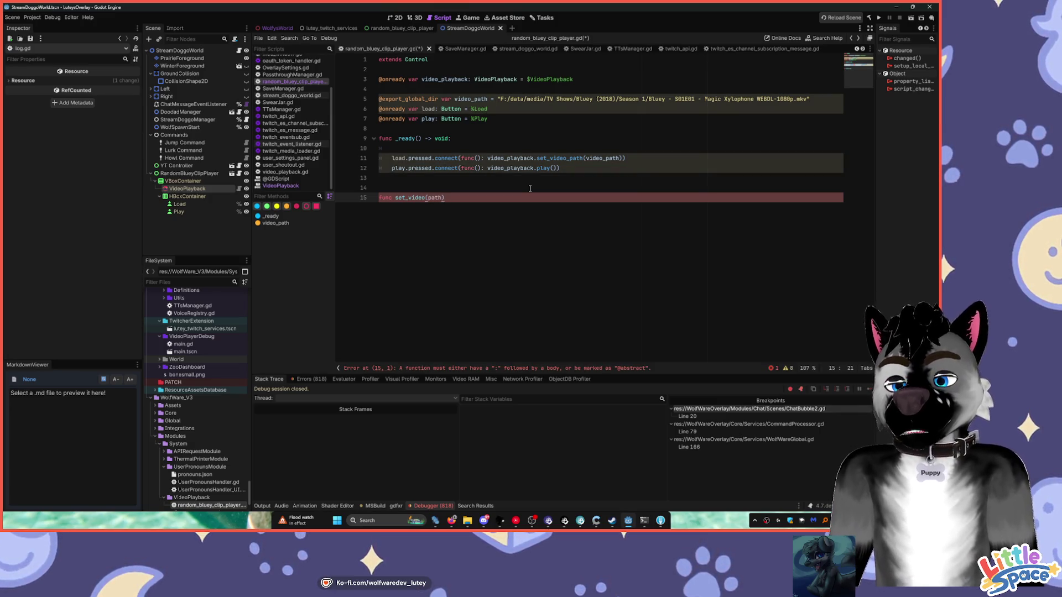
{"action": "type", "text": ":"}
{"action": "key", "text": "Return"}
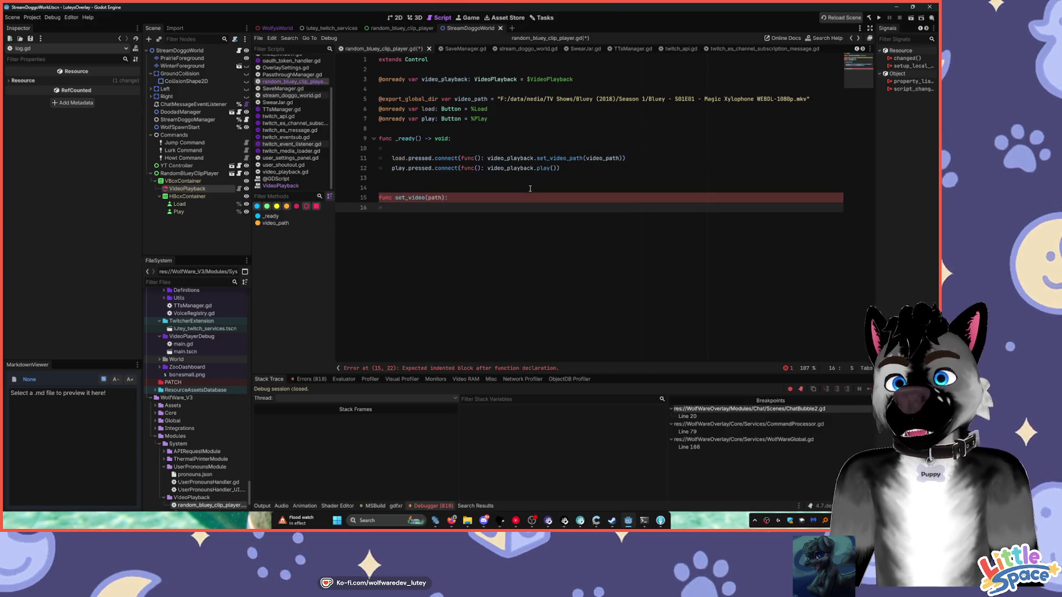
{"action": "left_click_drag", "start_coordinate": [487, 159], "coordinate": [621, 158]}
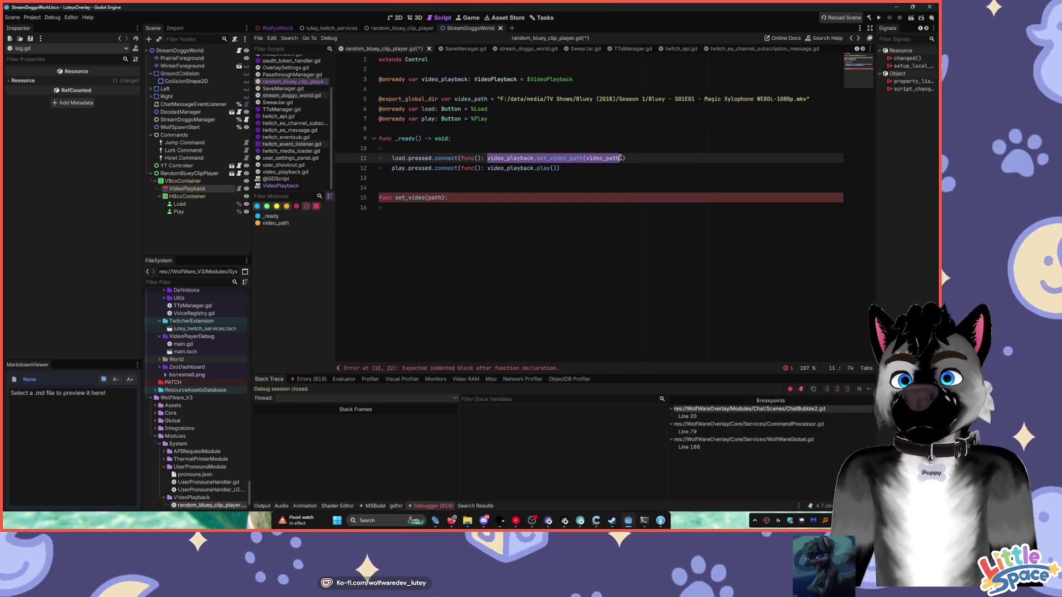
{"action": "key", "text": "BackSpace"}
{"action": "key", "text": "BackSpace"}
{"action": "key", "text": "BackSpace"}
{"action": "key", "text": "BackSpace"}
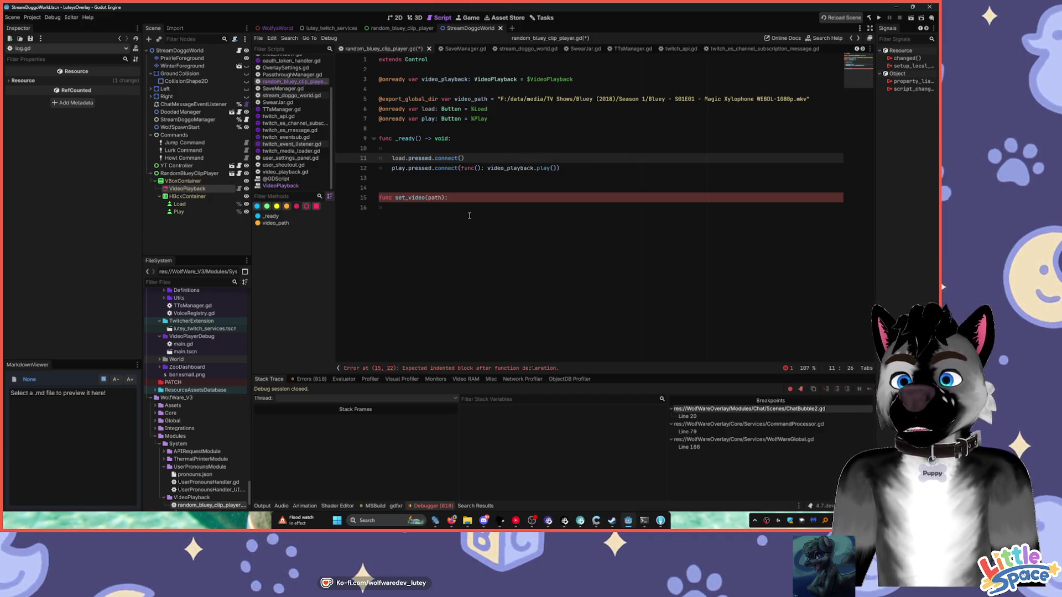
{"action": "type", "text": "set_video"}
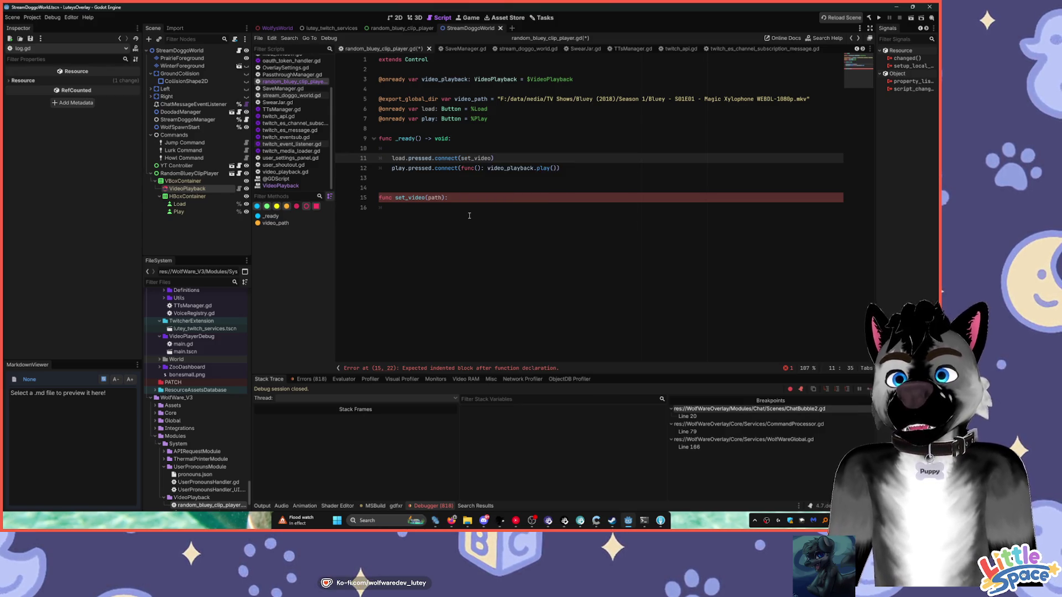
- Make set_video call video_playback.set_video_path(video_path)
{"action": "left_click", "coordinate": [467, 206]}
{"action": "left_click", "coordinate": [380, 207]}
{"action": "left_click", "coordinate": [410, 209]}
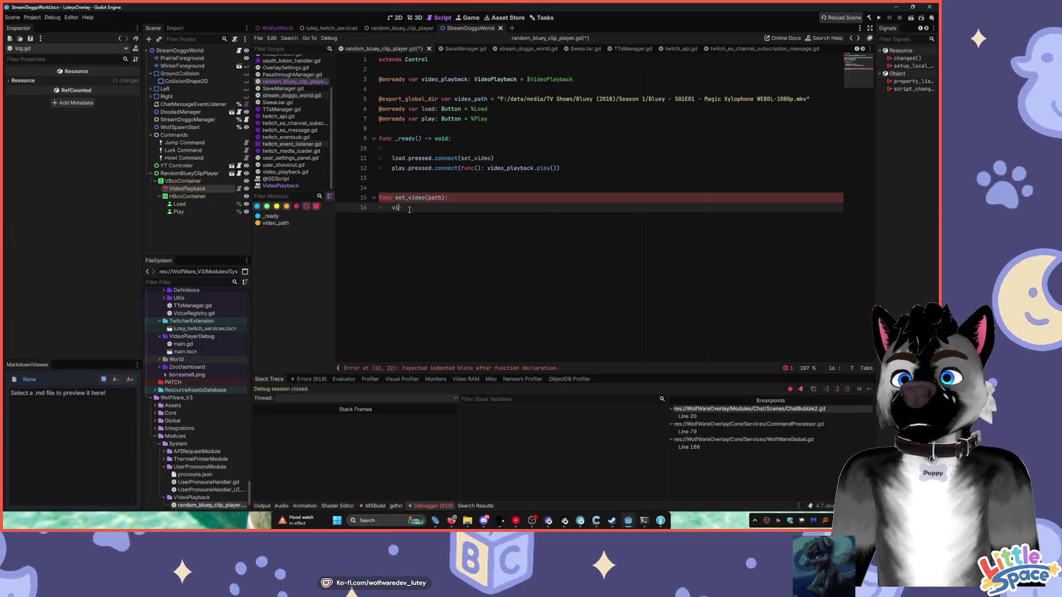
{"action": "type", "text": "video_playback.set_video_path(video_path)"}
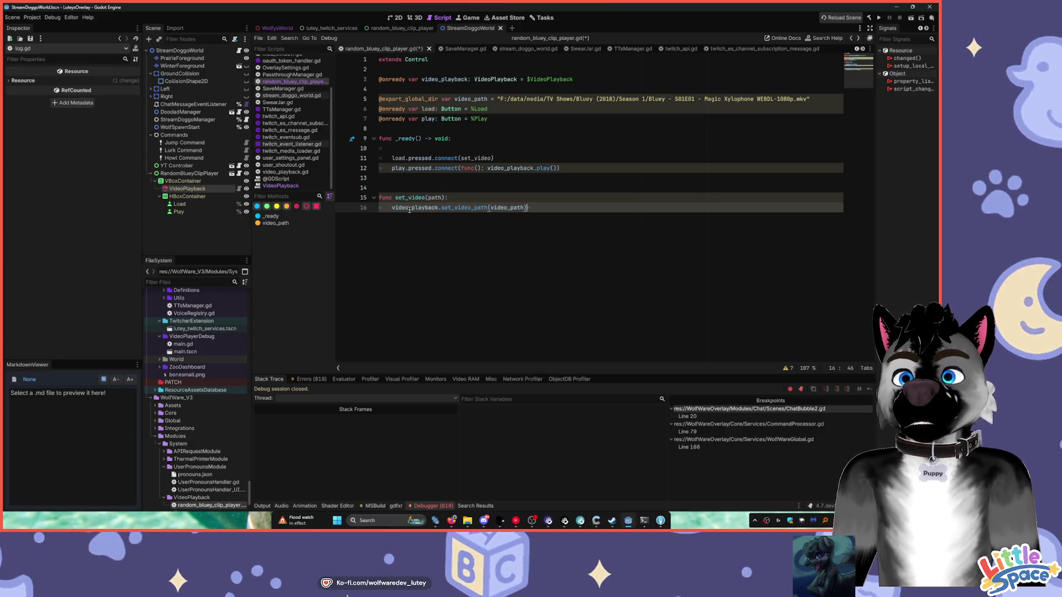
{"action": "key", "text": "Return"}
- Add a video_playback.update_video() call to set_video, then open video_playback.gd
{"action": "type", "text": "v"}
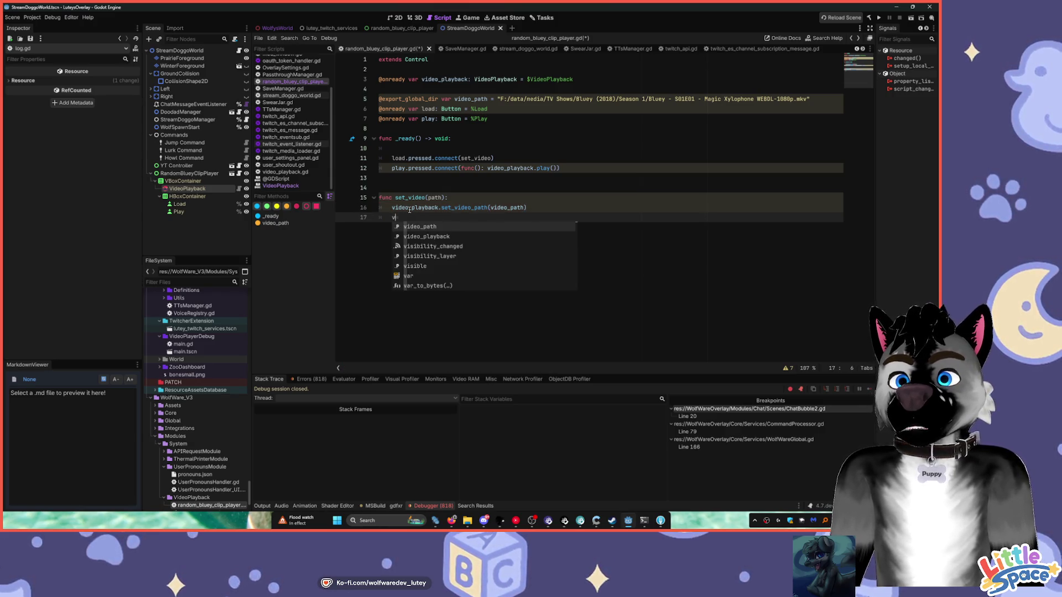
{"action": "type", "text": "ideo_path.upda"}
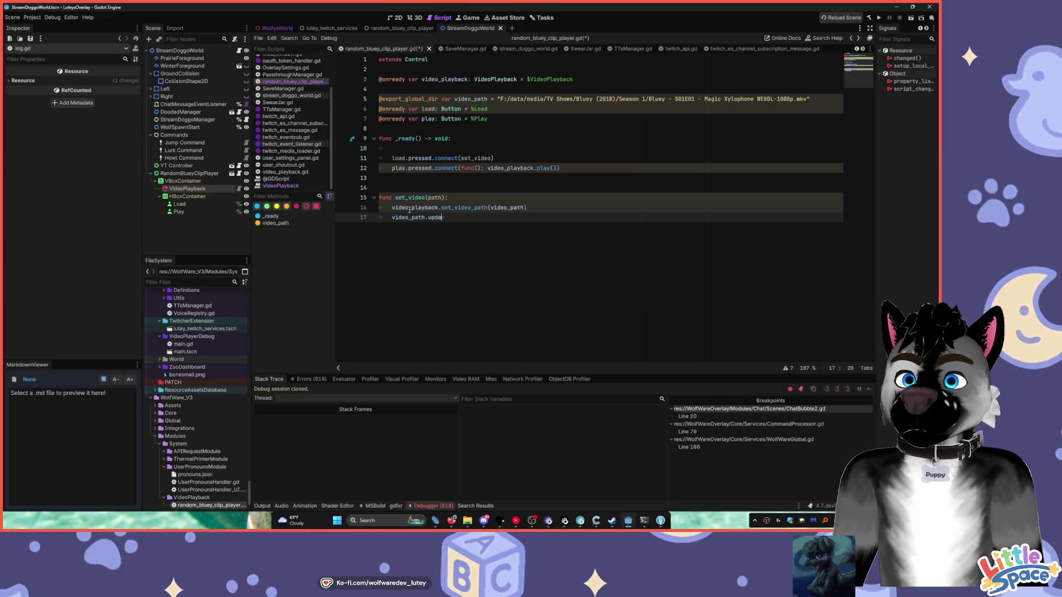
{"action": "key", "text": "BackSpace"}
{"action": "key", "text": "BackSpace"}
{"action": "key", "text": "BackSpace"}
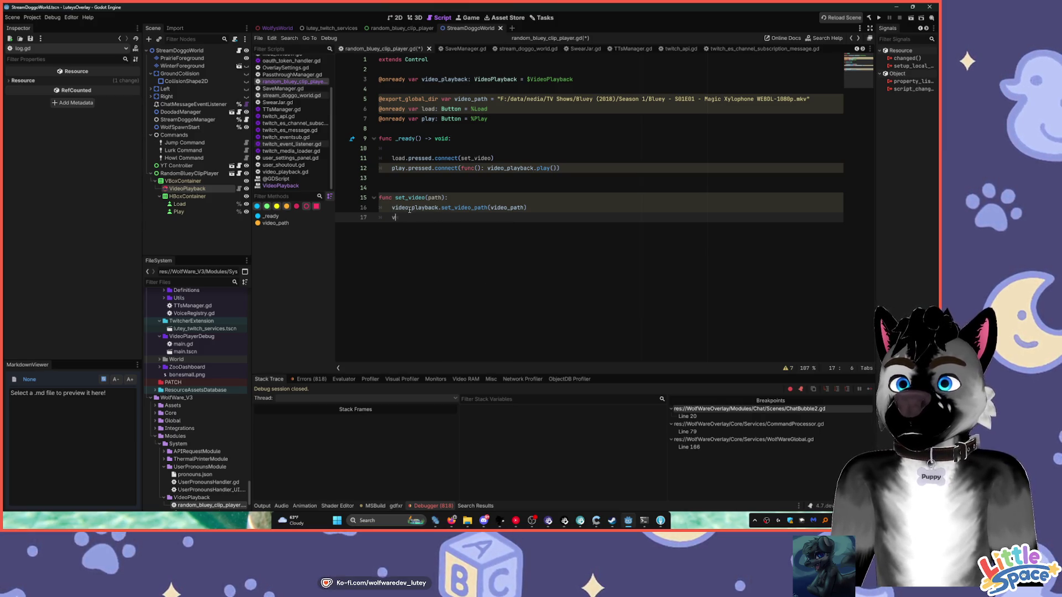
{"action": "key", "text": "Down"}
{"action": "key", "text": "Return"}
{"action": "type", "text": ".p"}
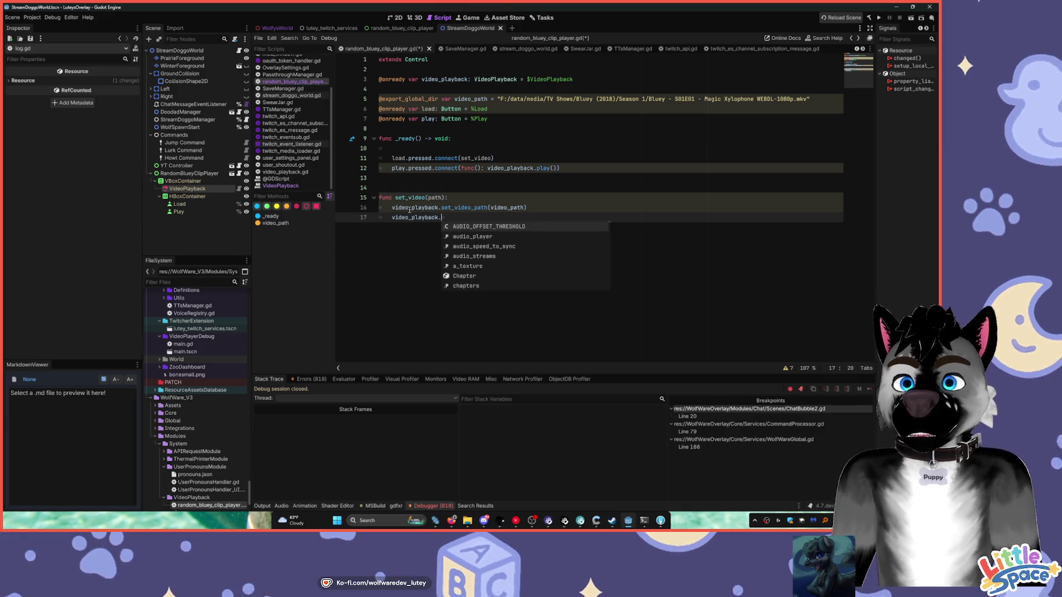
{"action": "type", "text": "p"}
{"action": "key", "text": "Return"}
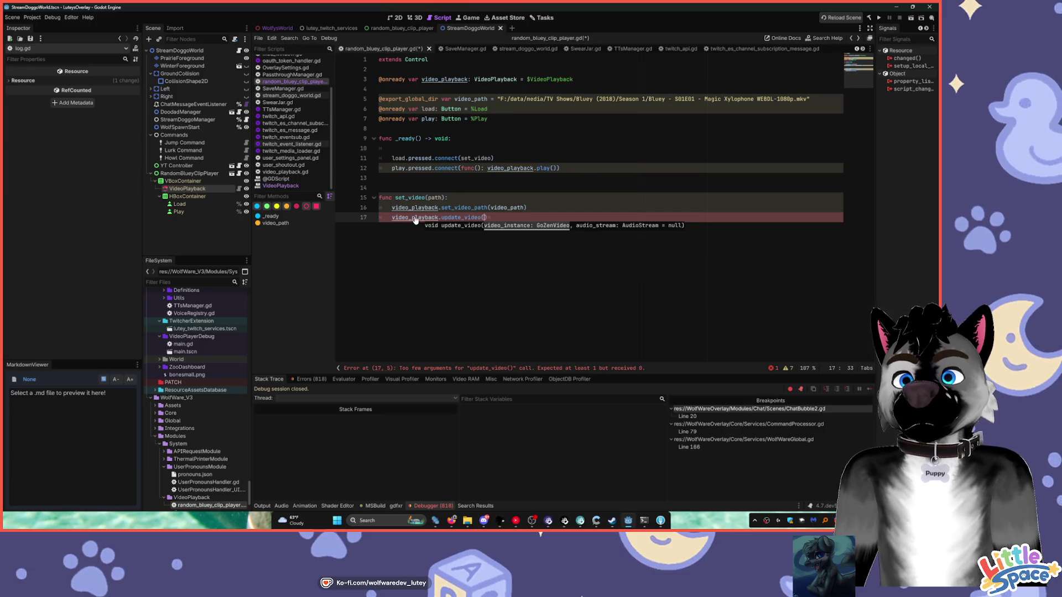
{"action": "left_click", "coordinate": [507, 112]}
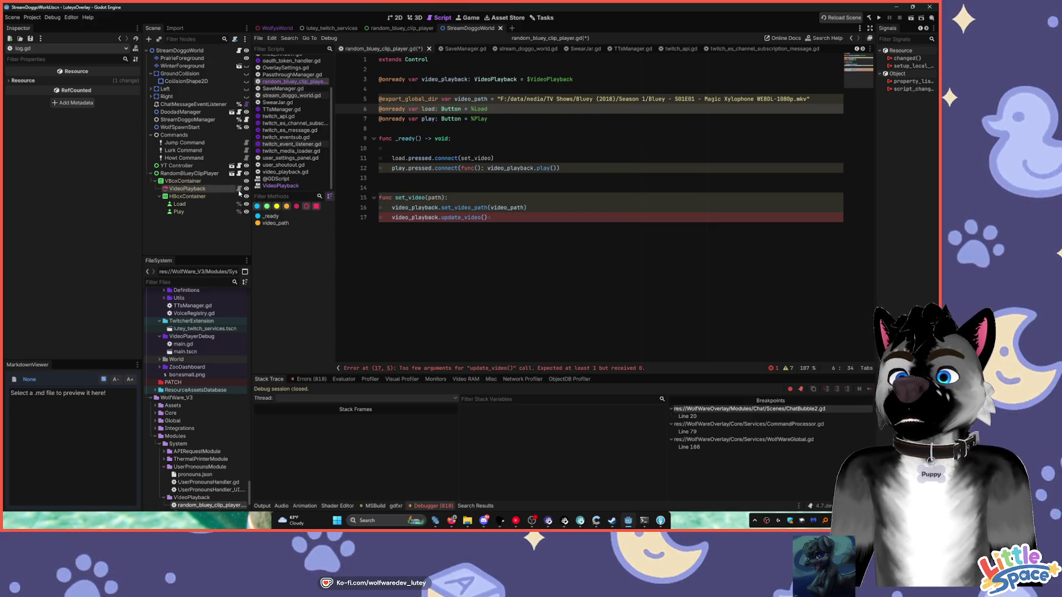
{"action": "left_click", "coordinate": [240, 188]}
- Browse video_playback.gd to find the video_loaded signal, then go back to random_bluey_clip_player.gd
{"action": "scroll", "coordinate": [856, 83], "scroll_direction": "up", "scroll_amount": 20}
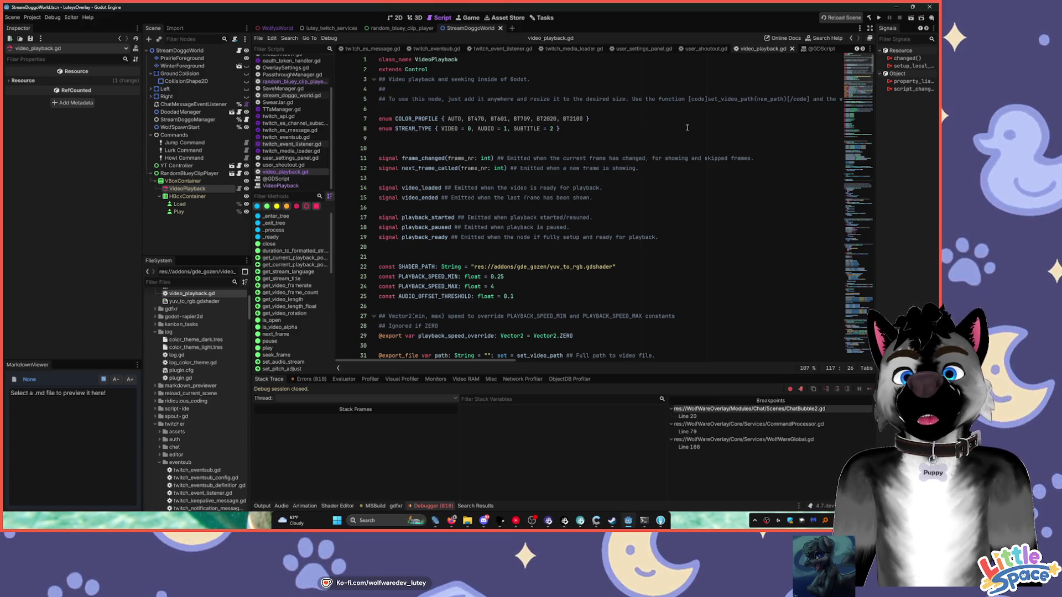
{"action": "scroll", "coordinate": [534, 366], "scroll_direction": "right", "scroll_amount": 5}
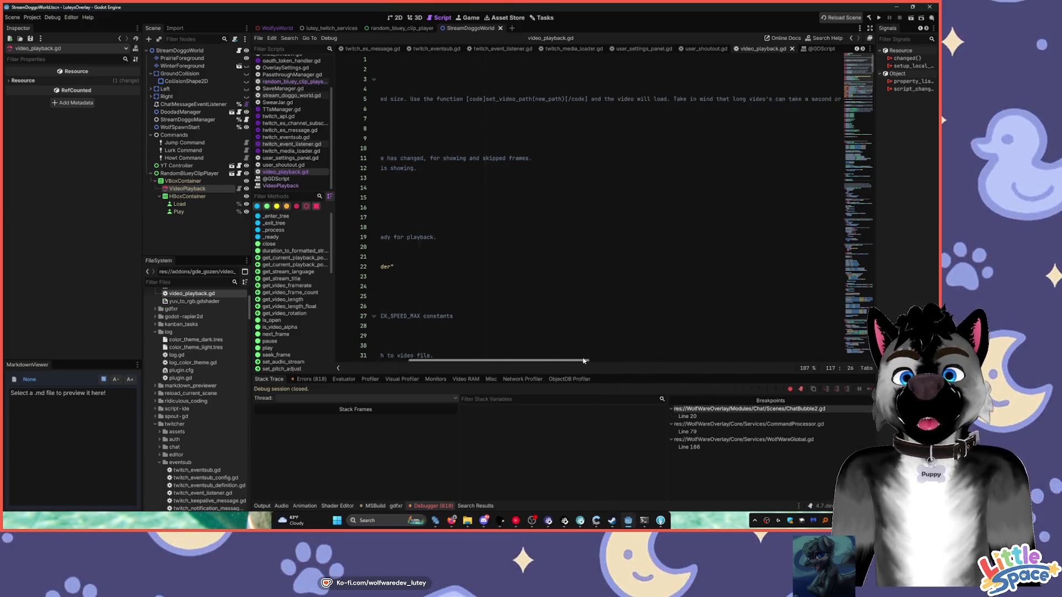
{"action": "left_click_drag", "start_coordinate": [636, 362], "coordinate": [473, 364]}
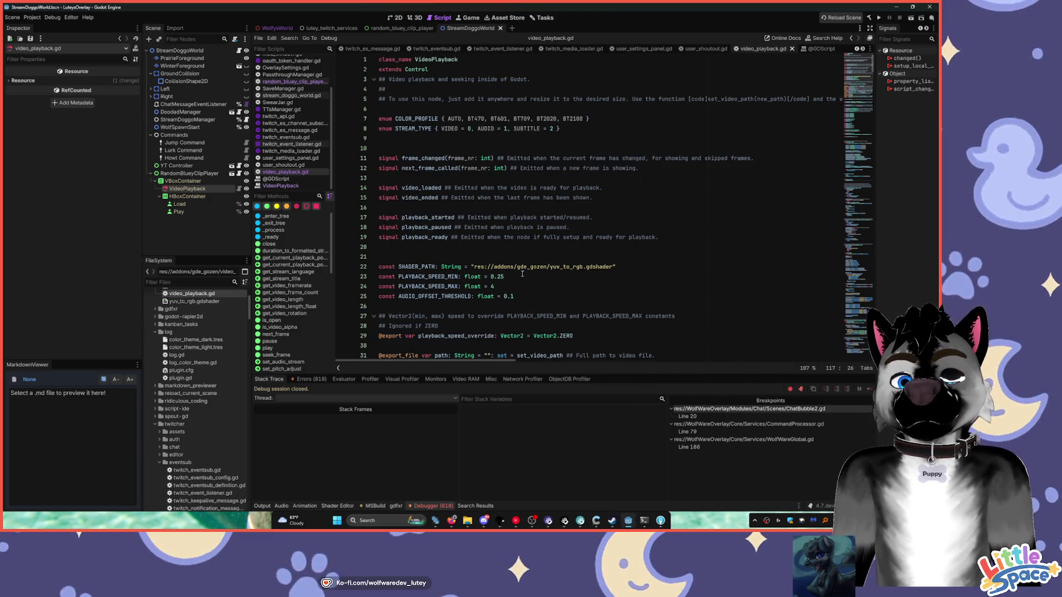
{"action": "mouse_move", "coordinate": [524, 270]}
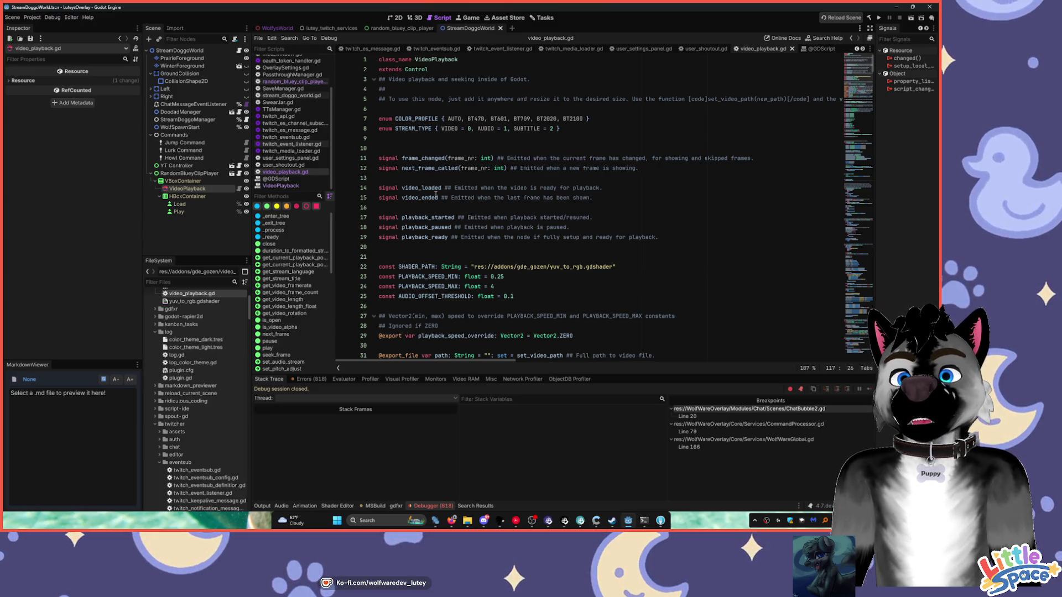
{"action": "double_click", "coordinate": [429, 188]}
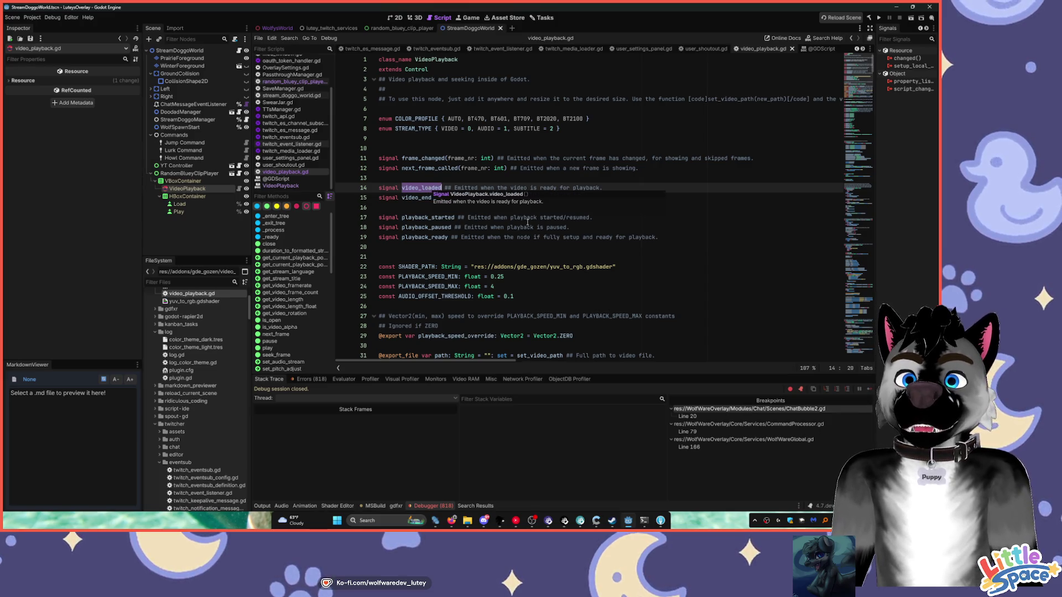
{"action": "key", "text": "Up"}
{"action": "key", "text": "alt+Left"}
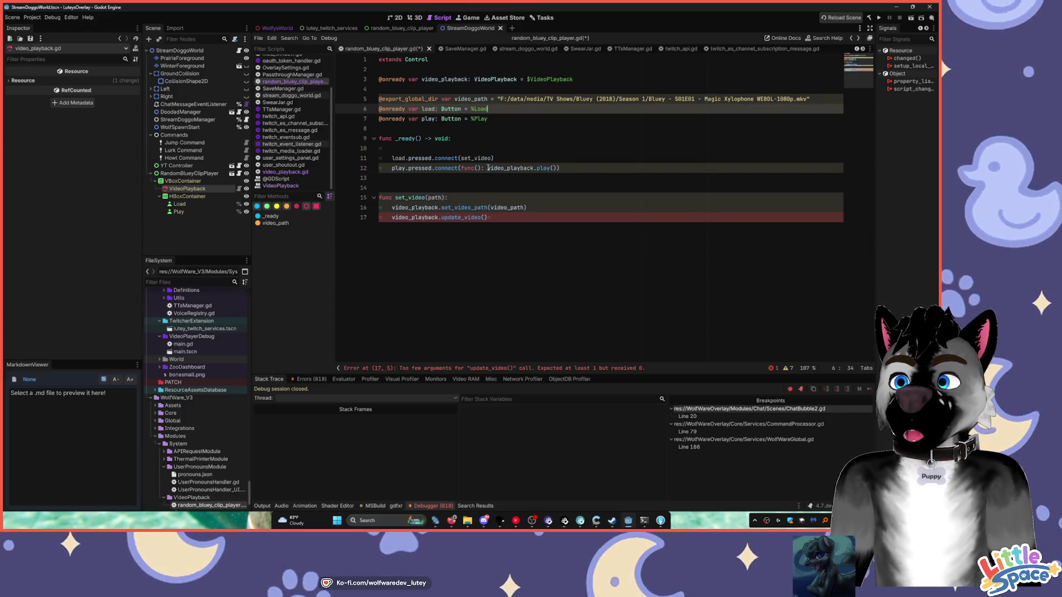
- Start a video_playback.video_loaded.emit line on the first line of _ready
{"action": "left_click", "coordinate": [586, 168]}
{"action": "left_click", "coordinate": [556, 146]}
{"action": "type", "text": "vide"}
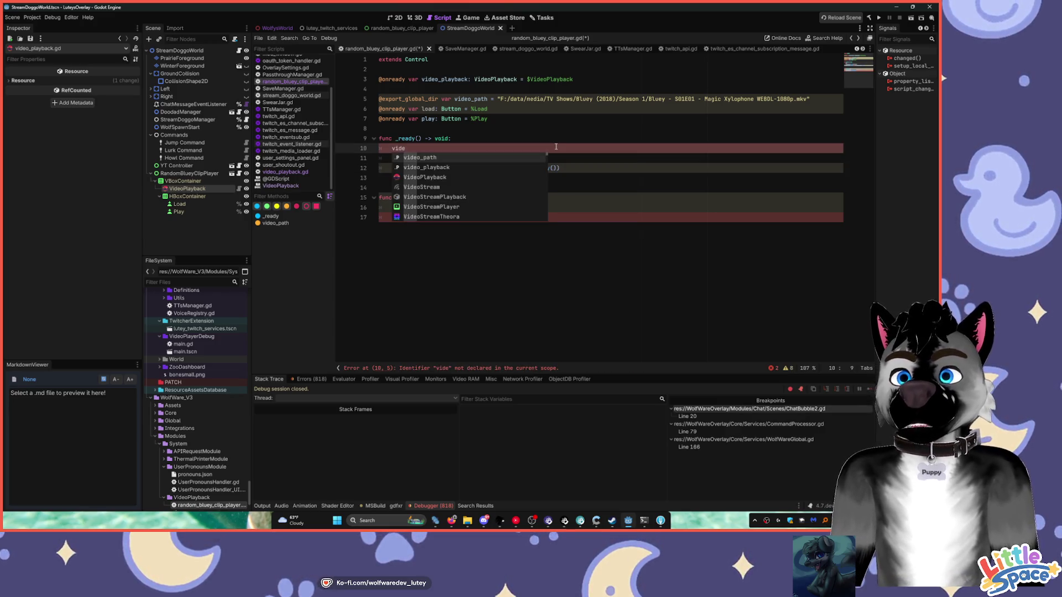
{"action": "key", "text": "Return"}
{"action": "type", "text": ".s"}
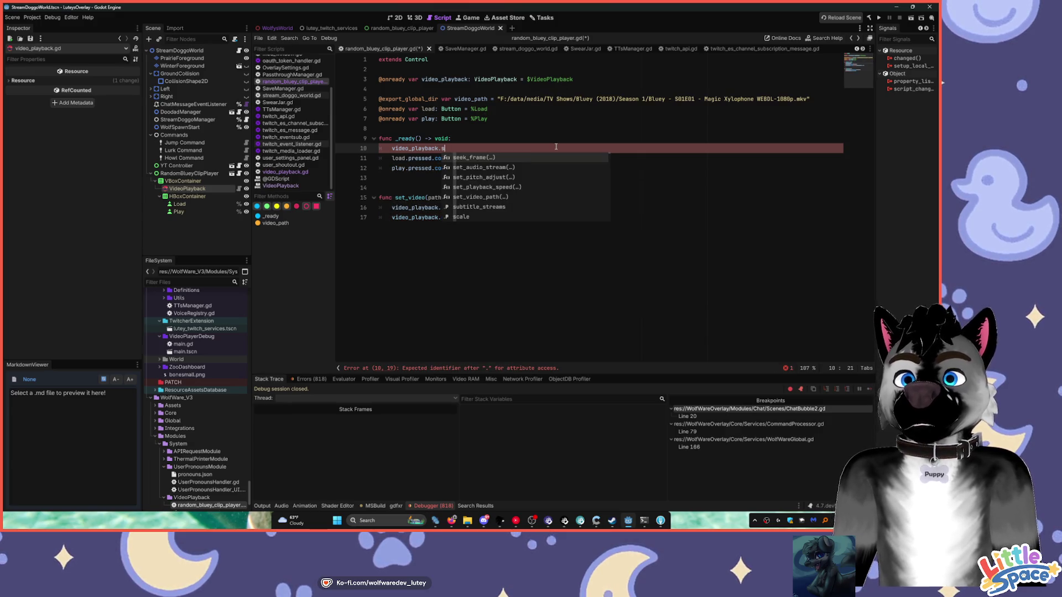
{"action": "type", "text": "video"}
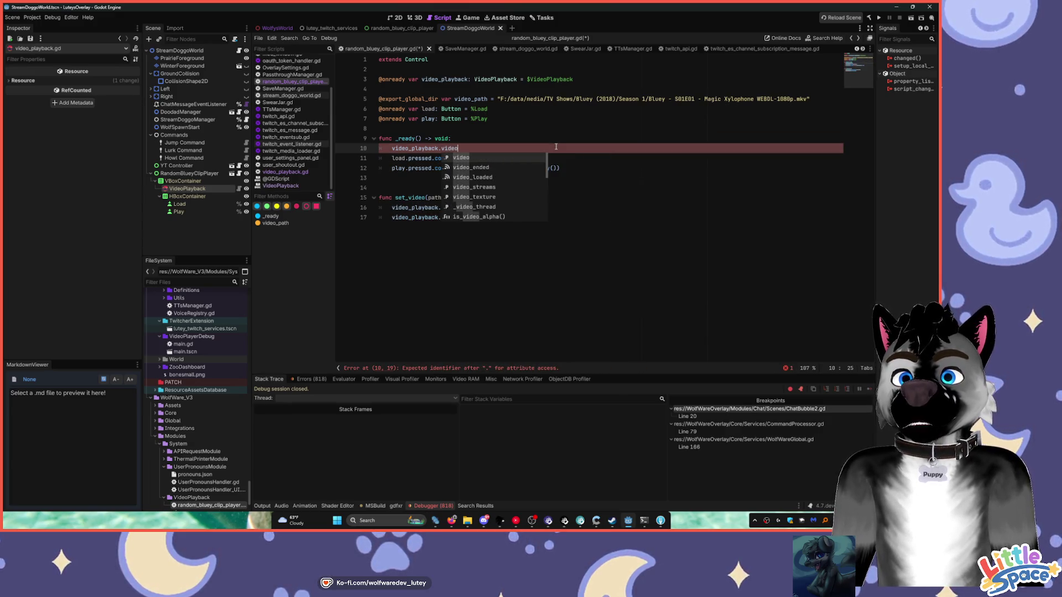
{"action": "key", "text": "Return"}
{"action": "type", "text": ".e"}
{"action": "key", "text": "Return"}
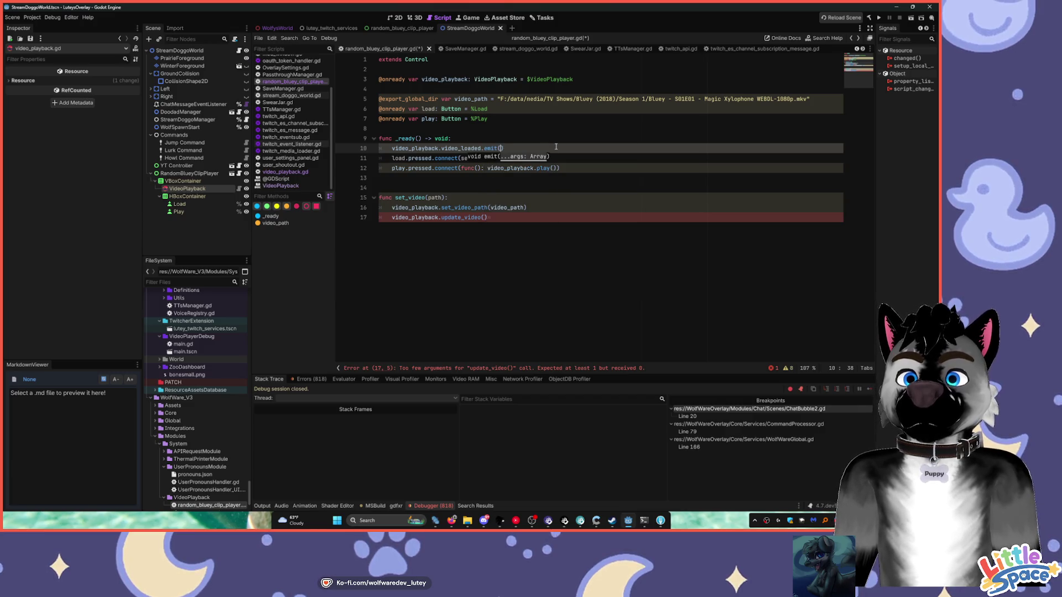
- Pass the emit an inline func() that calls Log.pr with an orange "Video Loaded!" message
{"action": "type", "text": "func"}
{"action": "type", "text": "()\""}
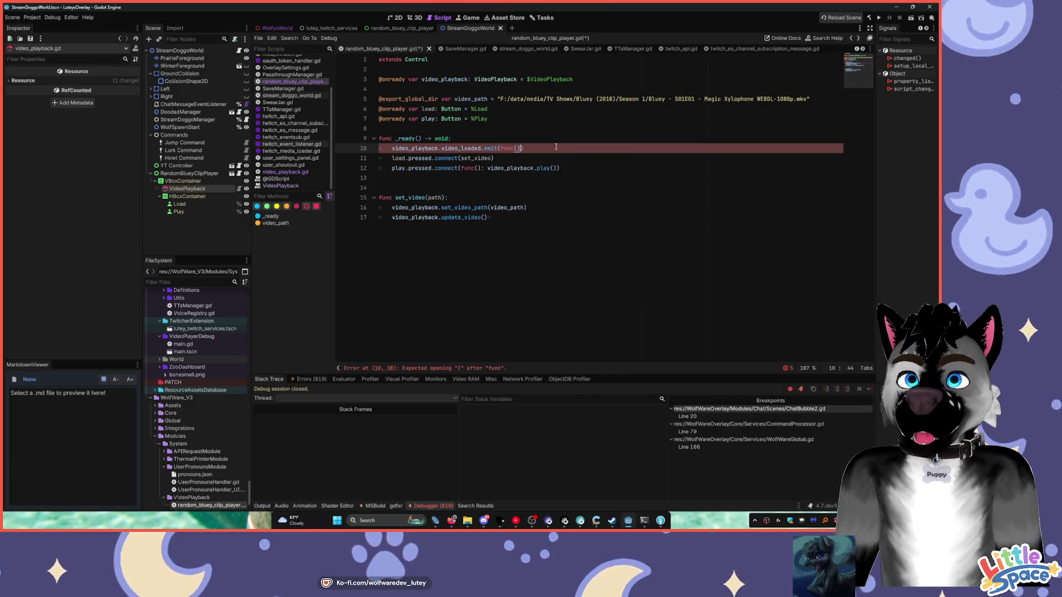
{"action": "key", "text": "BackSpace"}
{"action": "type", "text": ":\""}
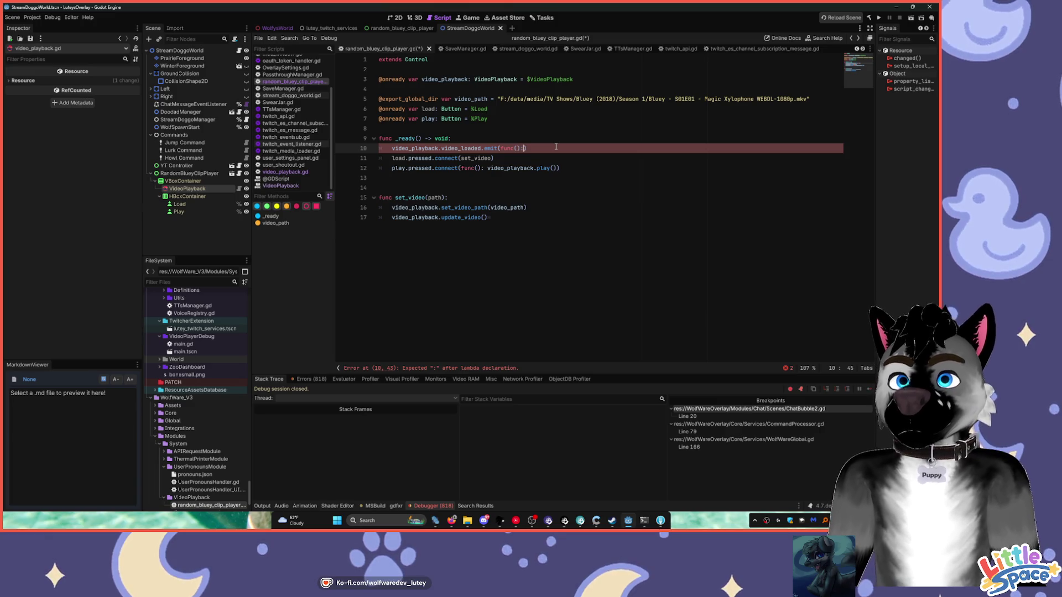
{"action": "key", "text": "BackSpace"}
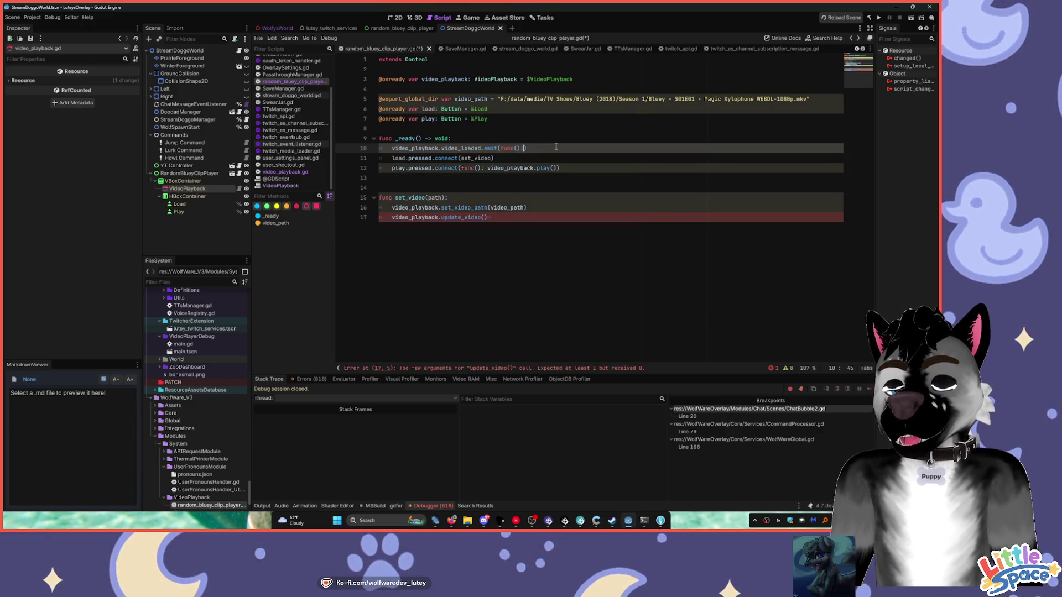
{"action": "type", "text": ".p"}
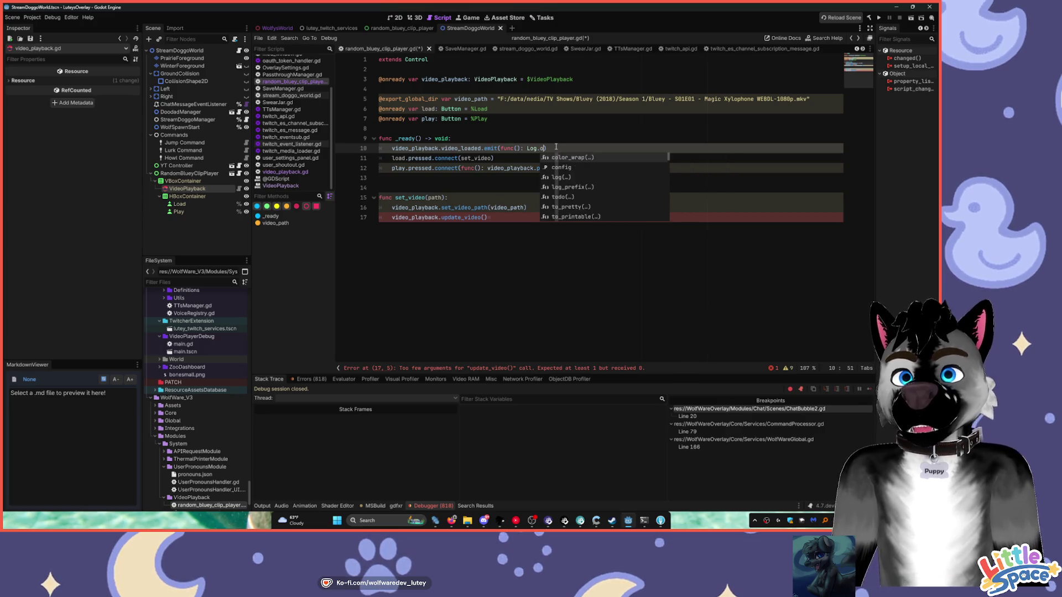
{"action": "type", "text": "r(\""}
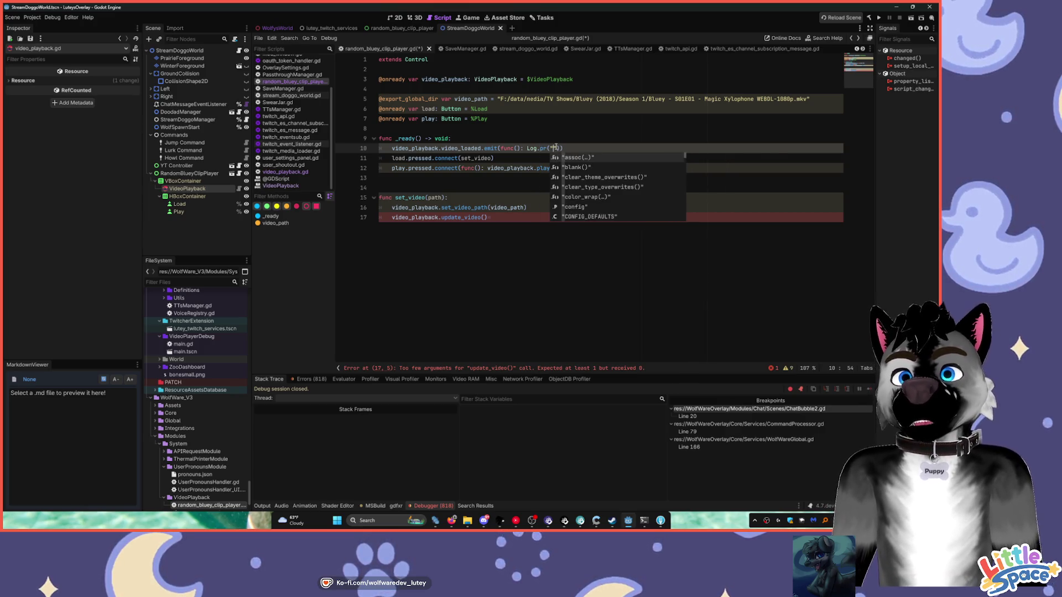
{"action": "key", "text": "Return"}
{"action": "type", "text": "\"[color="}
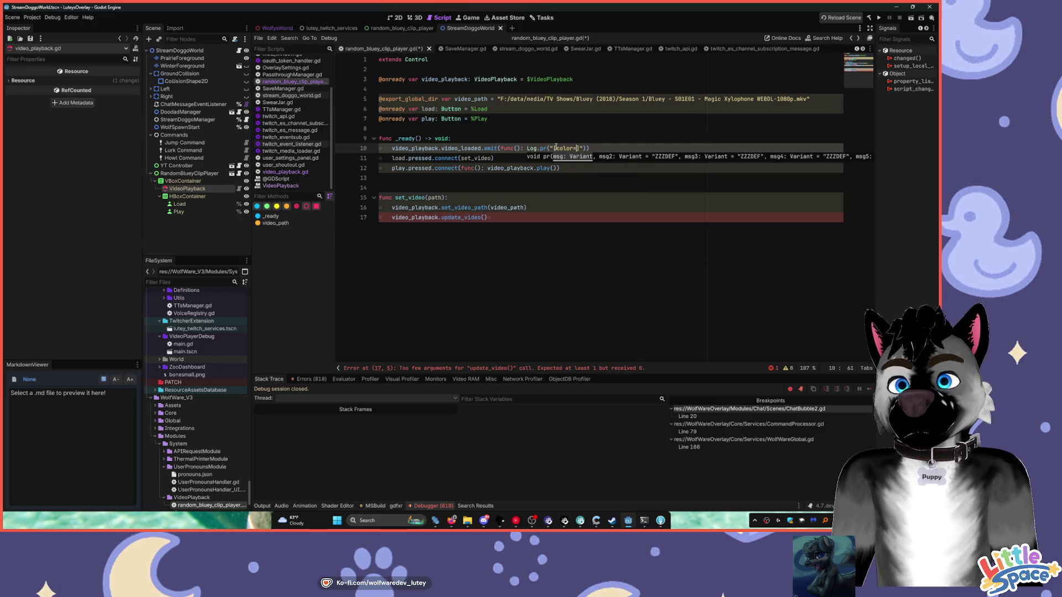
{"action": "type", "text": "orange] Video L"}
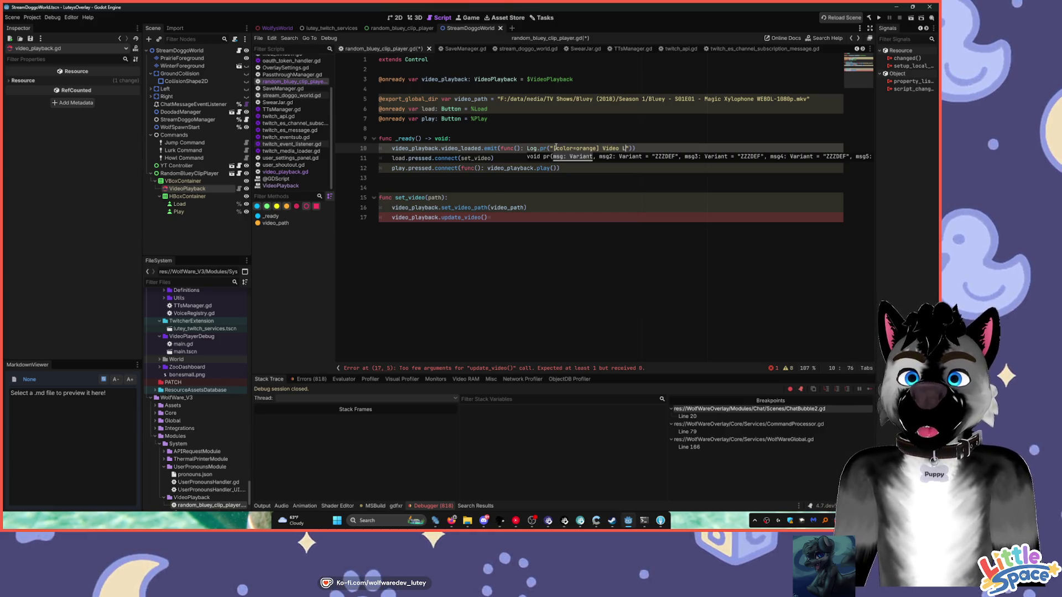
{"action": "type", "text": ")"}
{"action": "key", "text": "Down"}
{"action": "key", "text": "Home"}
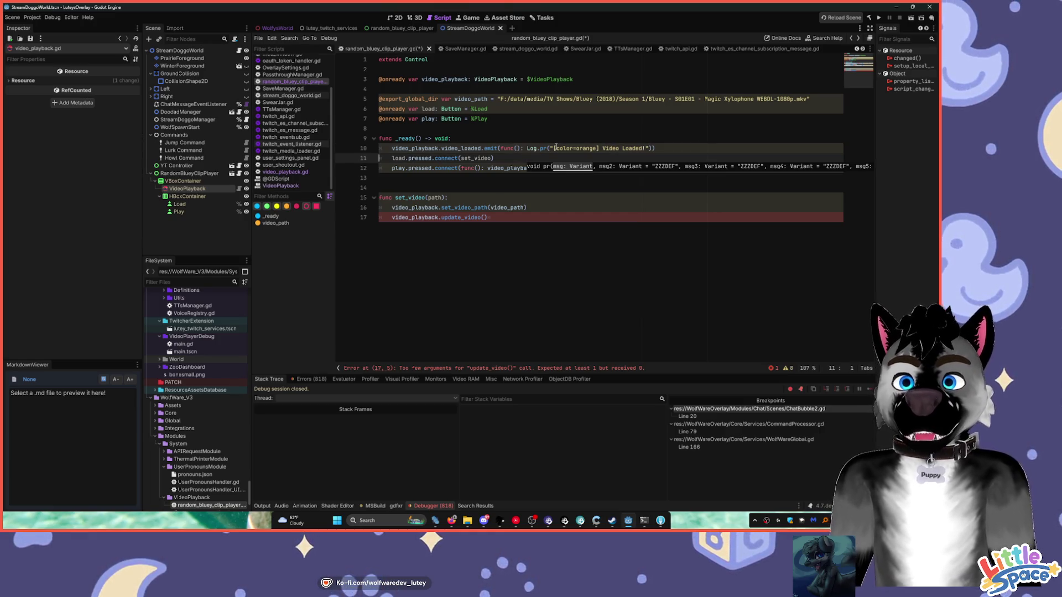
{"action": "left_click", "coordinate": [602, 229]}
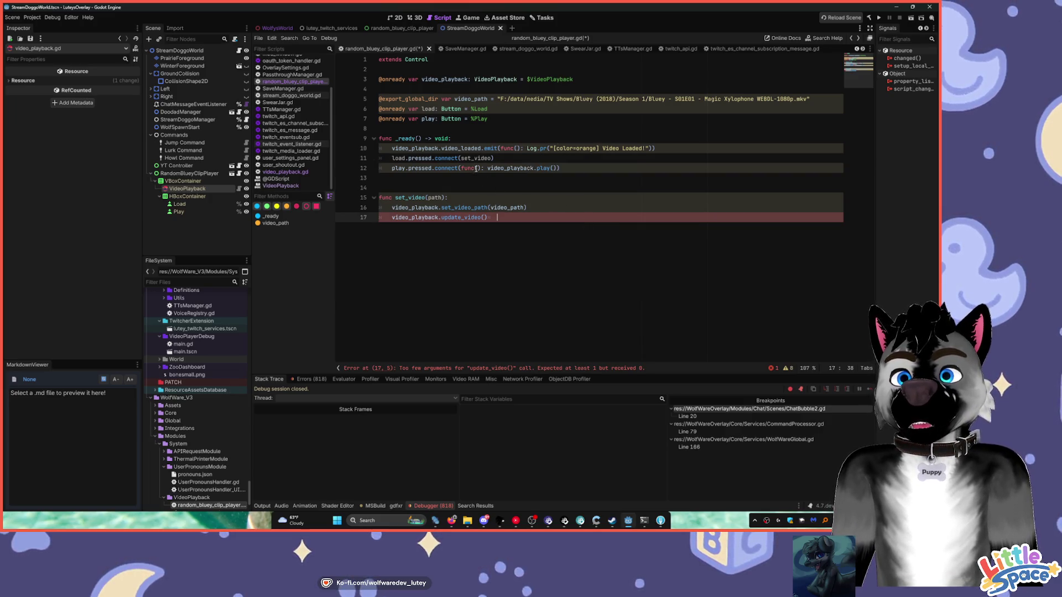
{"action": "left_click", "coordinate": [669, 148]}
- Move the load.pressed.connect line above the video_loaded line and rearrange the blank lines
{"action": "key", "text": "Return"}
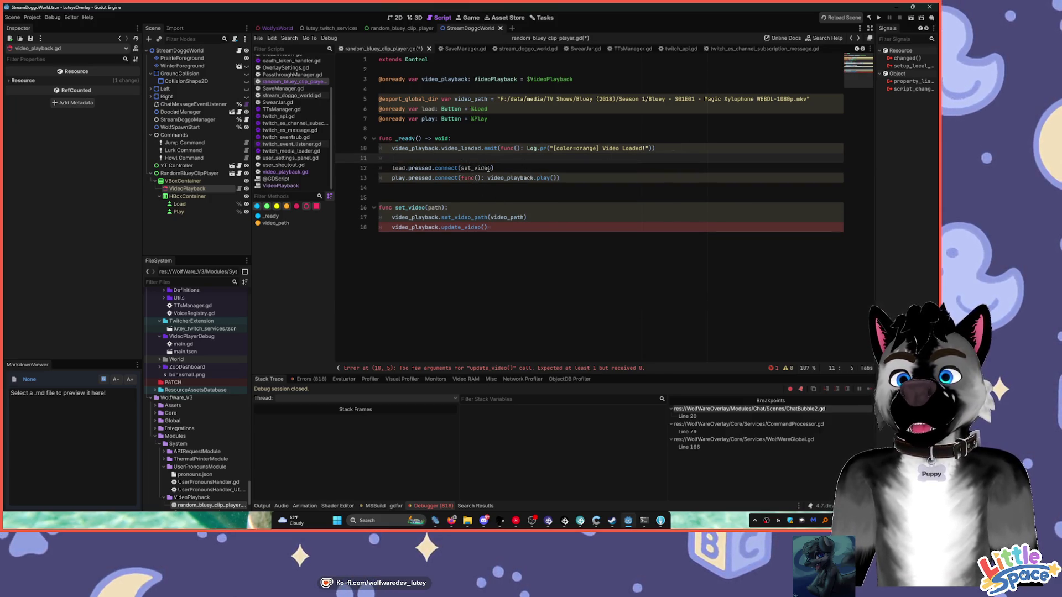
{"action": "left_click", "coordinate": [504, 168]}
{"action": "key", "text": "alt+Up"}
{"action": "key", "text": "alt+Up"}
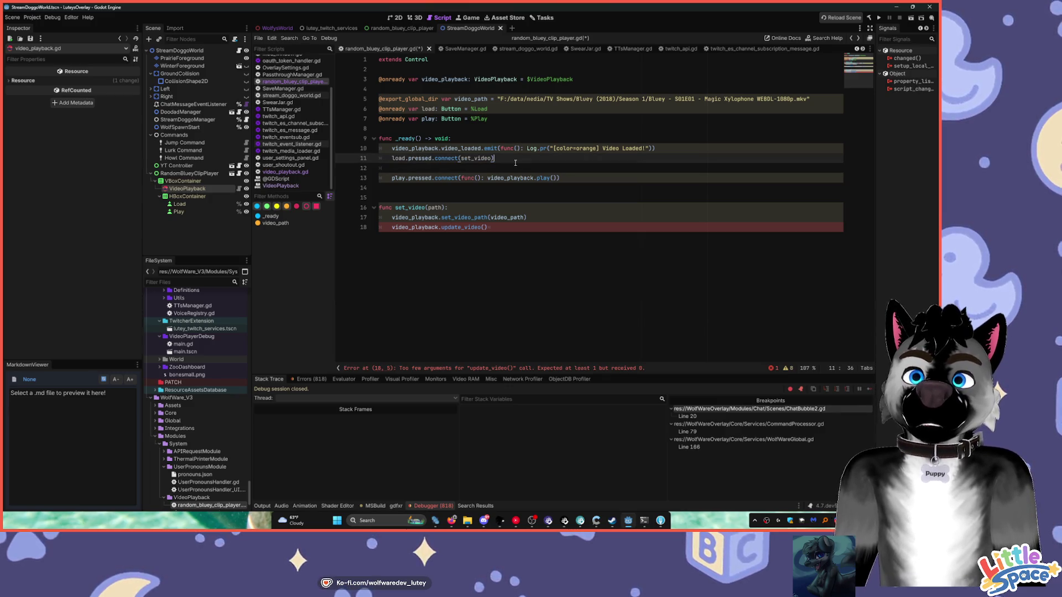
{"action": "key", "text": "Down"}
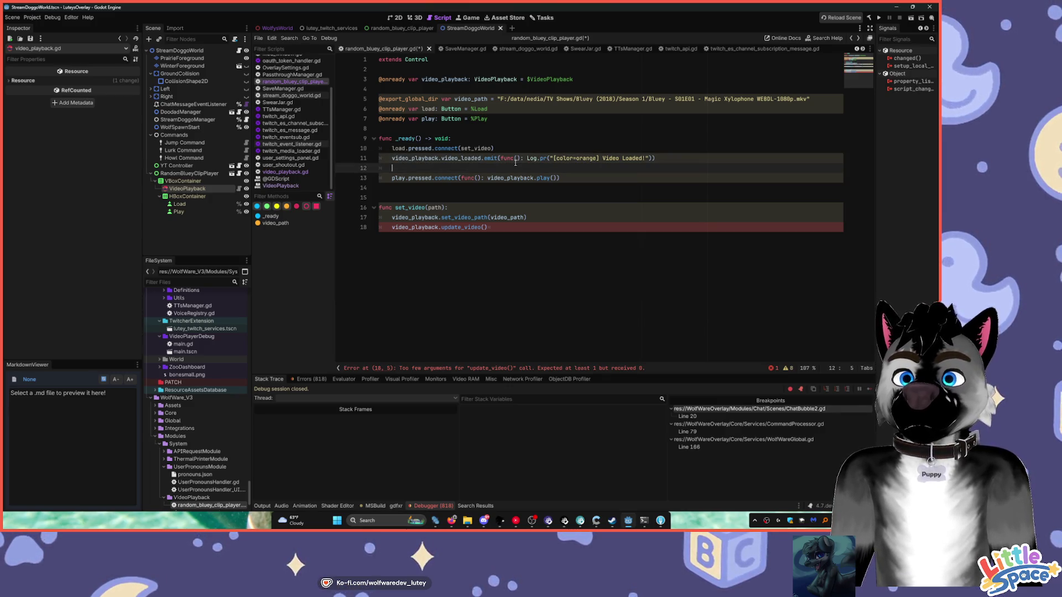
{"action": "key", "text": "Up"}
{"action": "key", "text": "alt+Down"}
{"action": "key", "text": "Down"}
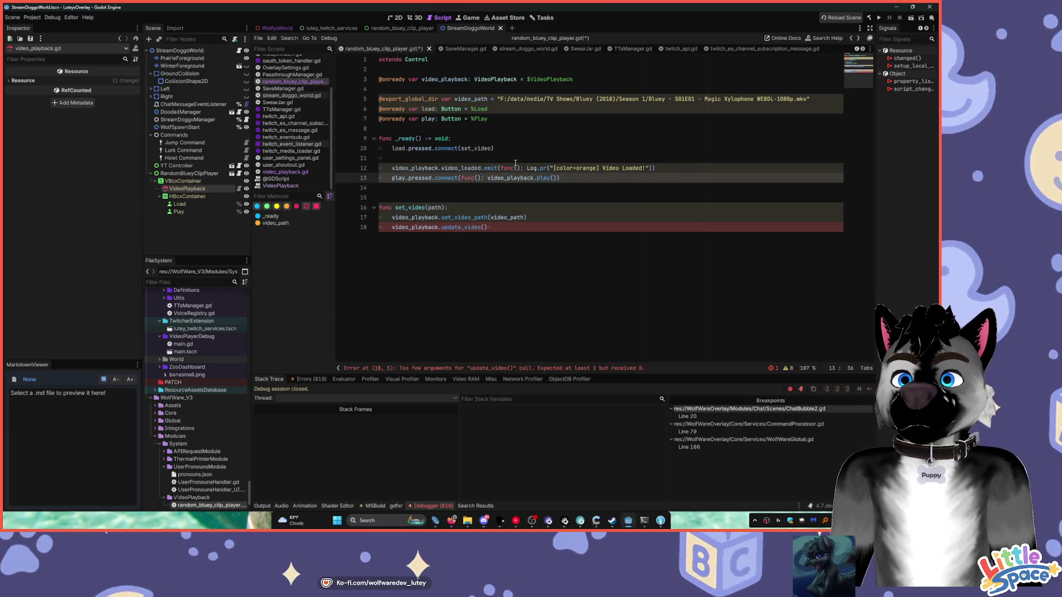
- Add blank lines after set_video for a new function
{"action": "left_click", "coordinate": [412, 244]}
{"action": "key", "text": "Return"}
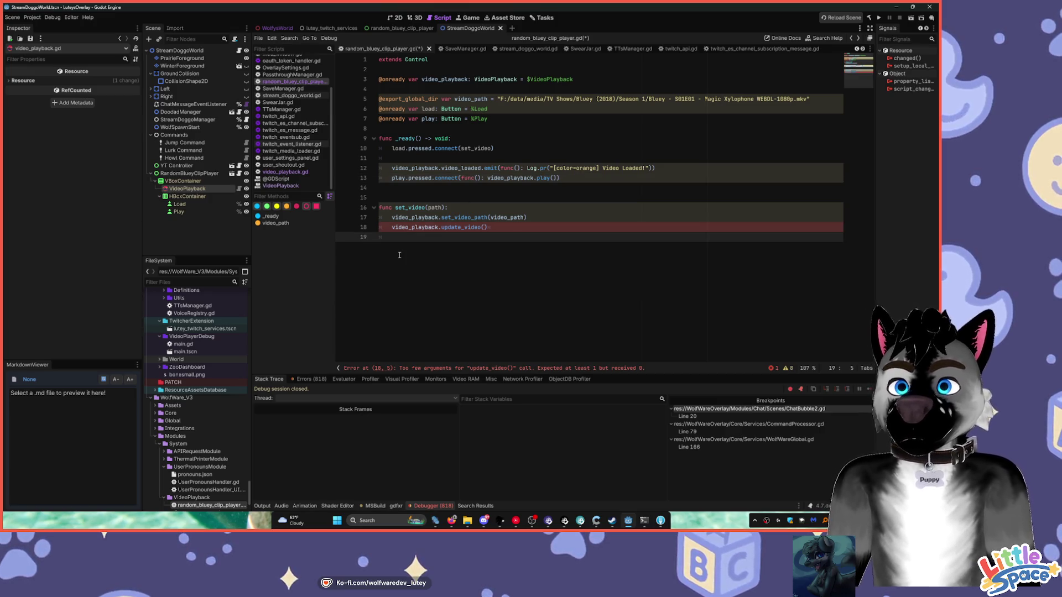
{"action": "key", "text": "Return"}
- Declare func play_video() and connect the Play button to it, replacing the inline function
{"action": "type", "text": "func play_v"}
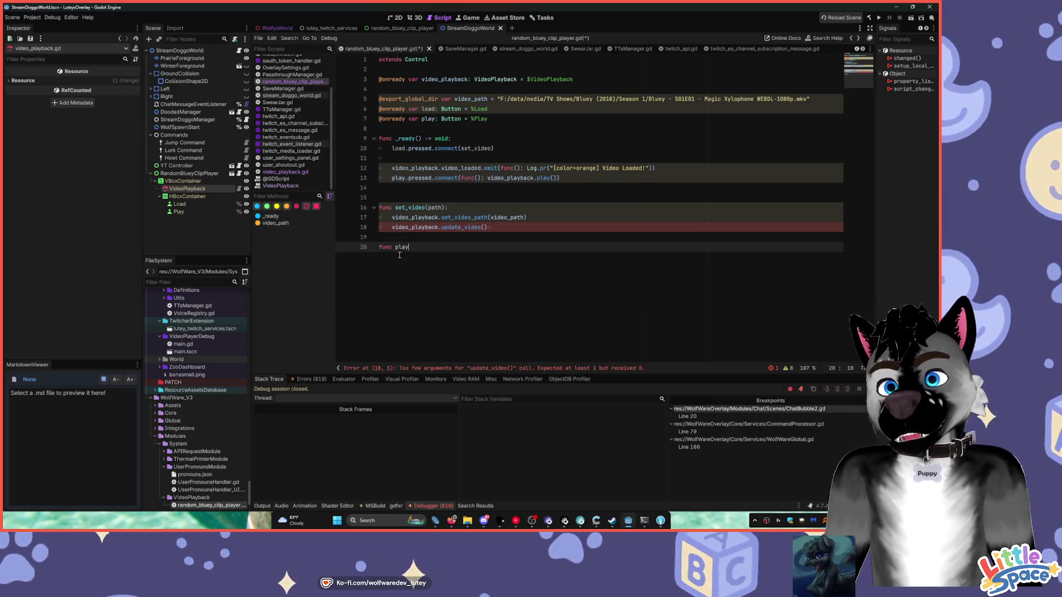
{"action": "type", "text": "ideo()"}
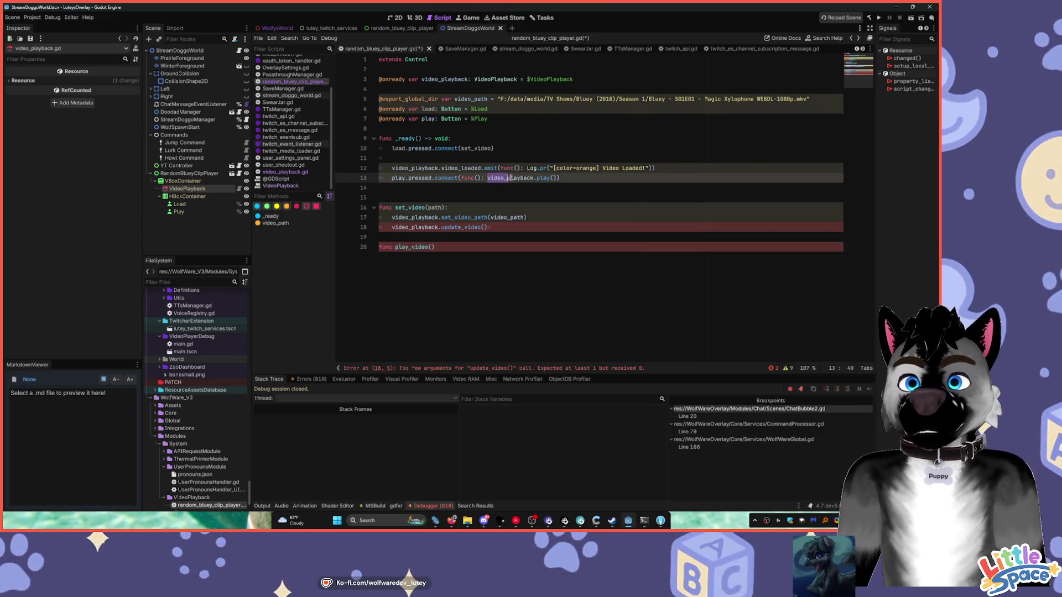
{"action": "left_click", "coordinate": [493, 177]}
{"action": "left_click", "coordinate": [557, 177], "text": "shift"}
{"action": "key", "text": "Delete"}
{"action": "key", "text": "BackSpace"}
{"action": "key", "text": "BackSpace"}
{"action": "key", "text": "BackSpace"}
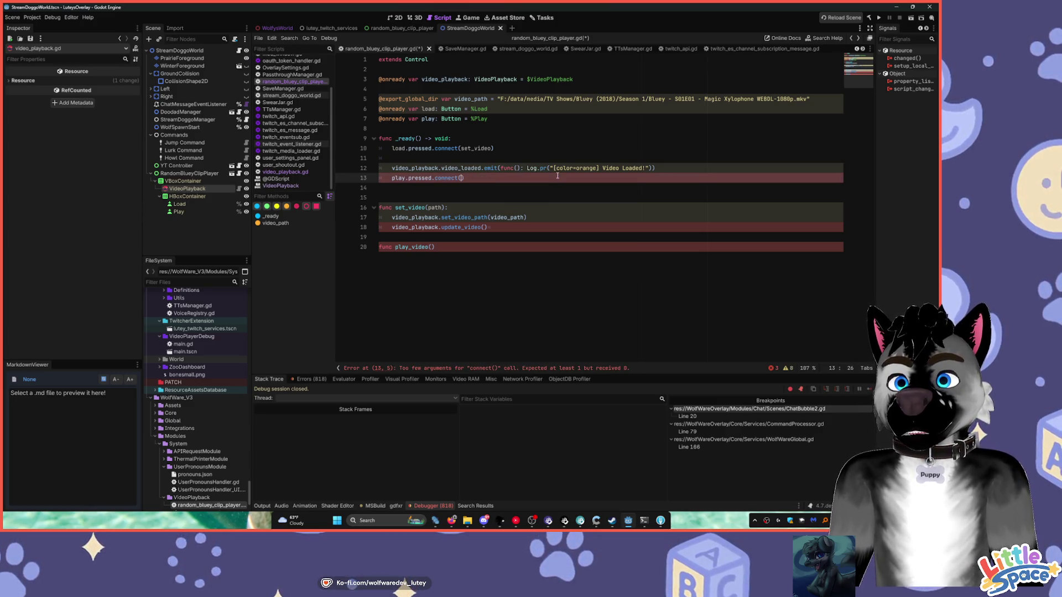
{"action": "type", "text": "a"}
{"action": "key", "text": "Down"}
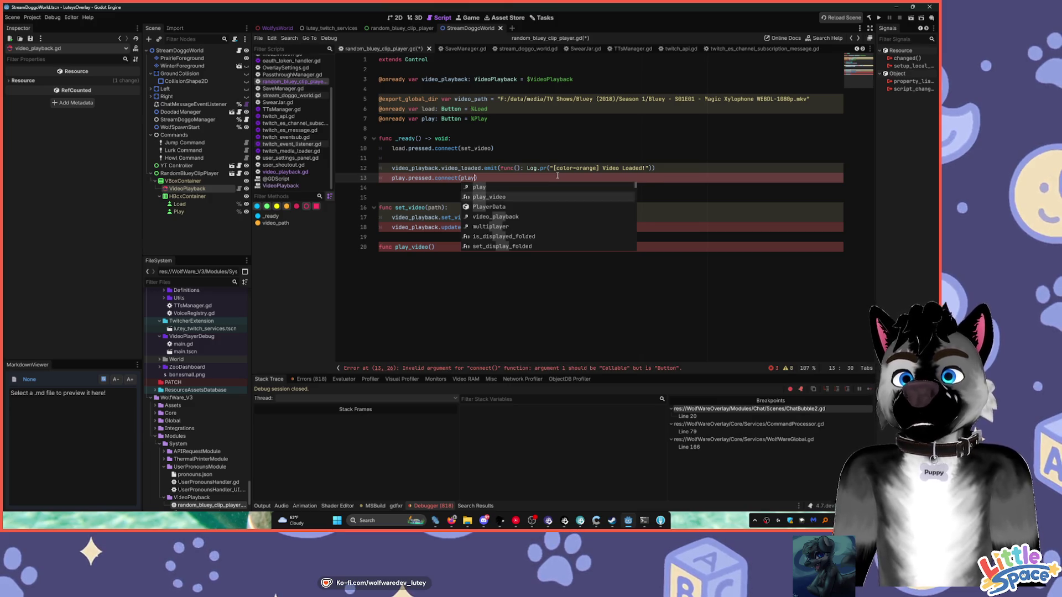
{"action": "key", "text": "Return"}
- Go to the update_video call in set_video and open Search Help with F1
{"action": "left_click", "coordinate": [565, 245]}
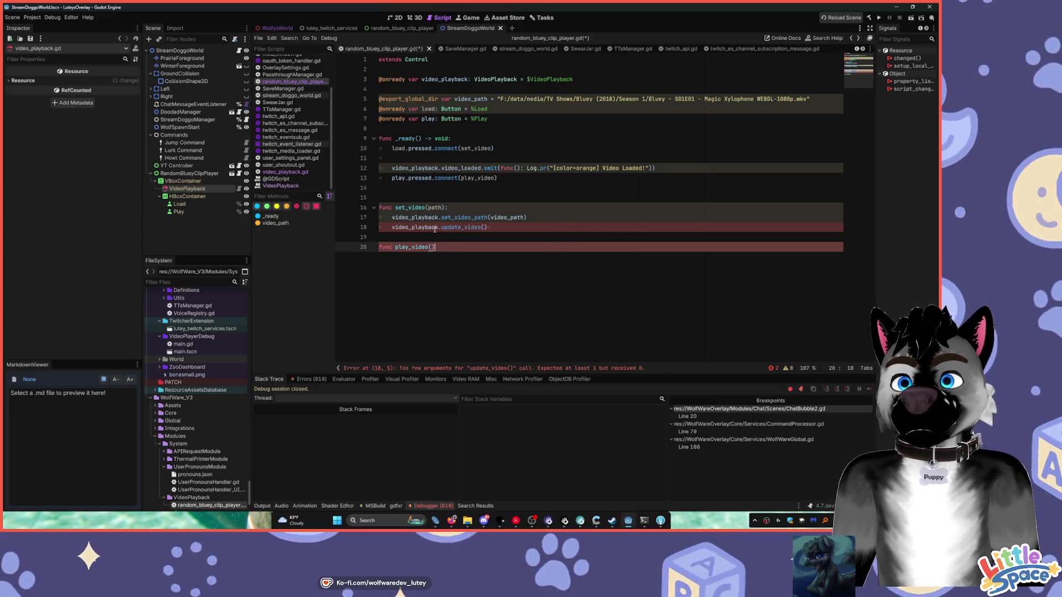
{"action": "left_click", "coordinate": [489, 227]}
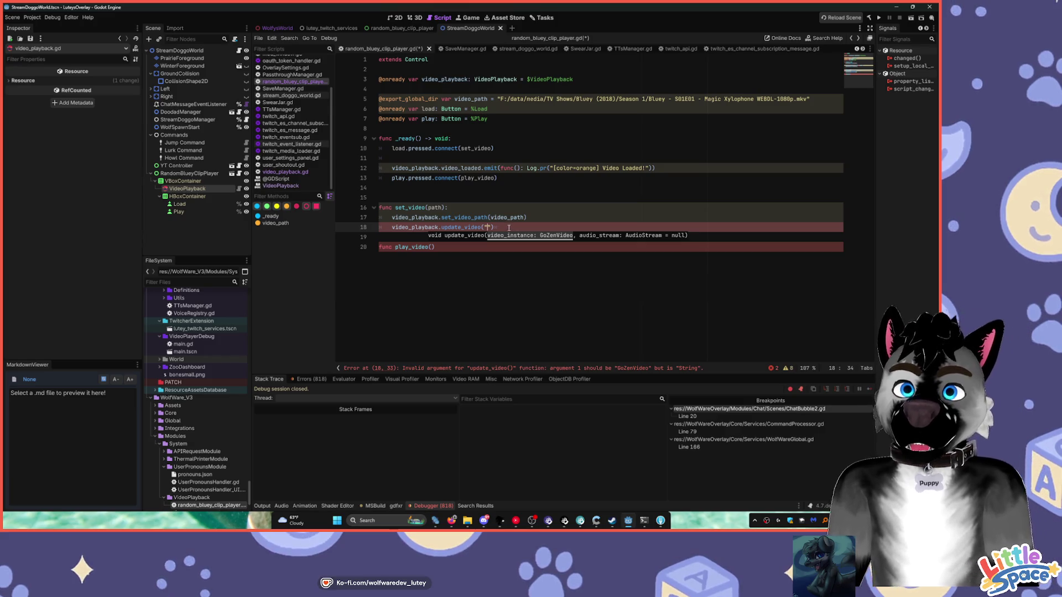
{"action": "left_click", "coordinate": [546, 270]}
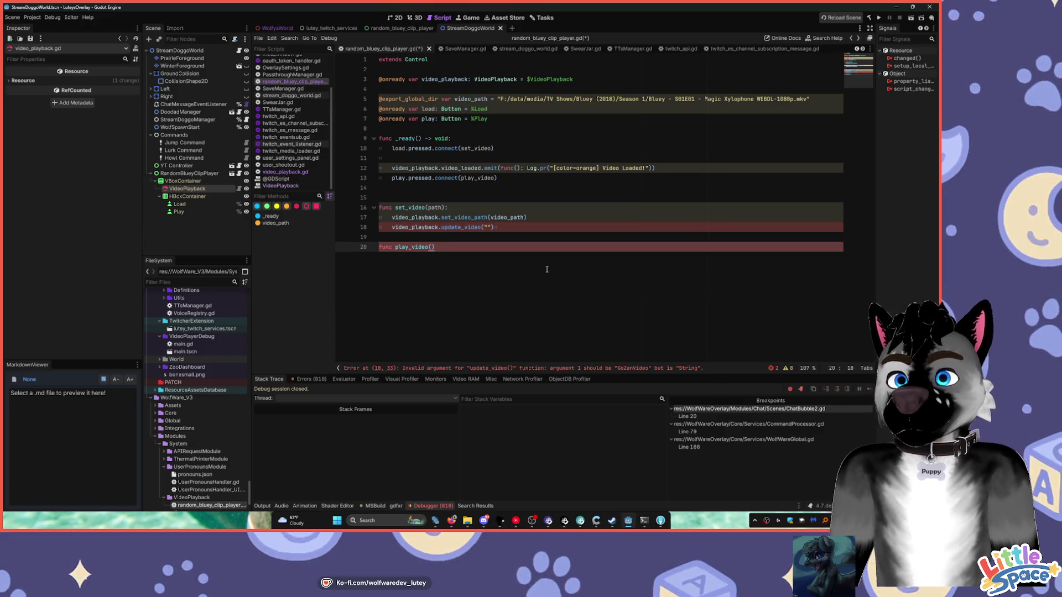
{"action": "key", "text": "F1"}
- Open the GoZenVideo docs, read methods like open(video_path), next_frame and seek_frame, then return to the script
{"action": "type", "text": "Gozen"}
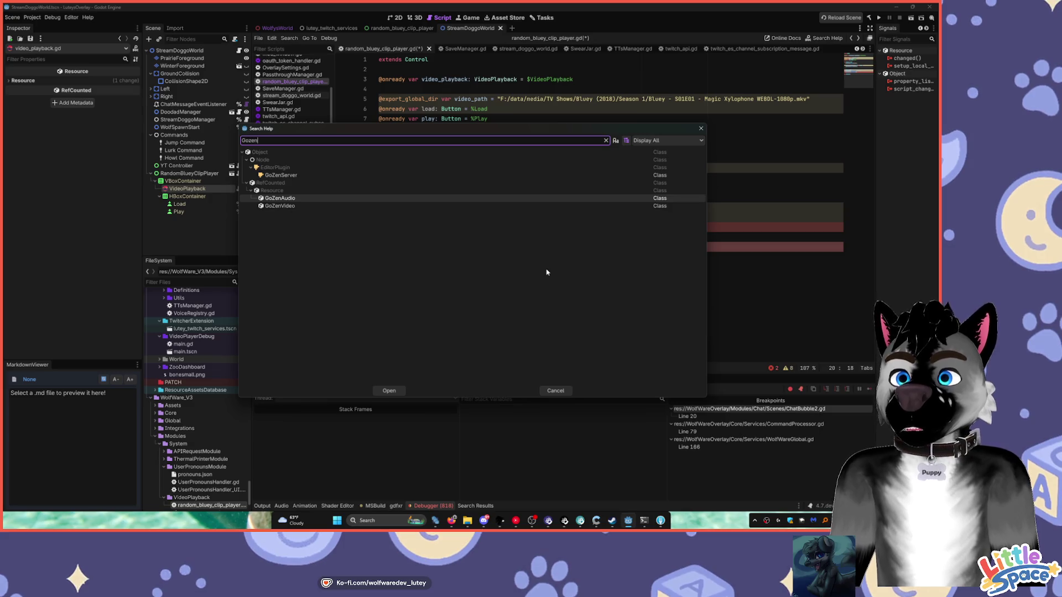
{"action": "double_click", "coordinate": [359, 206]}
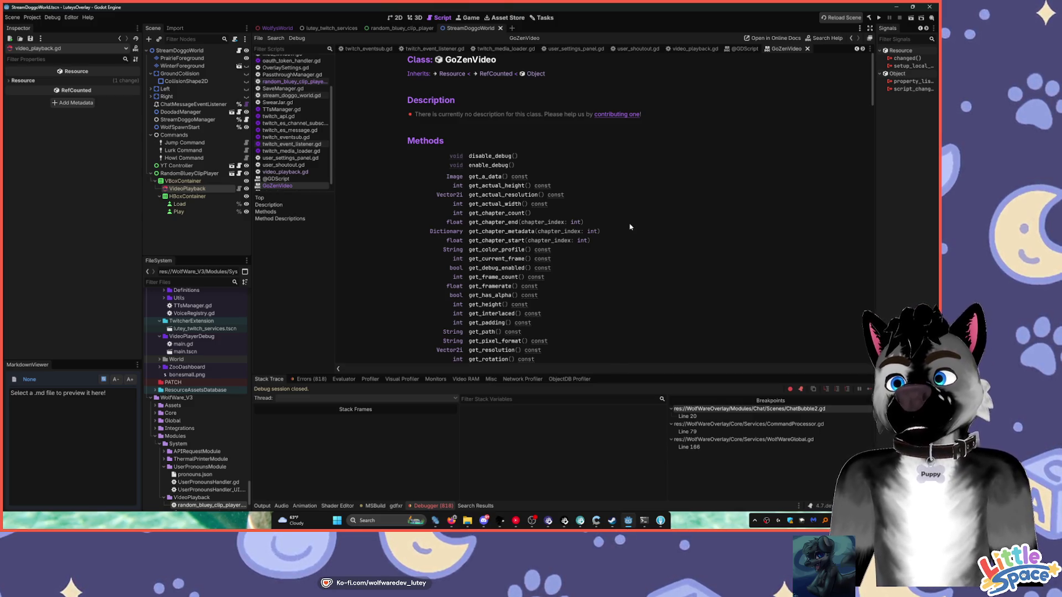
{"action": "scroll", "coordinate": [630, 227], "scroll_direction": "down", "scroll_amount": 10}
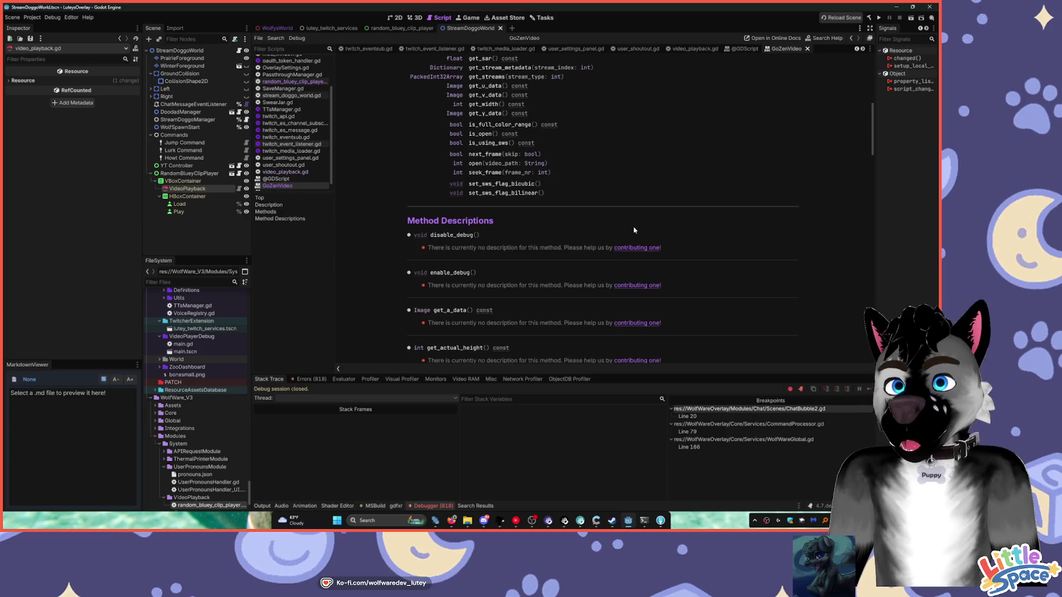
{"action": "scroll", "coordinate": [652, 218], "scroll_direction": "up", "scroll_amount": 10}
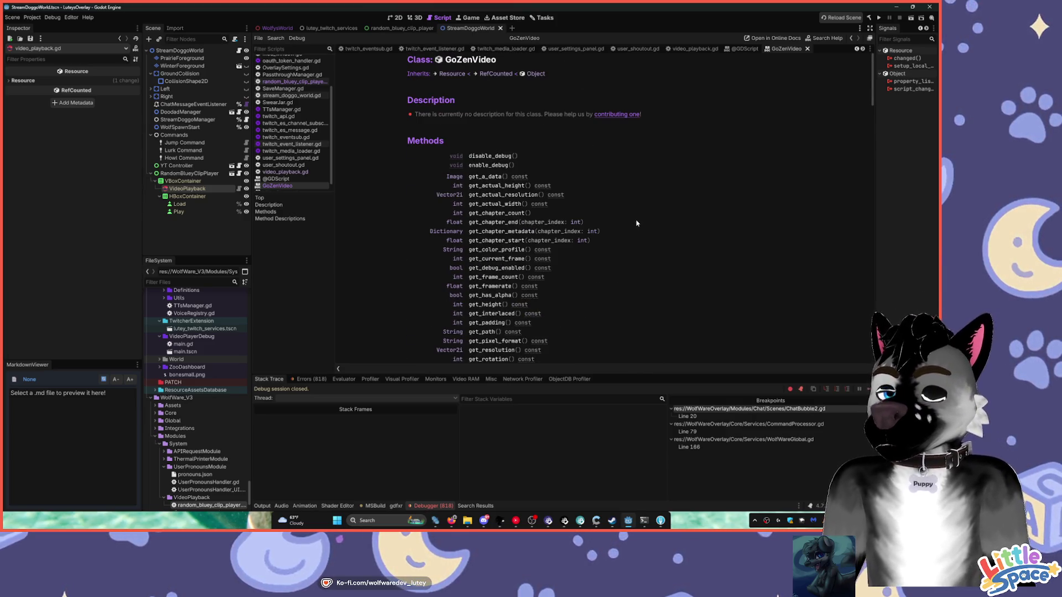
{"action": "scroll", "coordinate": [635, 224], "scroll_direction": "down", "scroll_amount": 5}
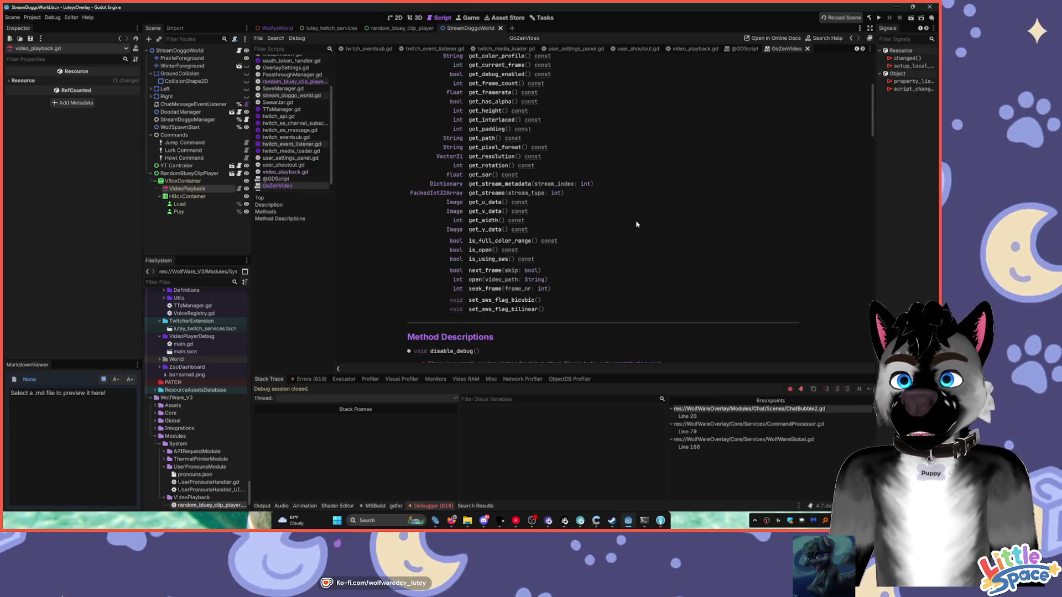
{"action": "scroll", "coordinate": [636, 224], "scroll_direction": "up", "scroll_amount": 3}
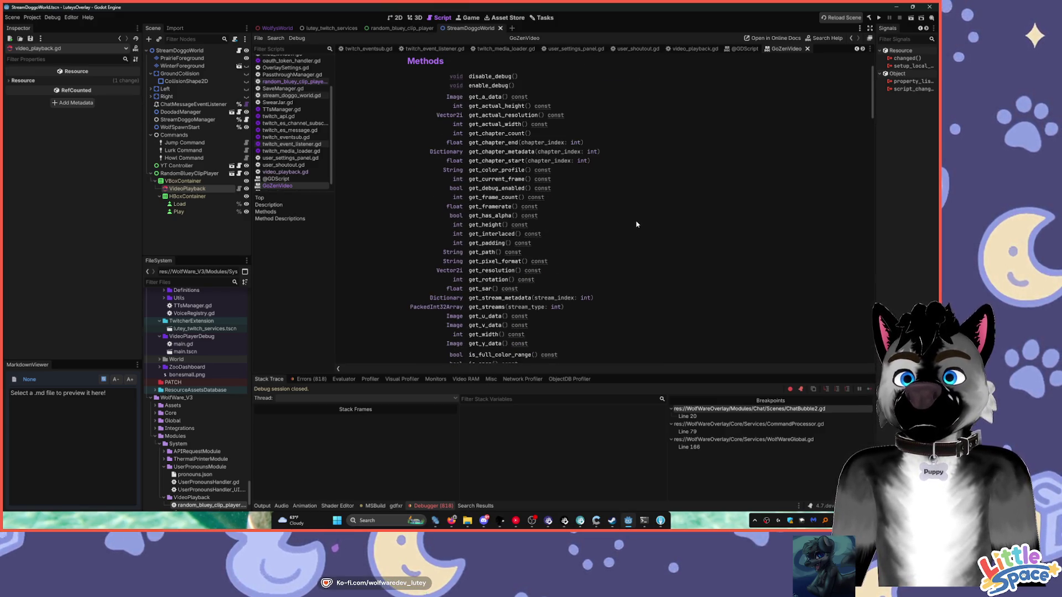
{"action": "scroll", "coordinate": [495, 313], "scroll_direction": "down", "scroll_amount": 2}
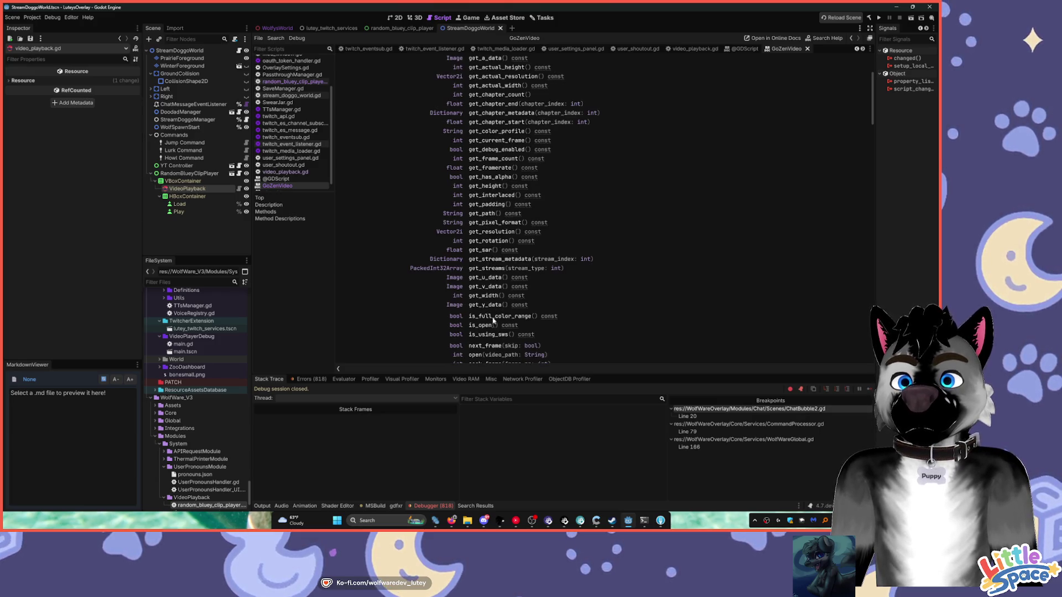
{"action": "scroll", "coordinate": [491, 326], "scroll_direction": "down", "scroll_amount": 2}
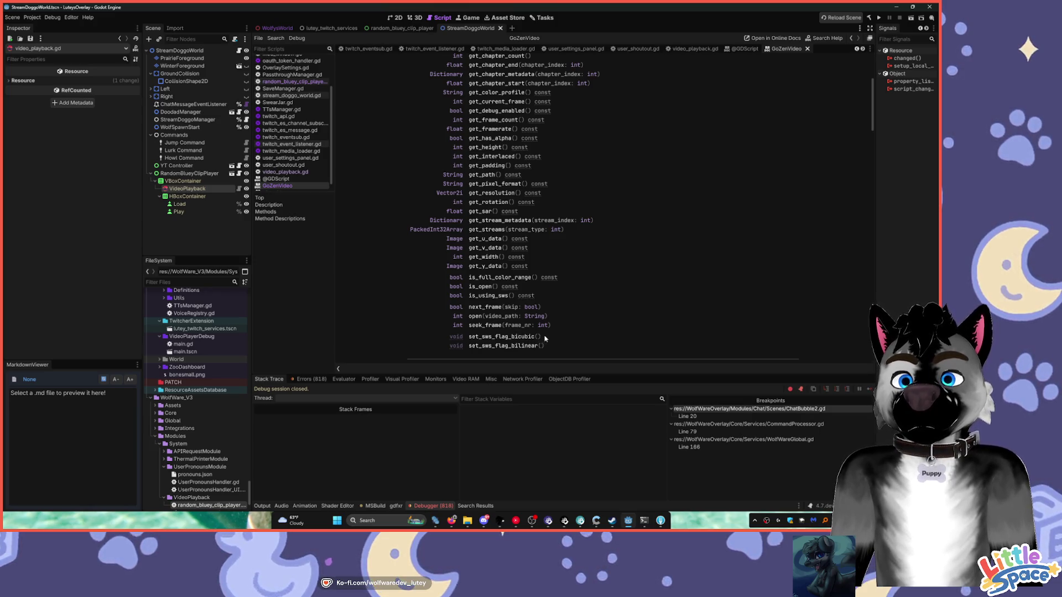
{"action": "scroll", "coordinate": [574, 336], "scroll_direction": "down", "scroll_amount": 6}
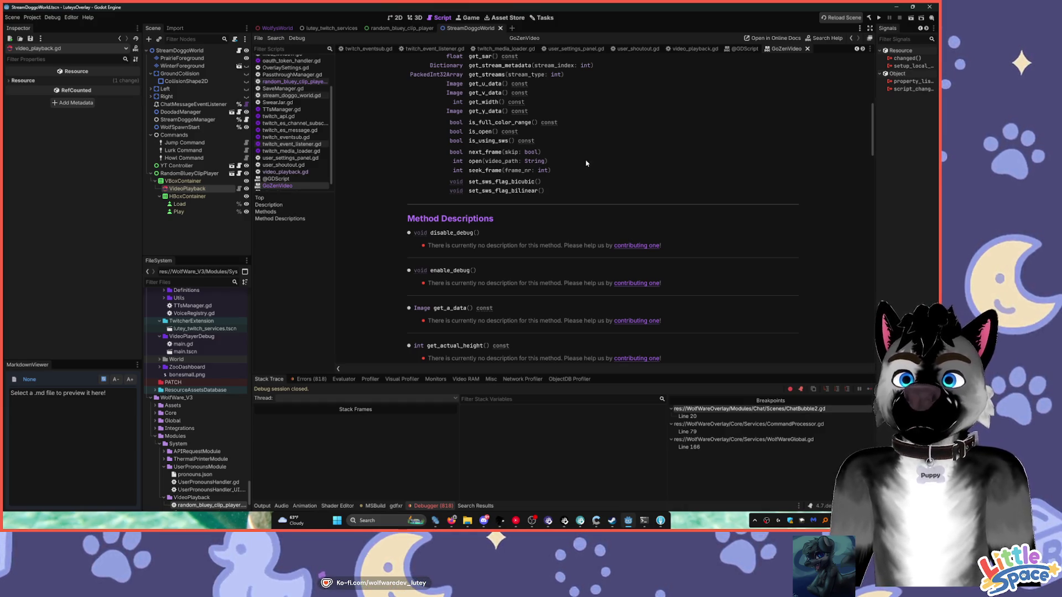
{"action": "key", "text": "alt+Left"}
- Add a line creating a GoZenVideo with GoZenVideo.new() in set_video
{"action": "left_click", "coordinate": [544, 214]}
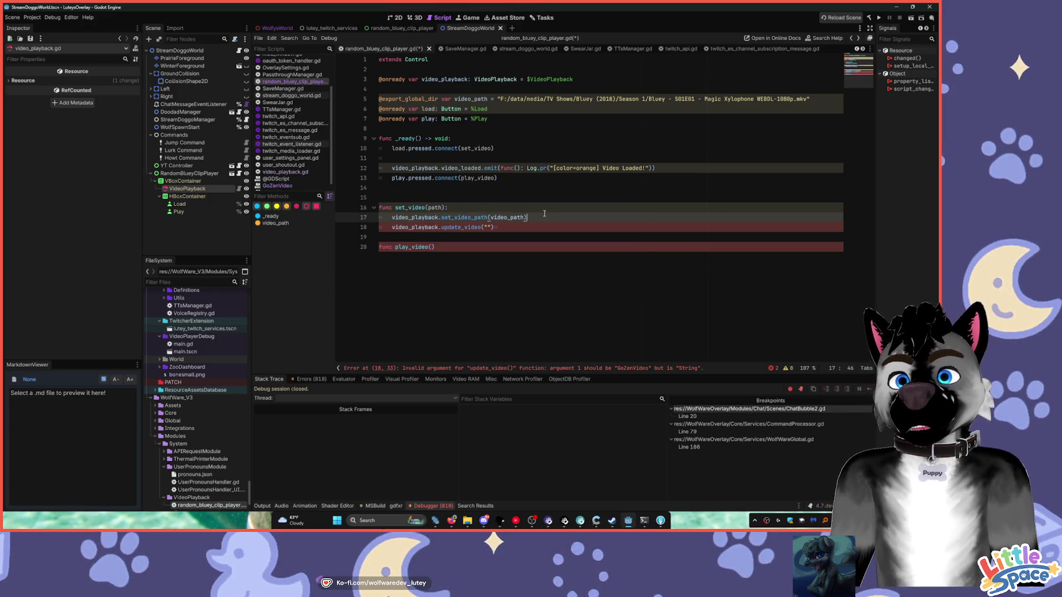
{"action": "key", "text": "Return"}
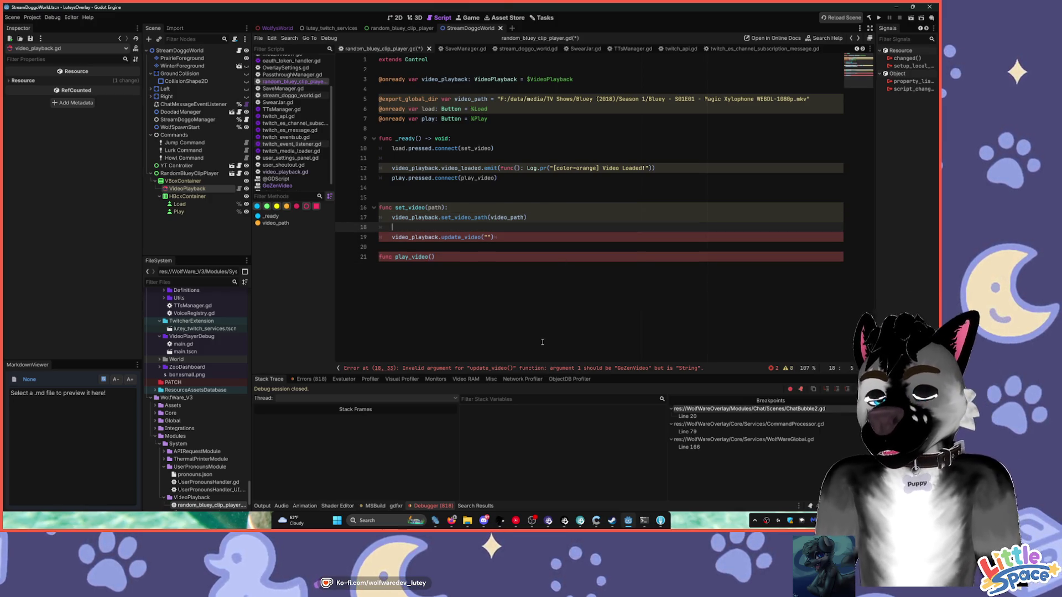
{"action": "type", "text": "g"}
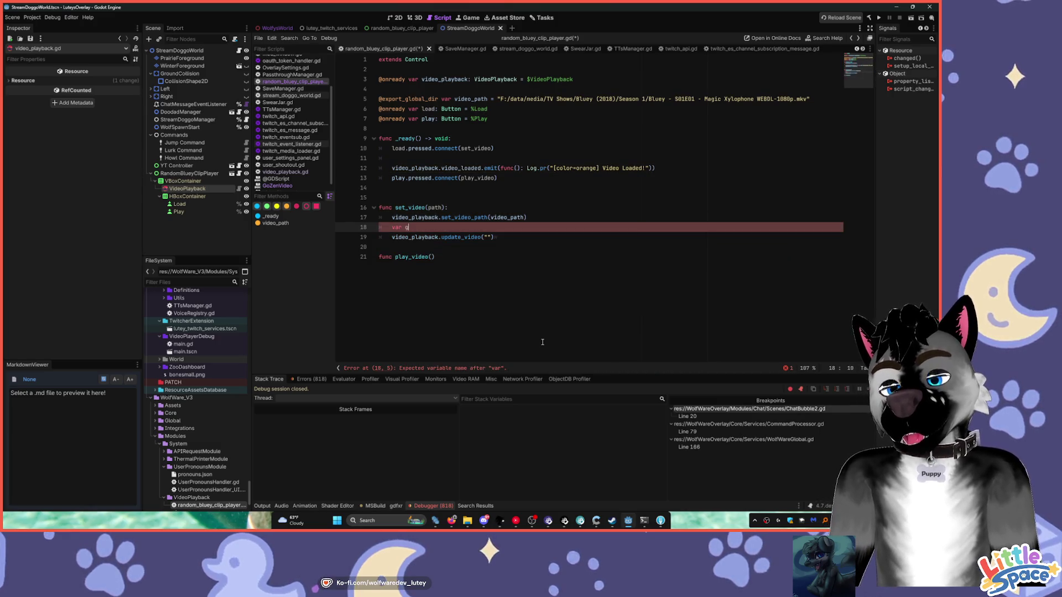
{"action": "type", "text": "Gozen"}
{"action": "key", "text": "Return"}
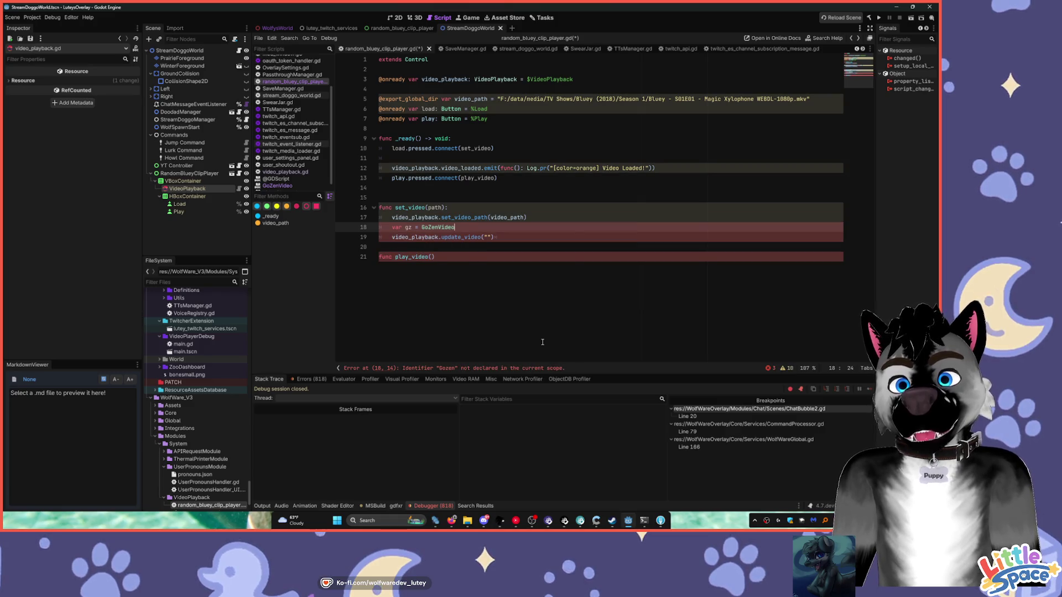
{"action": "type", "text": ".new()"}
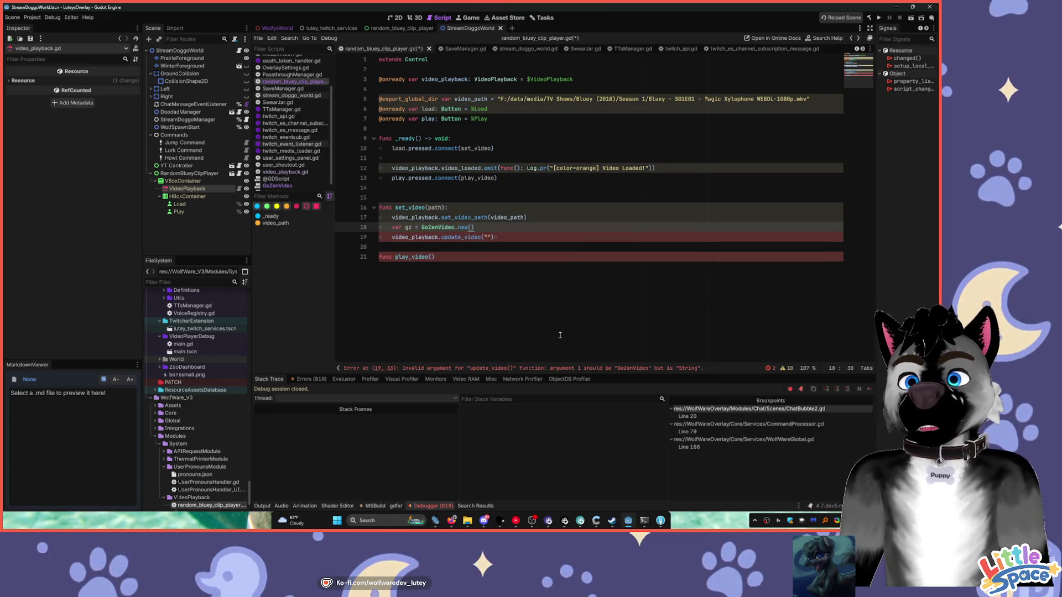
- Insert a line above update_video and check the GoZenVideo documentation
{"action": "left_click", "coordinate": [491, 237]}
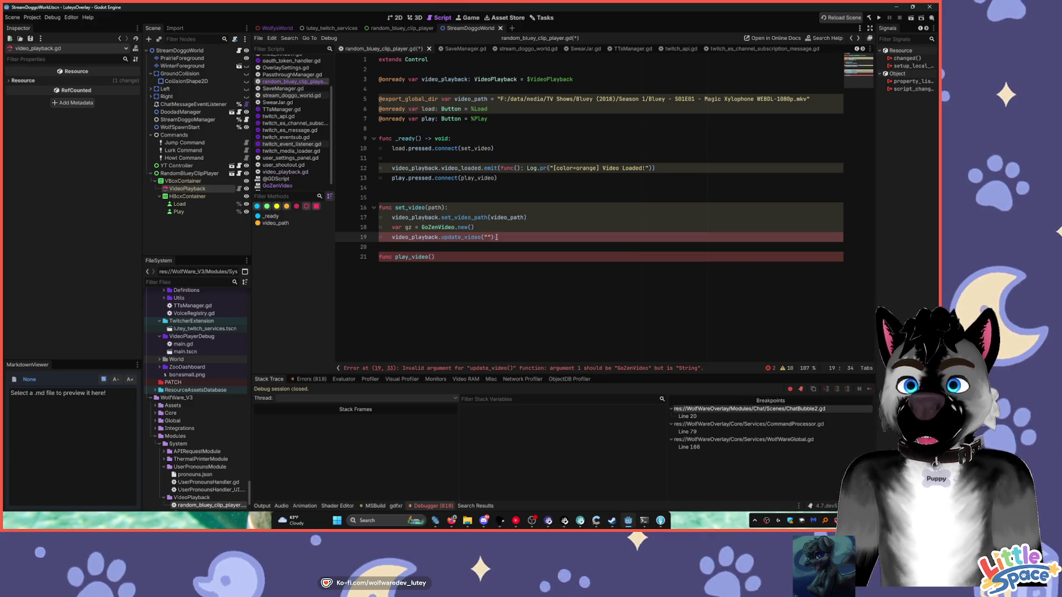
{"action": "key", "text": "ctrl+shift+Return"}
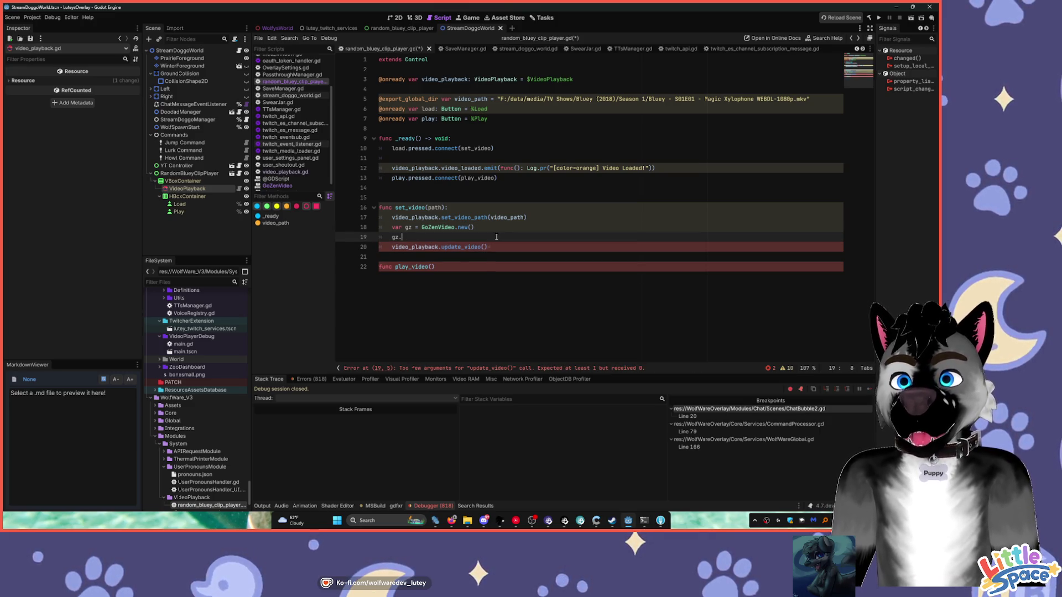
{"action": "type", "text": "upda"}
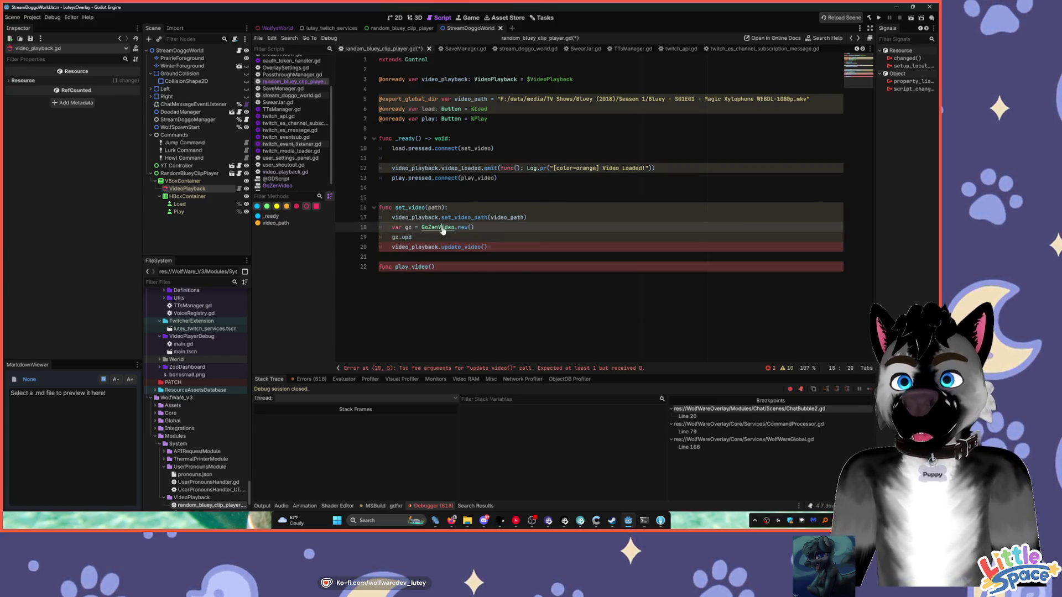
{"action": "left_click", "coordinate": [437, 227], "text": "ctrl"}
{"action": "scroll", "coordinate": [581, 294], "scroll_direction": "down", "scroll_amount": 4}
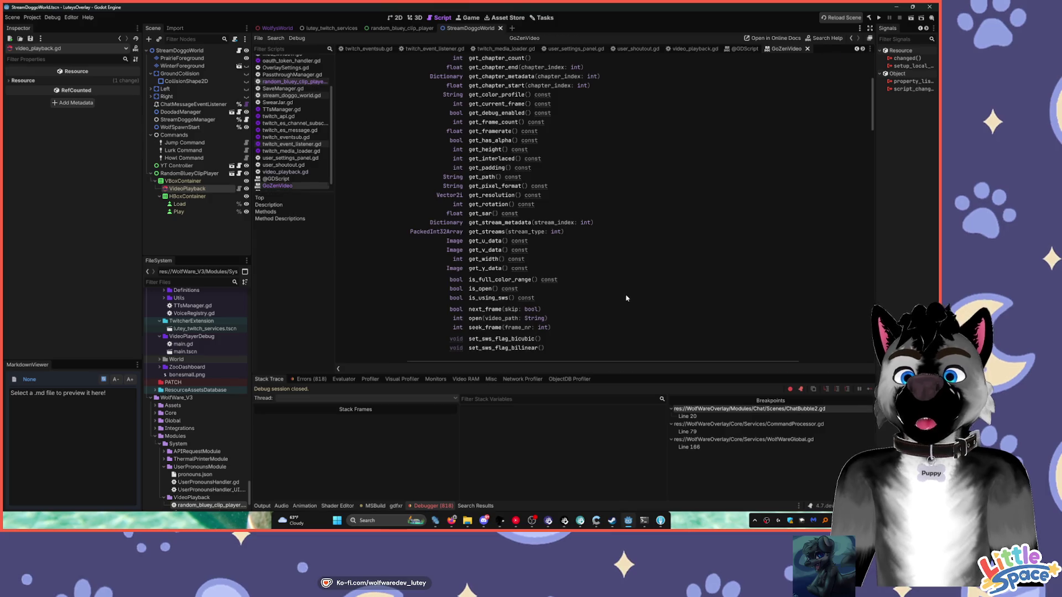
{"action": "key", "text": "alt+Left"}
- Write gz.open(video_path) and add gz as the first update_video argument
{"action": "left_click", "coordinate": [432, 239]}
{"action": "key", "text": "BackSpace"}
{"action": "key", "text": "BackSpace"}
{"action": "key", "text": "BackSpace"}
{"action": "type", "text": "op"}
{"action": "key", "text": "Return"}
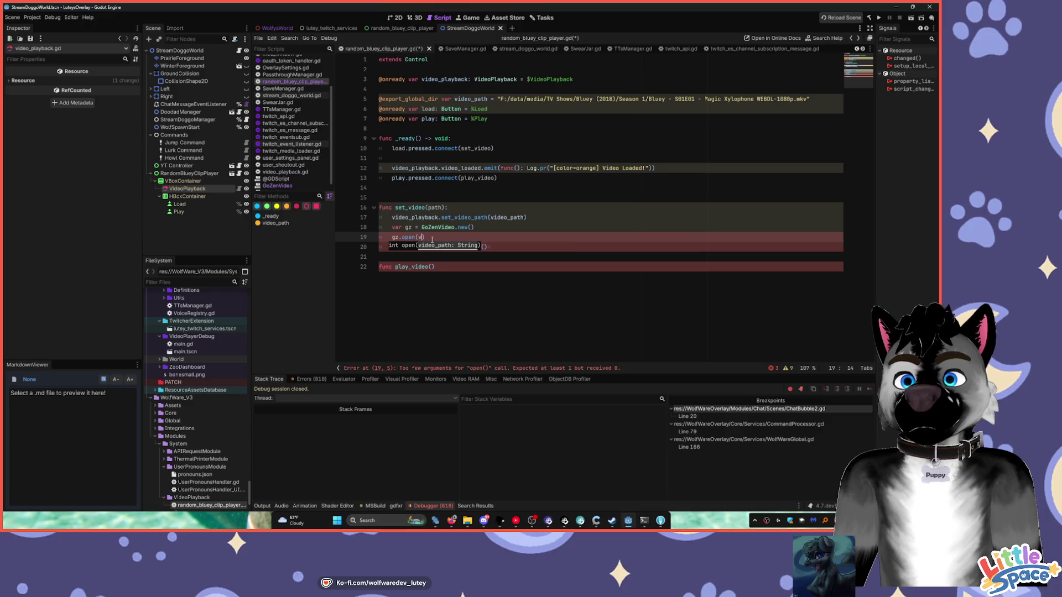
{"action": "type", "text": "vide"}
{"action": "key", "text": "Return"}
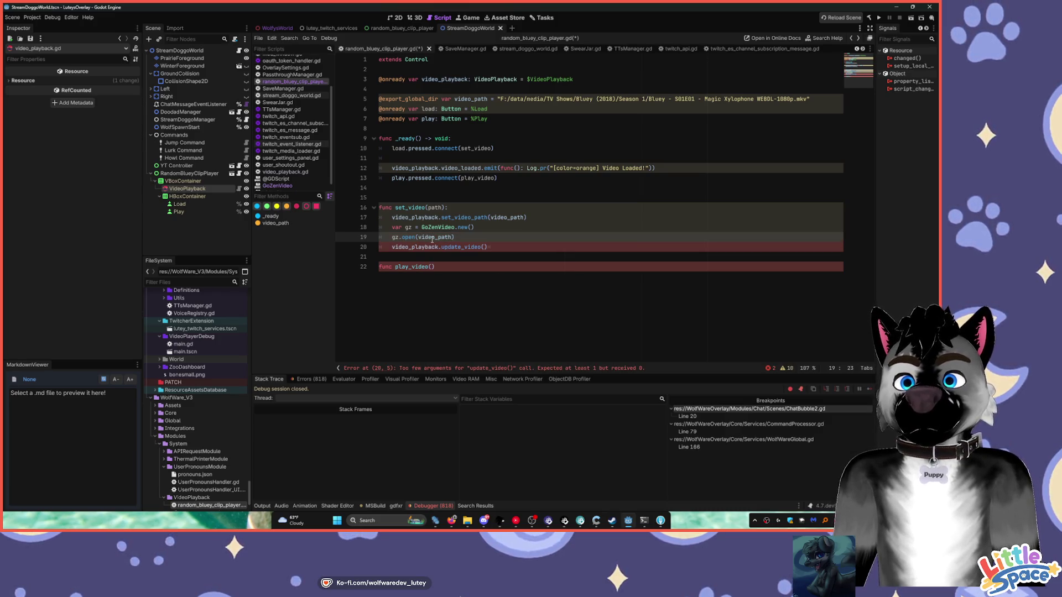
{"action": "key", "text": "Down"}
{"action": "key", "text": "End"}
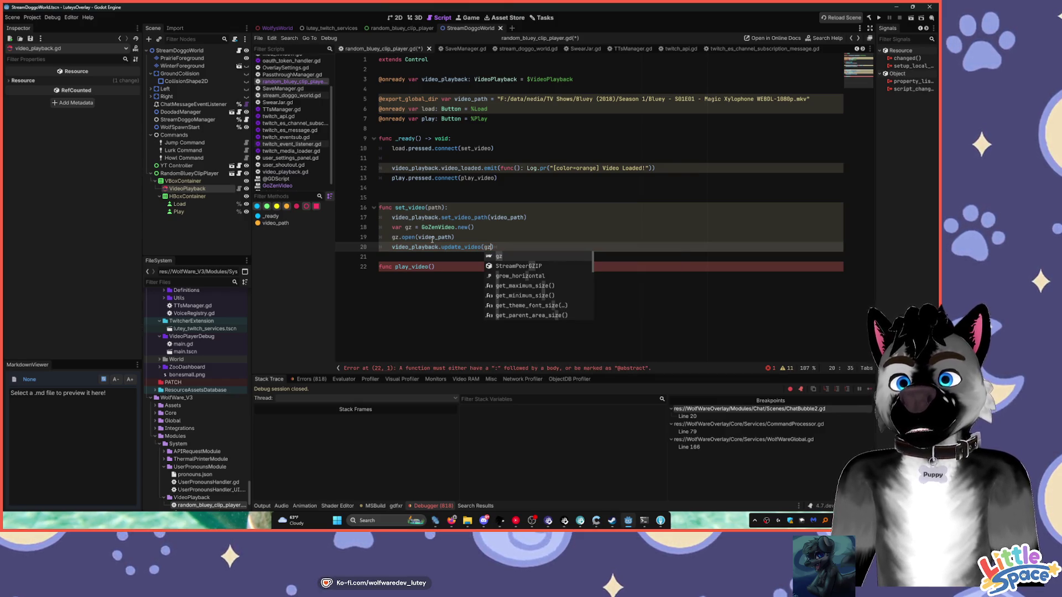
{"action": "type", "text": ","}
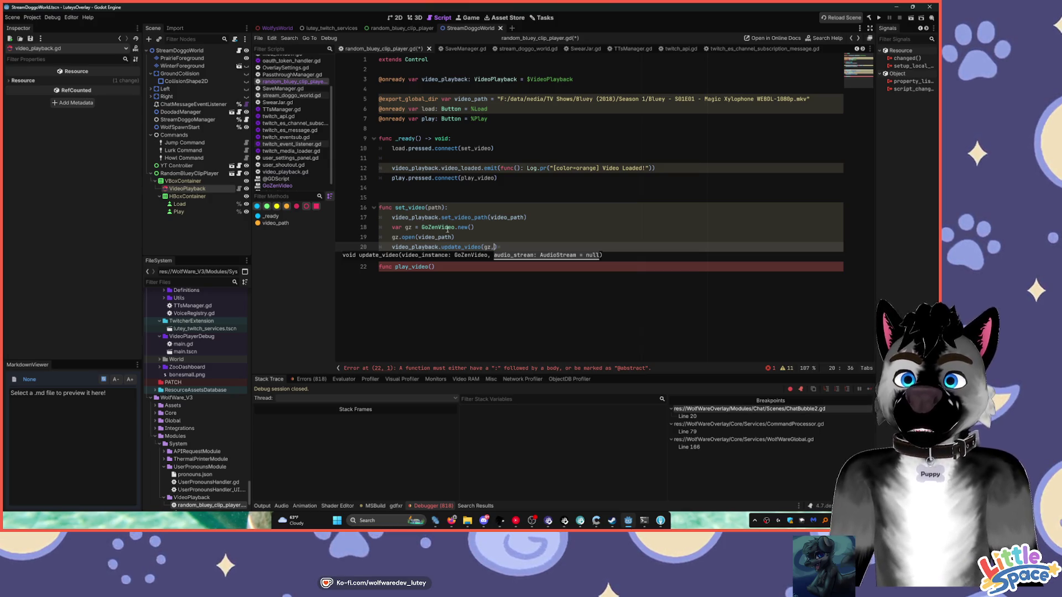
- Begin a 'var ga = GoZen' line below gz.open
{"action": "left_click", "coordinate": [472, 239]}
{"action": "key", "text": "Return"}
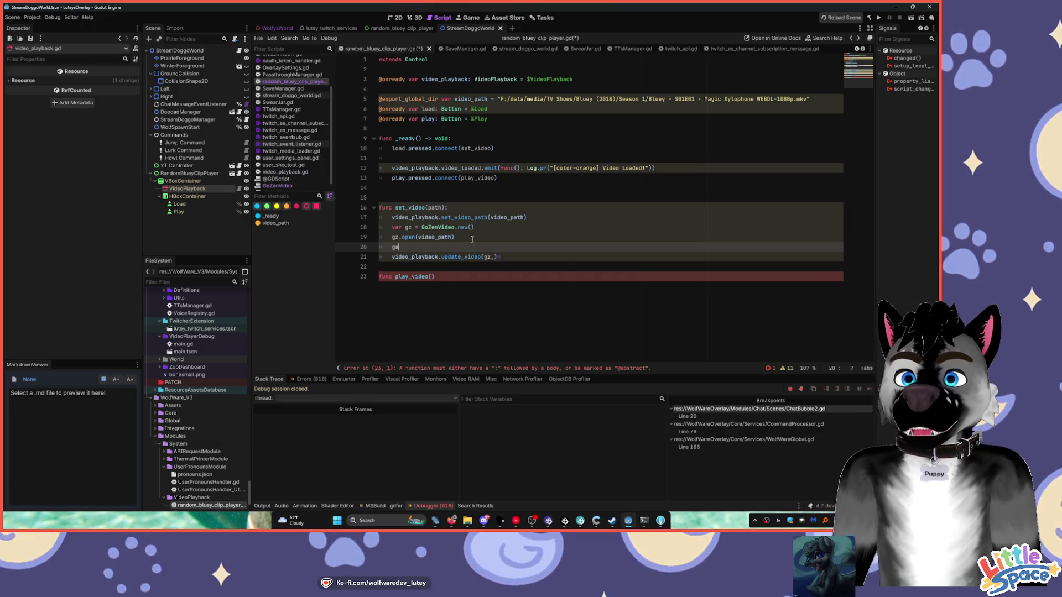
{"action": "key", "text": "BackSpace"}
{"action": "key", "text": "BackSpace"}
{"action": "type", "text": "var ga = G"}
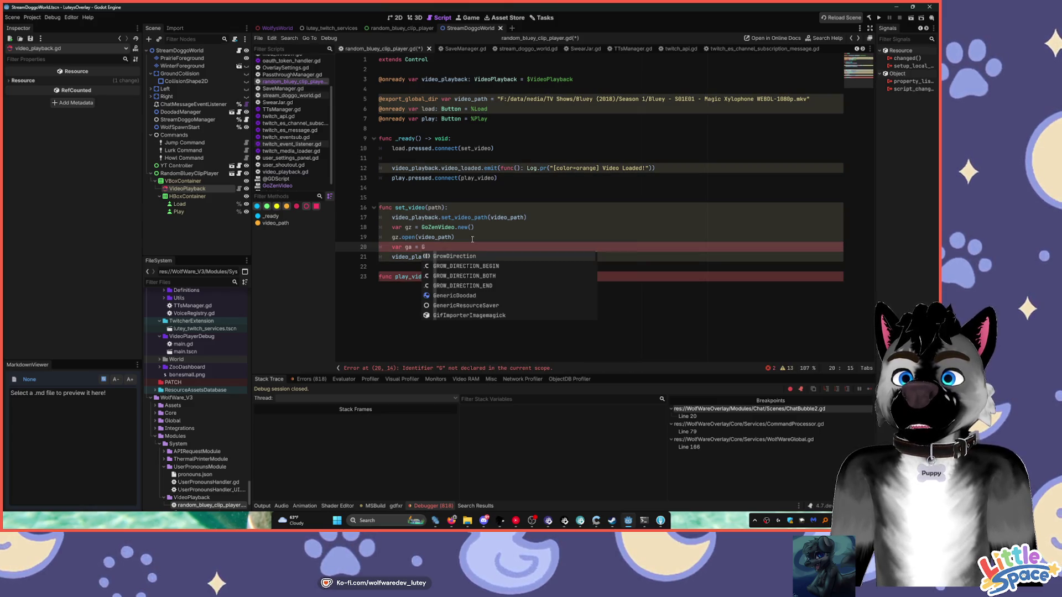
{"action": "type", "text": "oZen"}
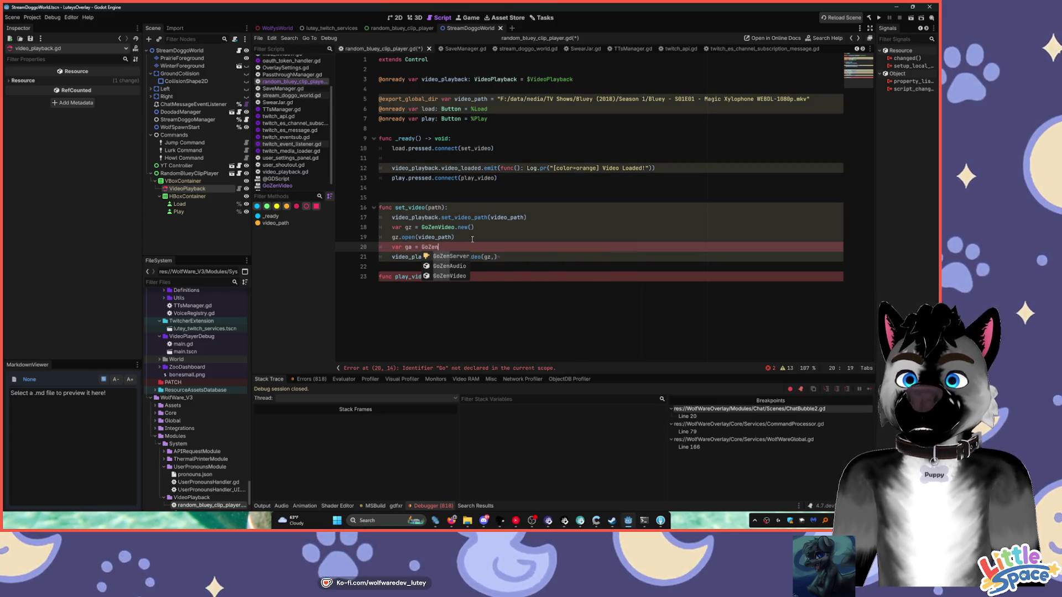
- Complete 'var ga = GoZenAudio.new()' and look up get_audio_data in the GoZenAudio docs
{"action": "key", "text": "Down"}
{"action": "key", "text": "Return"}
{"action": "type", "text": ".nm"}
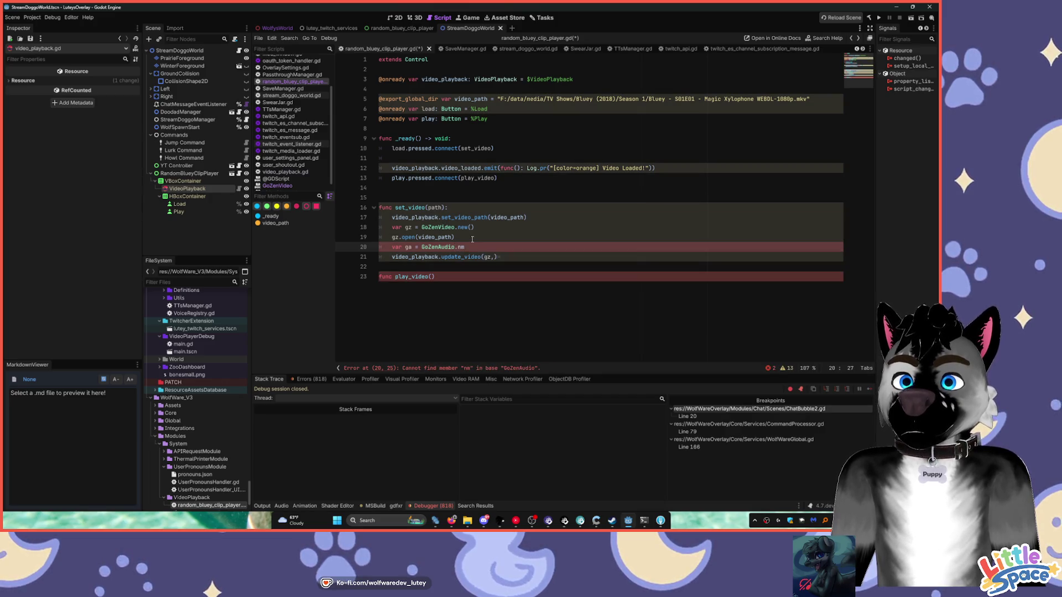
{"action": "type", "text": "("}
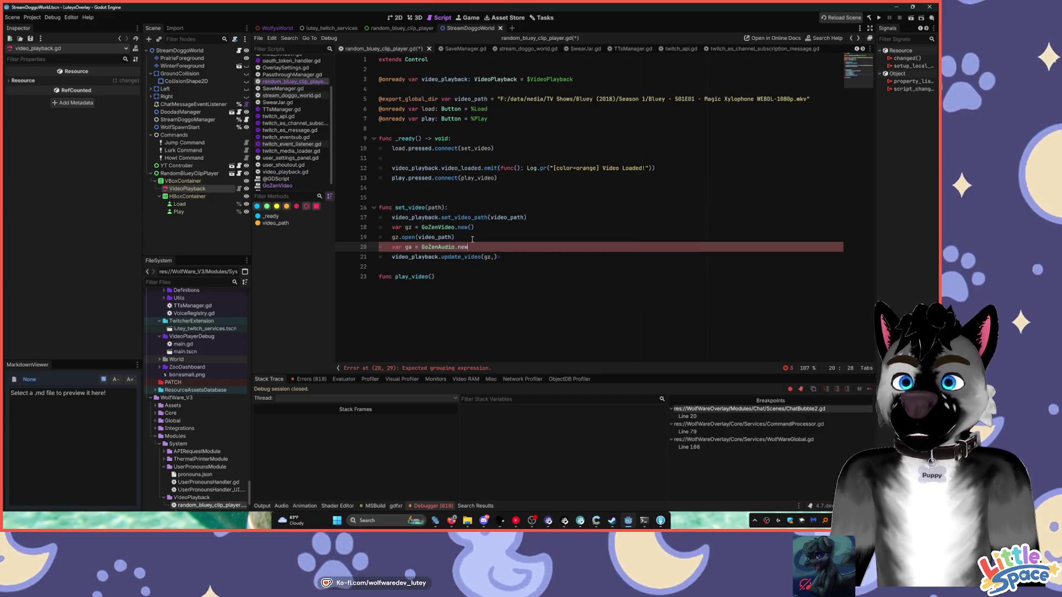
{"action": "type", "text": "()"}
{"action": "left_click", "coordinate": [446, 247], "text": "ctrl"}
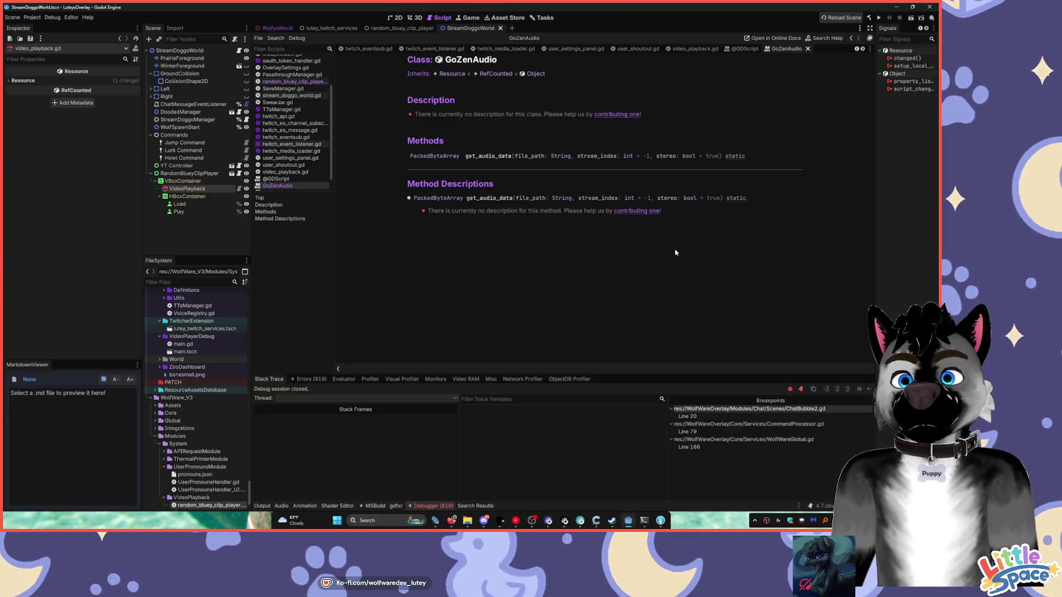
{"action": "double_click", "coordinate": [499, 156]}
{"action": "key", "text": "alt+Left"}
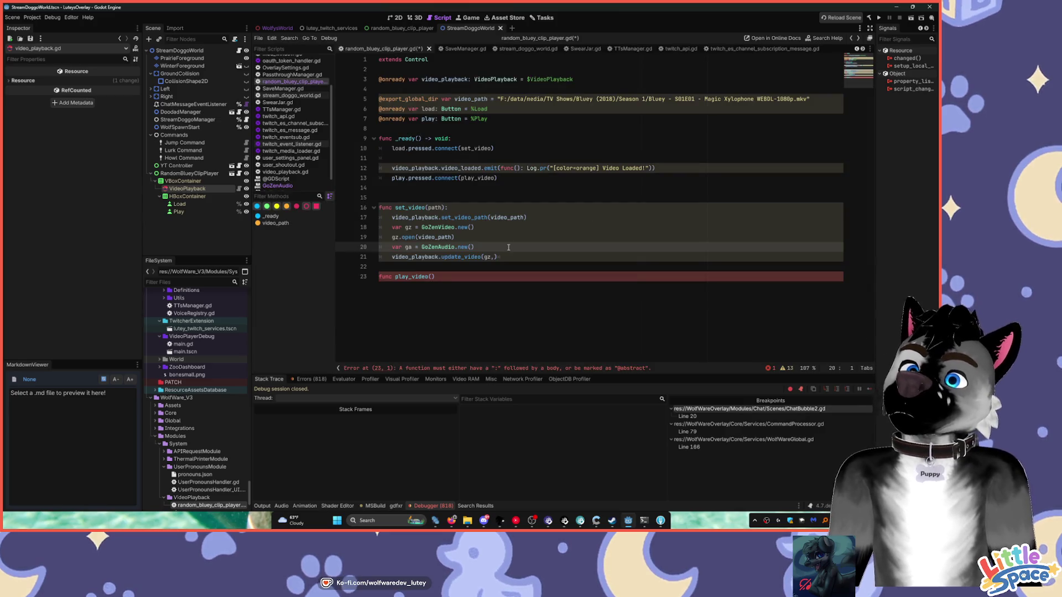
{"action": "left_click", "coordinate": [472, 247]}
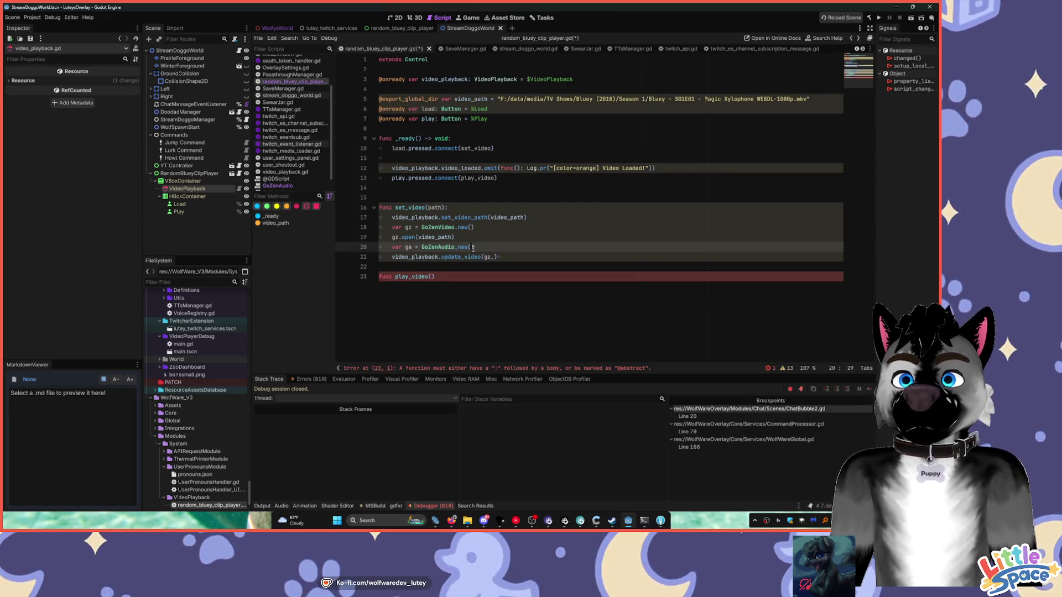
- Add ga.get_audio_data(video_path) to set_video
{"action": "left_click", "coordinate": [549, 248]}
{"action": "key", "text": "Return"}
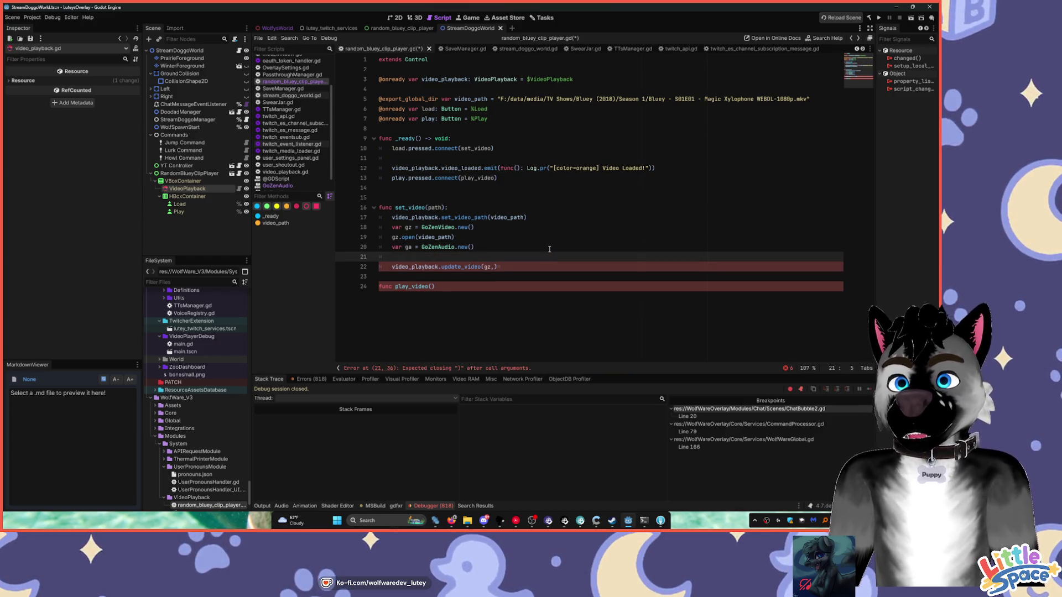
{"action": "key", "text": "BackSpace"}
{"action": "type", "text": "a.get_au"}
{"action": "key", "text": "Return"}
{"action": "type", "text": "v"}
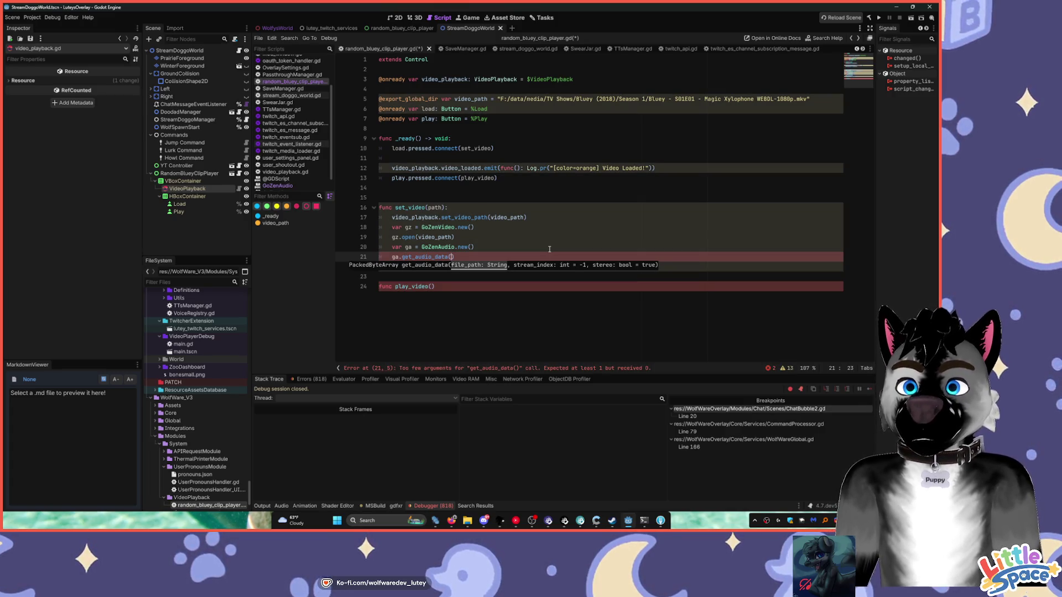
{"action": "type", "text": "ideo_path"}
{"action": "key", "text": "Return"}
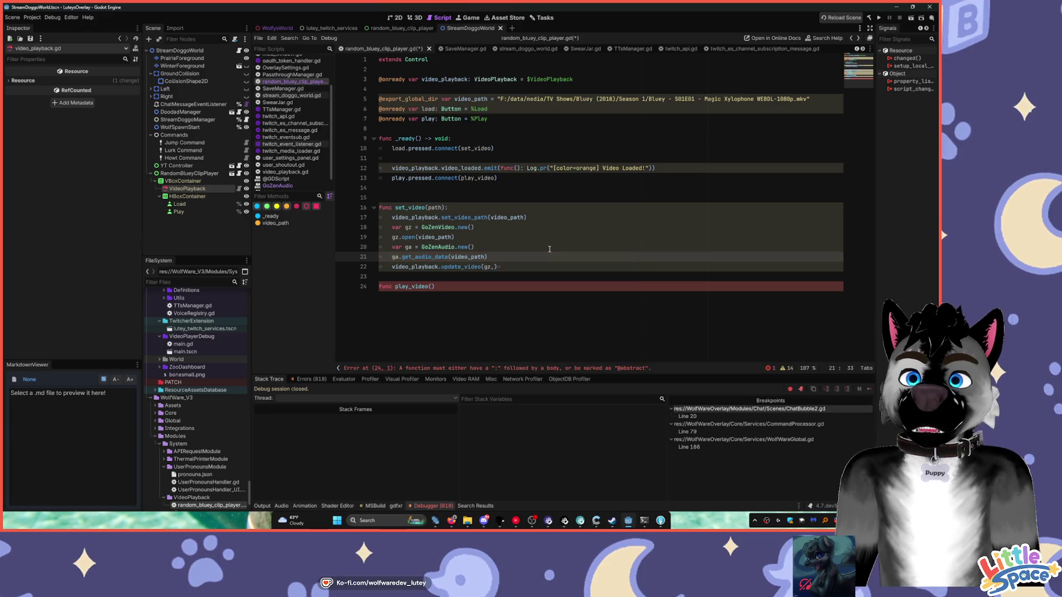
{"action": "type", "text": ","}
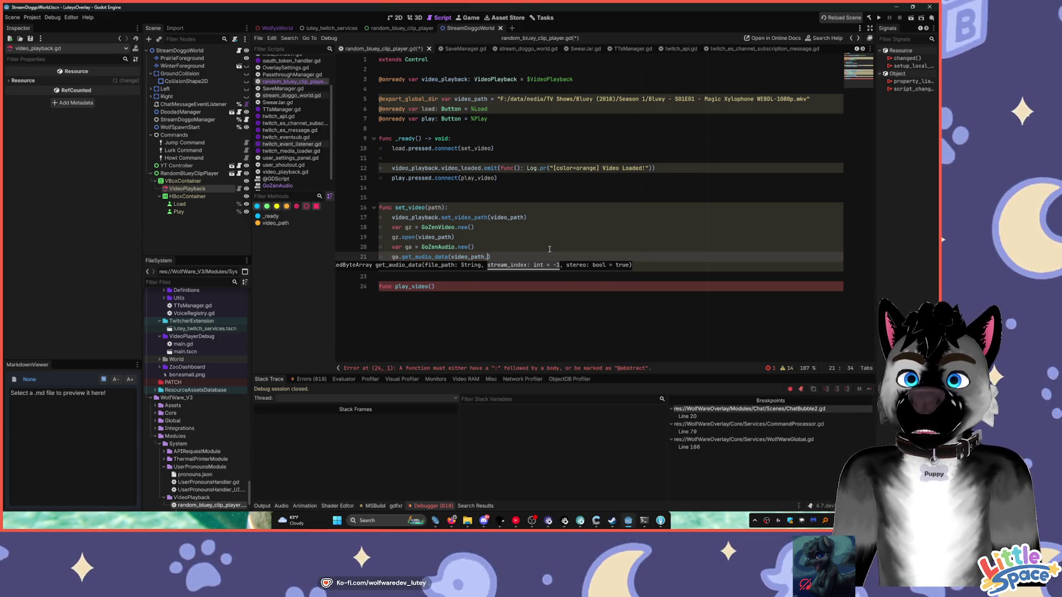
{"action": "key", "text": "BackSpace"}
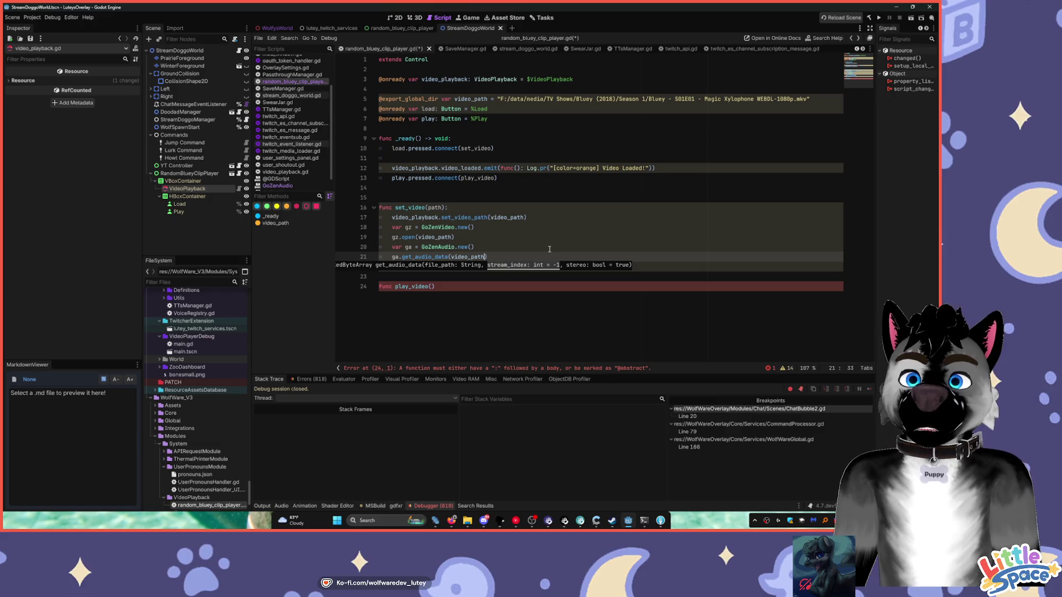
- Call video_playback.update_video(gz, ga) with both video and audio
{"action": "key", "text": "Return"}
{"action": "type", "text": "video_playback.update_video(gz,"}
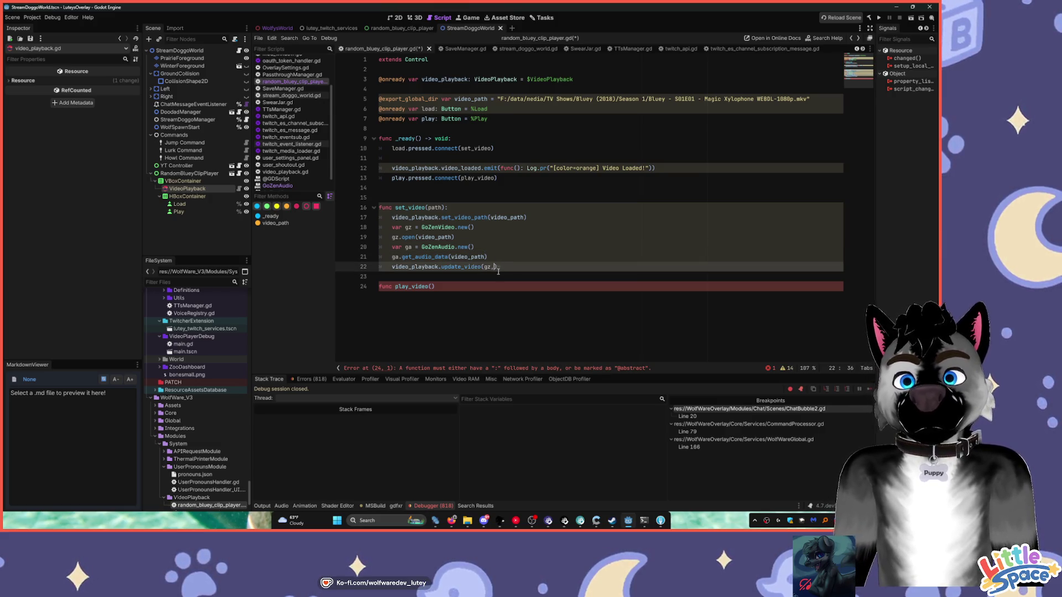
{"action": "type", "text": "ga"}
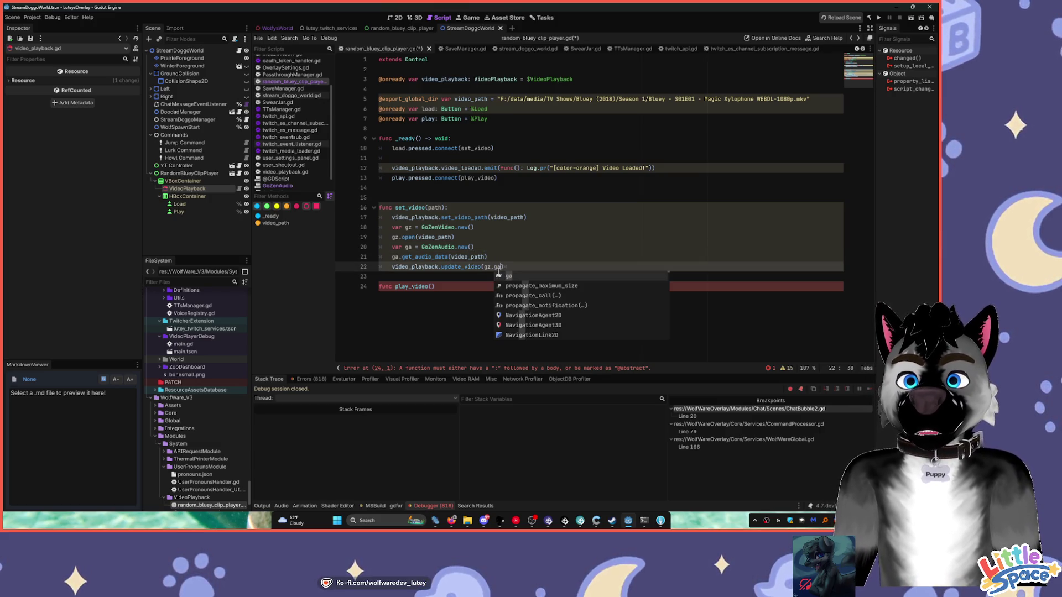
{"action": "key", "text": "End"}
{"action": "key", "text": "Tab"}
- Make play_video call video_playback.play(), then save the script and run the project with F5
{"action": "left_click", "coordinate": [479, 286]}
{"action": "type", "text": ":"}
{"action": "key", "text": "Return"}
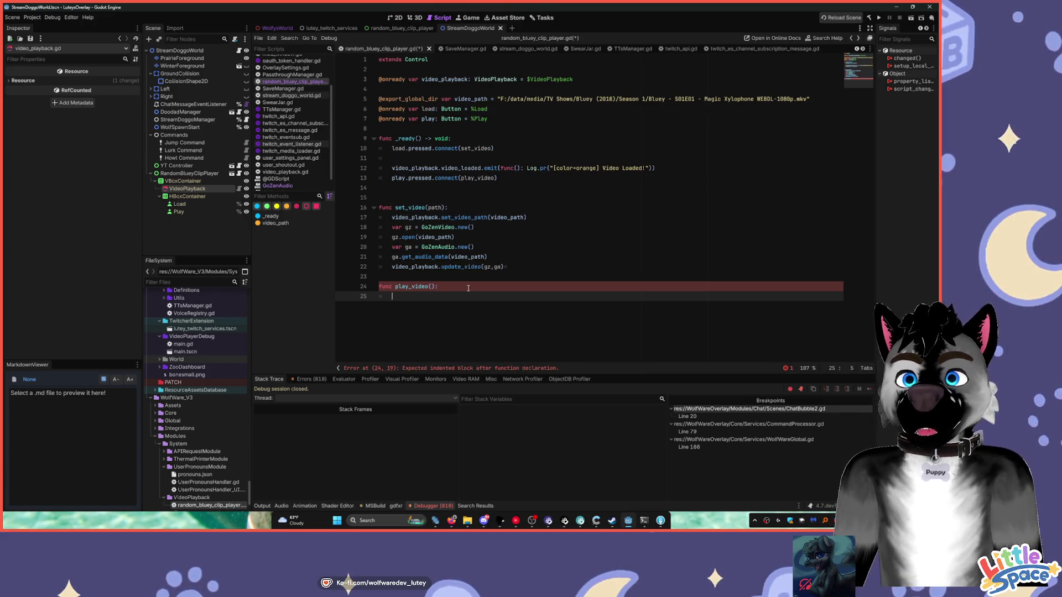
{"action": "key", "text": "BackSpace"}
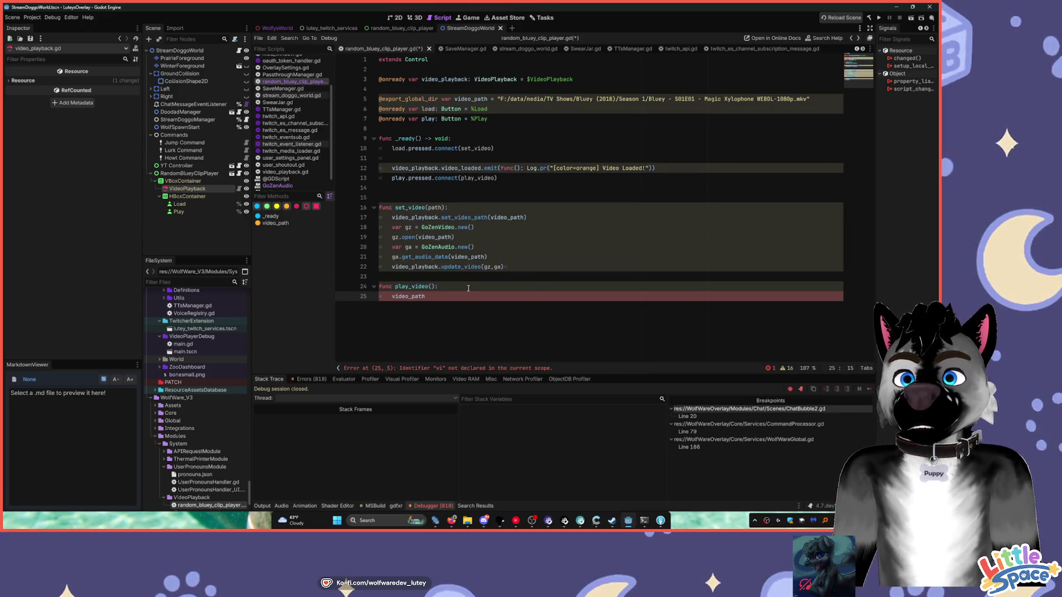
{"action": "type", "text": "ideopl"}
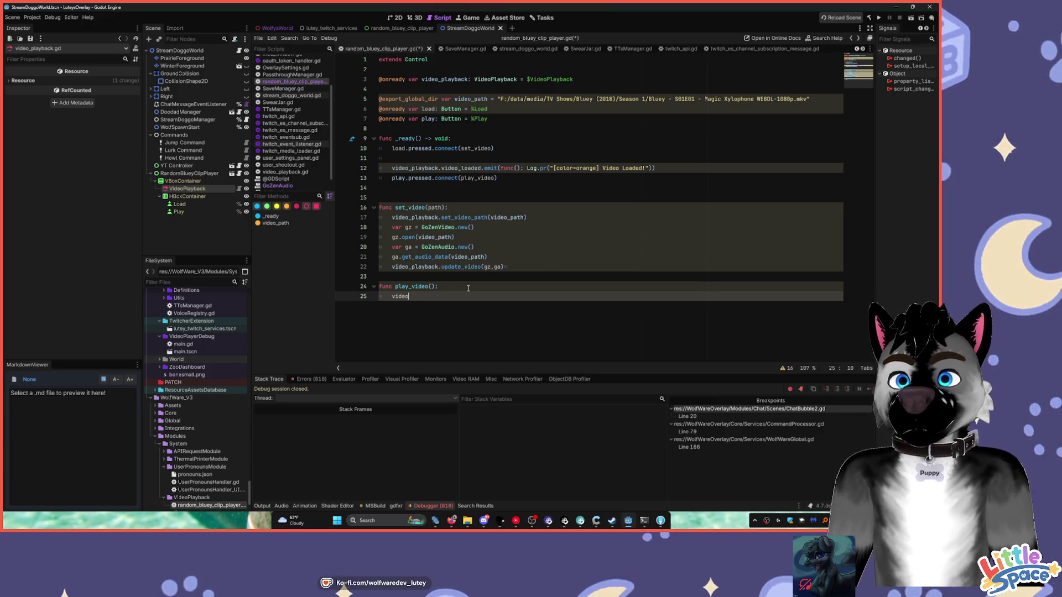
{"action": "key", "text": "Return"}
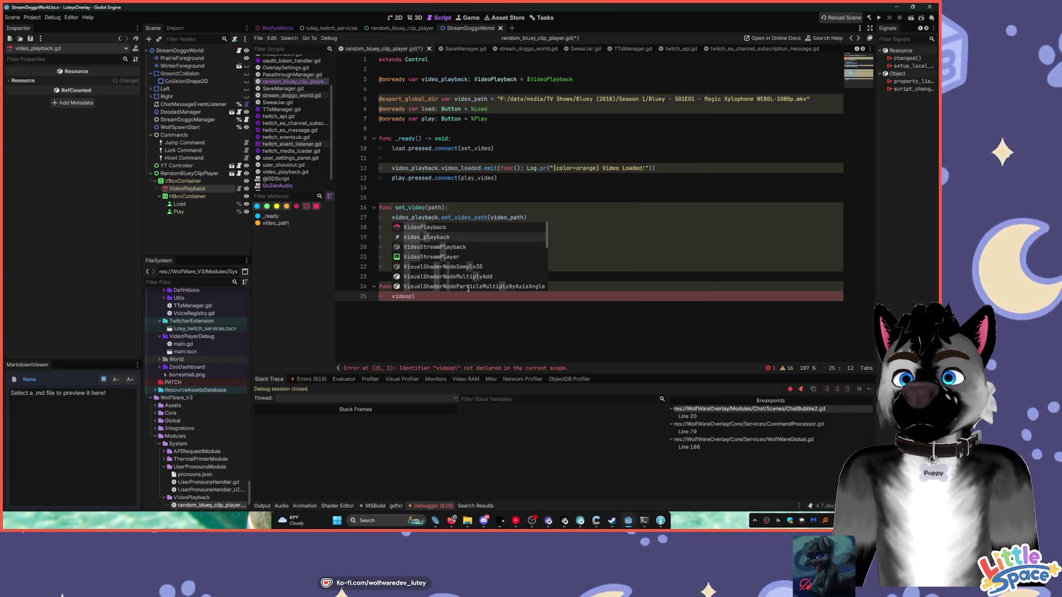
{"action": "type", "text": ".play"}
{"action": "key", "text": "Return"}
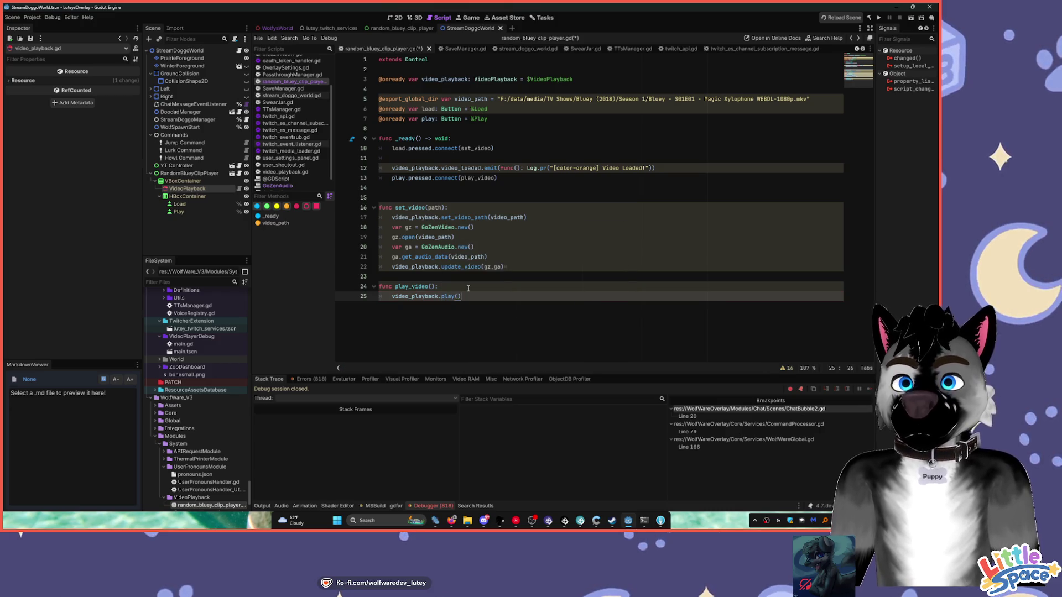
{"action": "key", "text": "ctrl+s"}
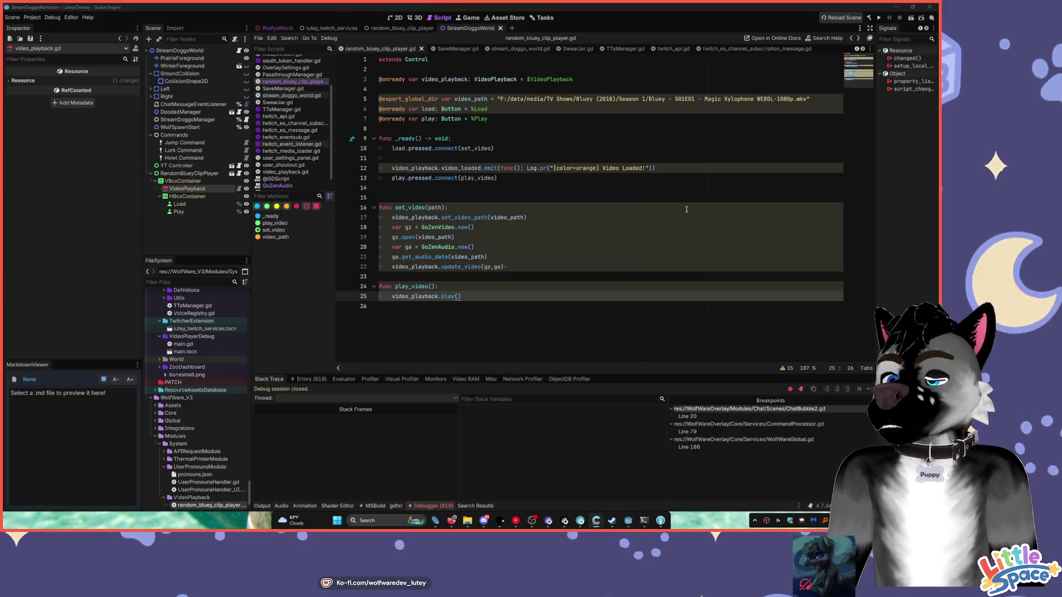
{"action": "key", "text": "F5"}
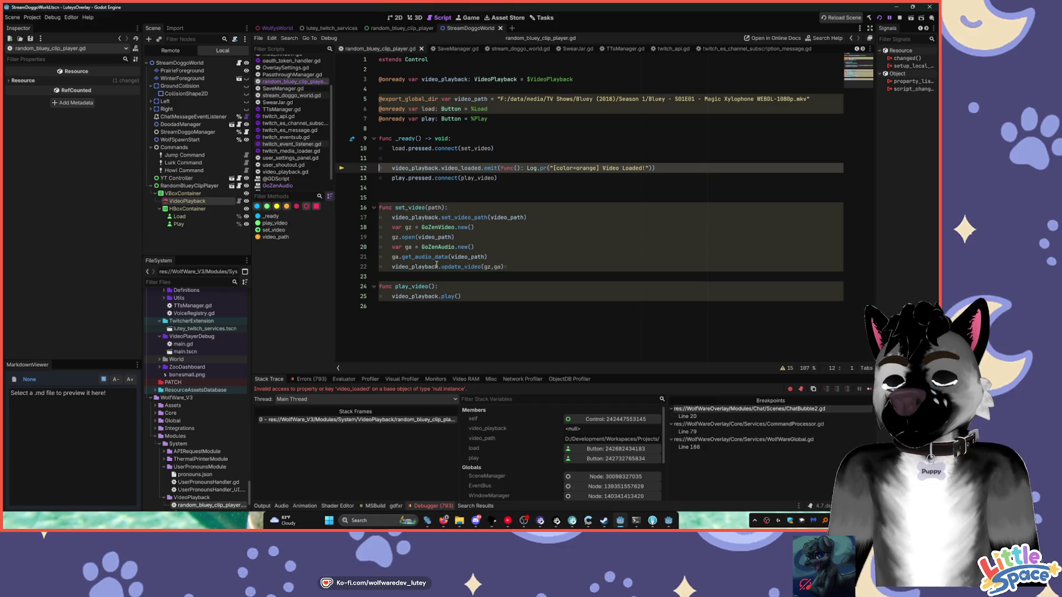
- Inspect video_playback on line 12, then try an 'await VideoPlayback' line and delete it
{"action": "mouse_move", "coordinate": [436, 265]}
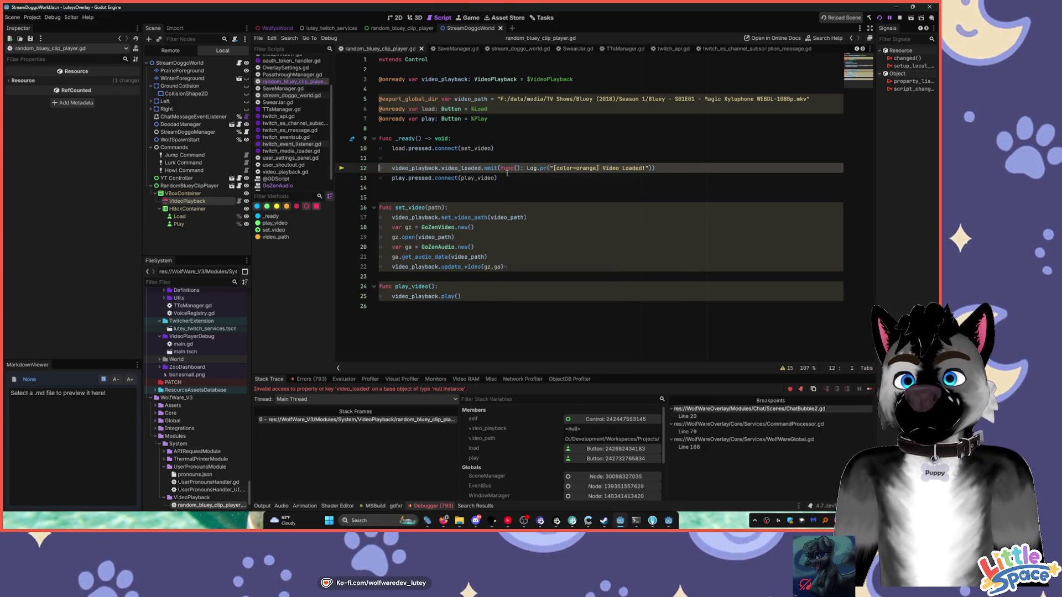
{"action": "double_click", "coordinate": [409, 169]}
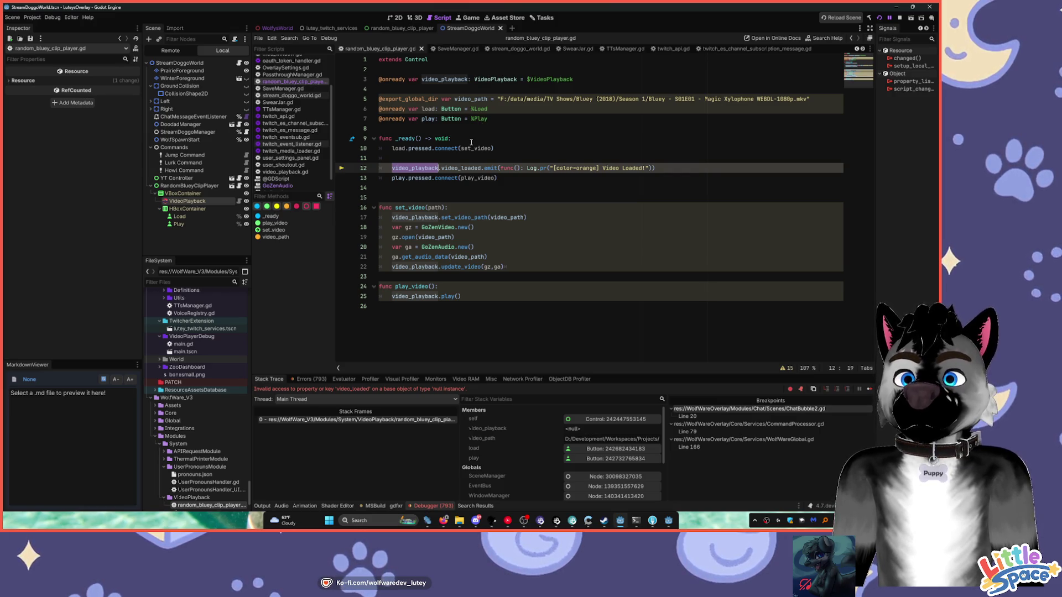
{"action": "left_click", "coordinate": [438, 157]}
{"action": "type", "text": "await"}
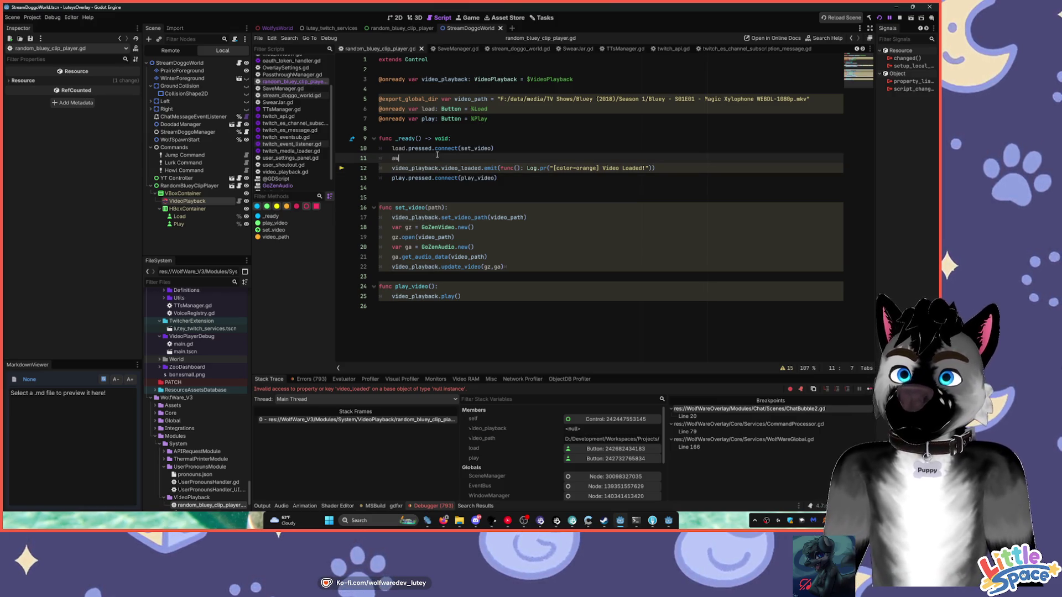
{"action": "type", "text": " video"}
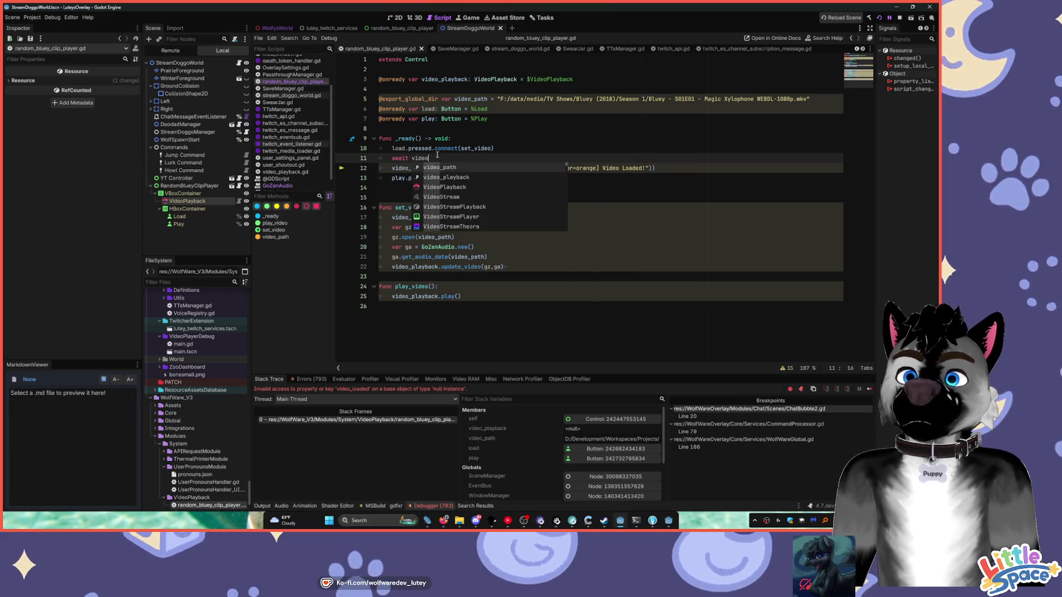
{"action": "type", "text": "Pl"}
{"action": "key", "text": "Return"}
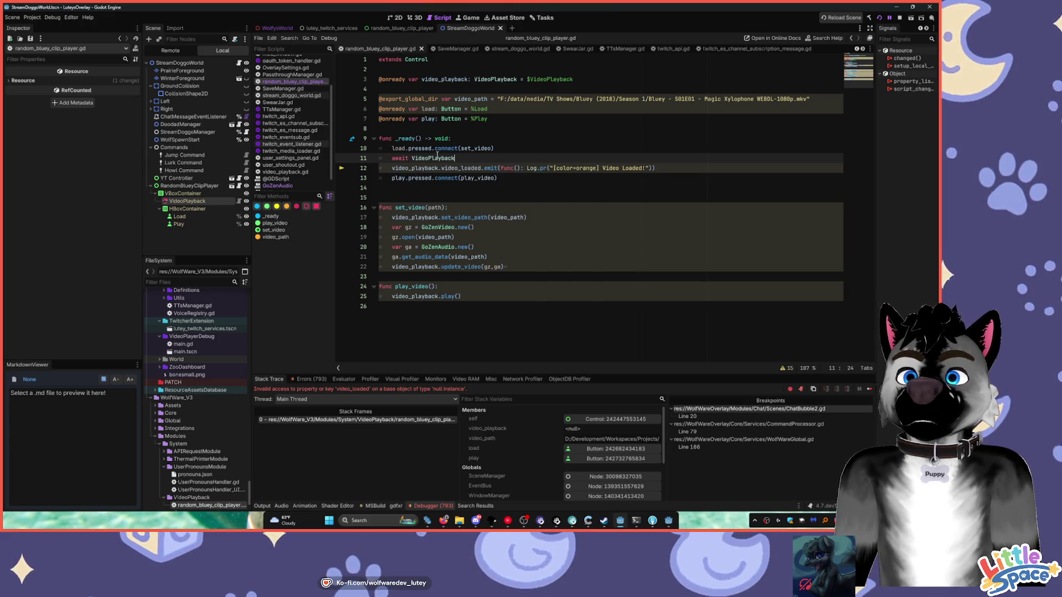
{"action": "key", "text": "ctrl+BackSpace"}
{"action": "key", "text": "ctrl+BackSpace"}
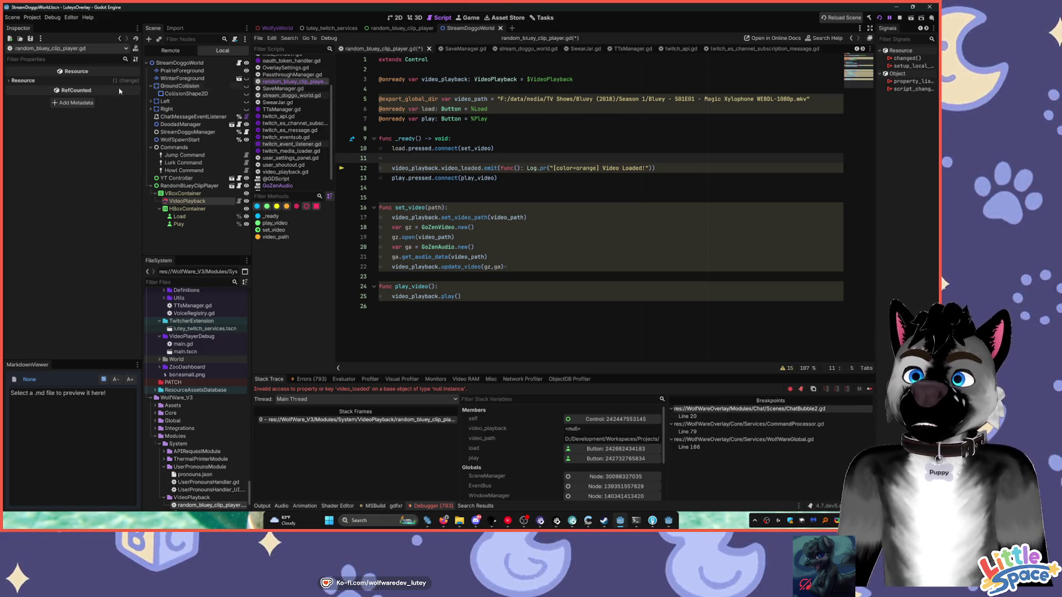
- Add 'video_playback = VideoPlayback.new()' above the Load hookup, save, and stop the debug run
{"action": "key", "text": "Up"}
{"action": "key", "text": "Up"}
{"action": "key", "text": "End"}
{"action": "key", "text": "Return"}
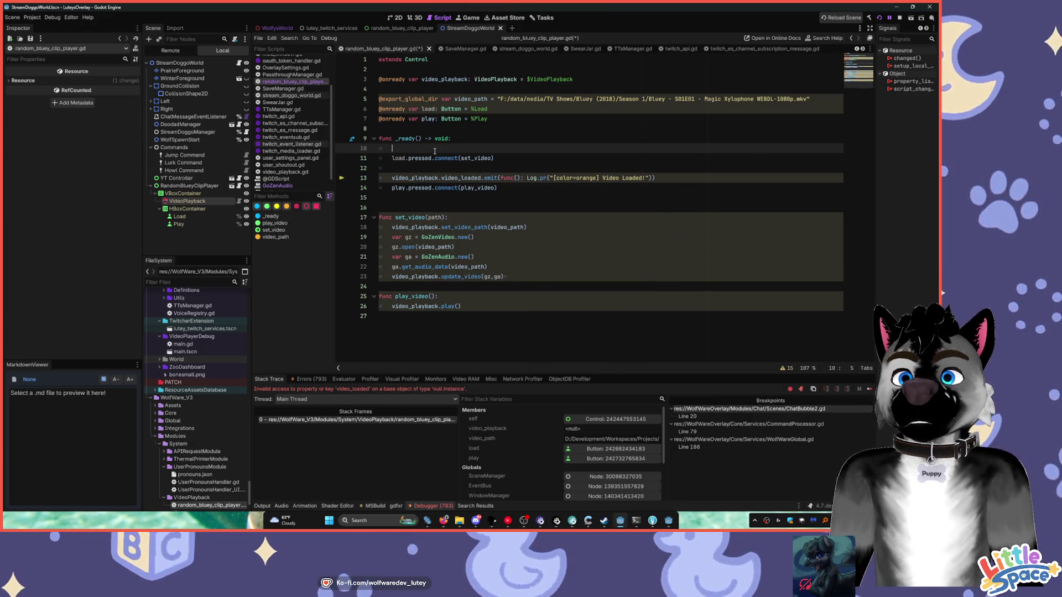
{"action": "type", "text": "video"}
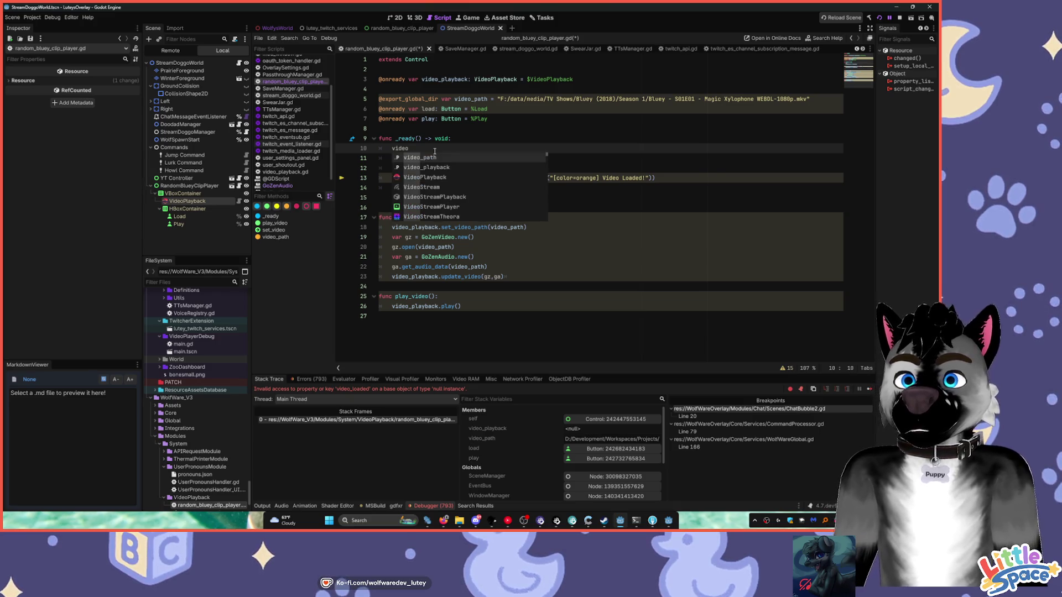
{"action": "key", "text": "Return"}
{"action": "type", "text": "= Vi"}
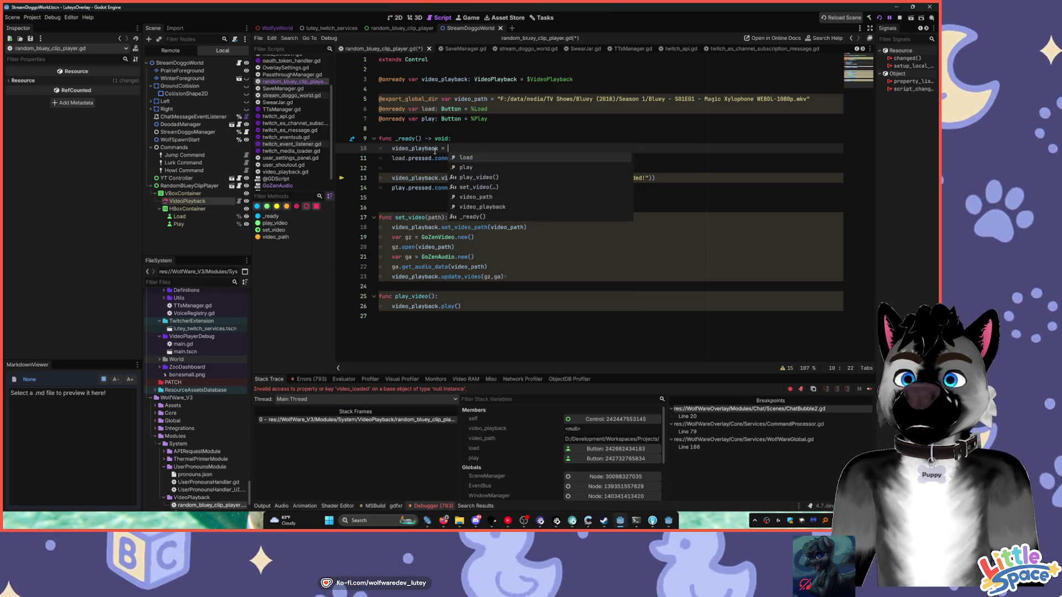
{"action": "key", "text": "Return"}
{"action": "type", "text": ".new()"}
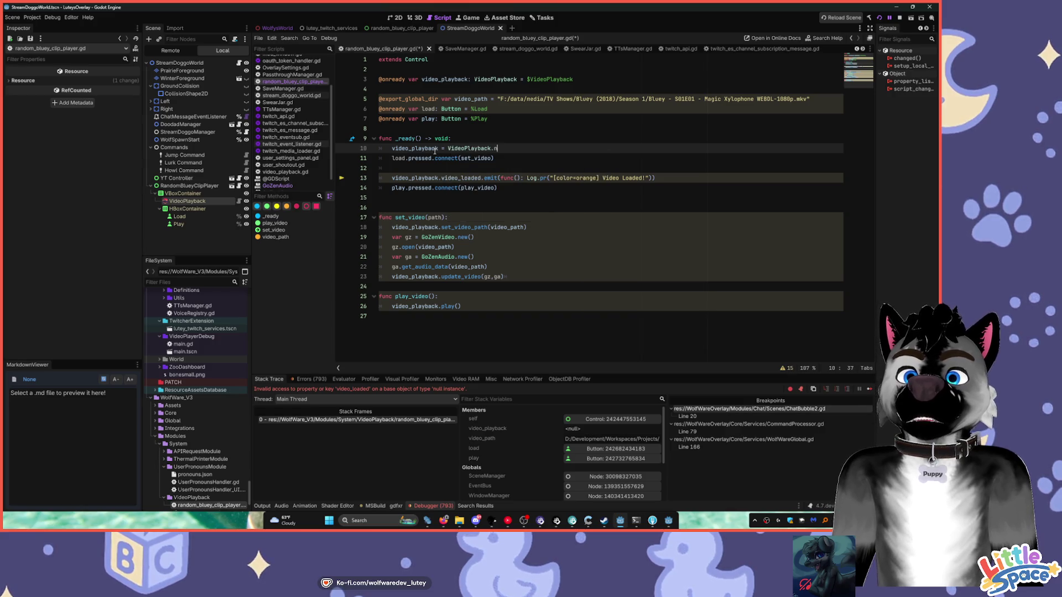
{"action": "key", "text": "ctrl+s"}
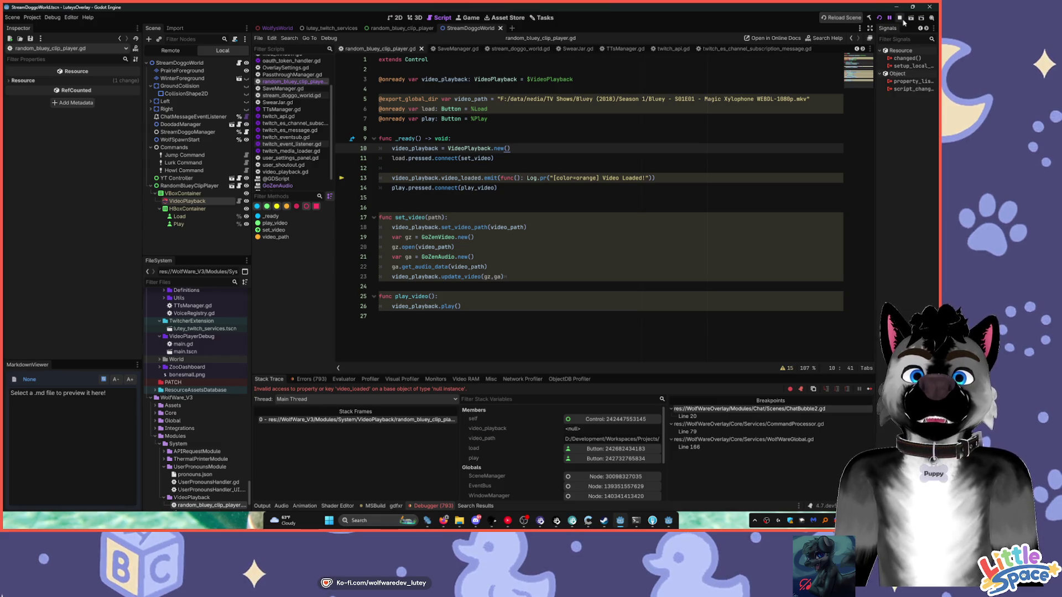
{"action": "left_click", "coordinate": [900, 17]}
- Rerun the project, switch between the game and editor, then close the game window
{"action": "left_click", "coordinate": [879, 17]}
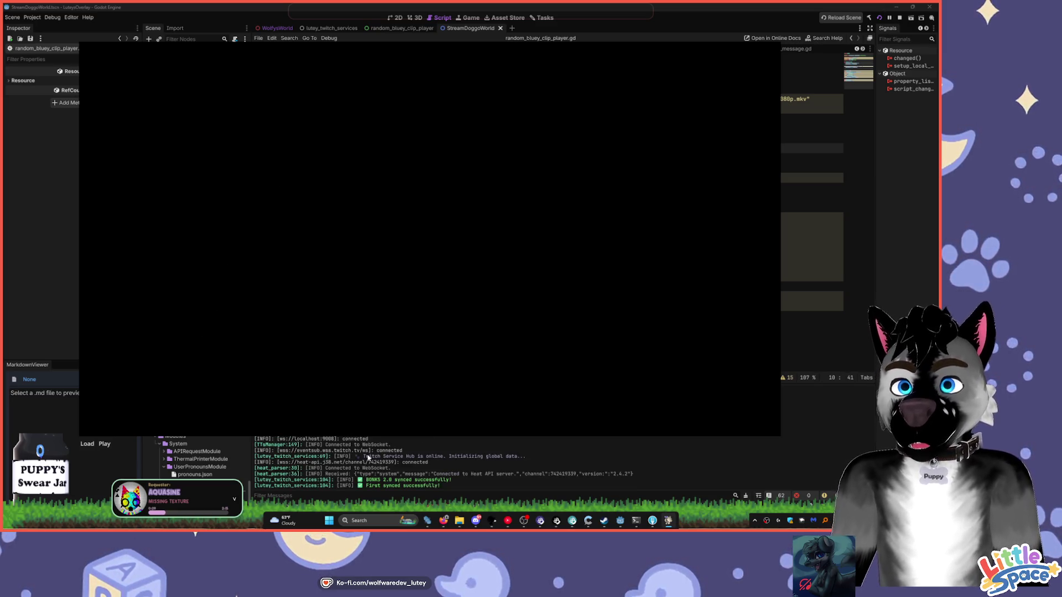
{"action": "left_click", "coordinate": [471, 456]}
{"action": "key", "text": "F5"}
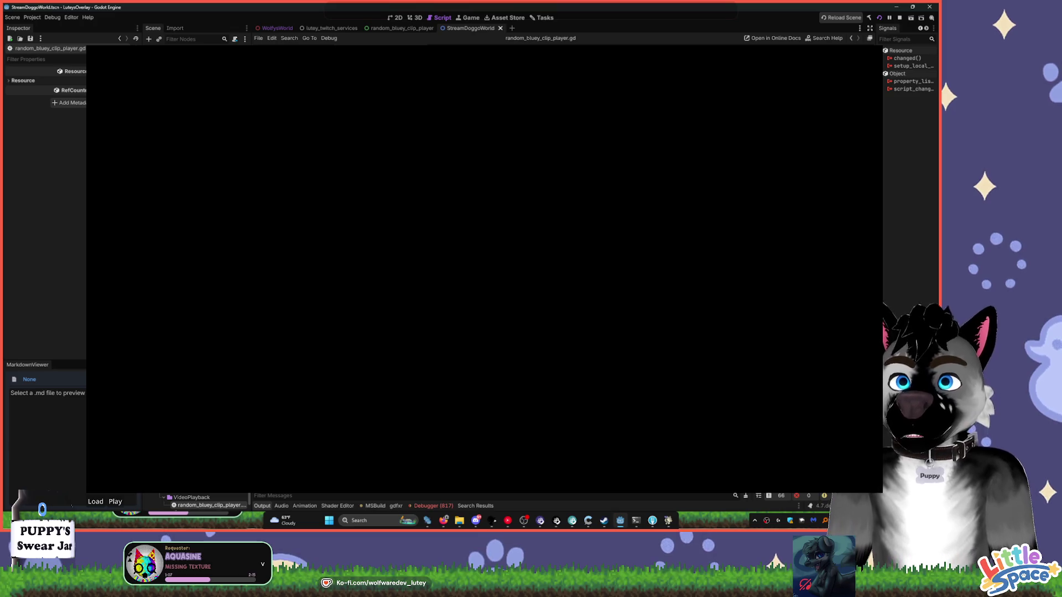
{"action": "key", "text": "BackSpace"}
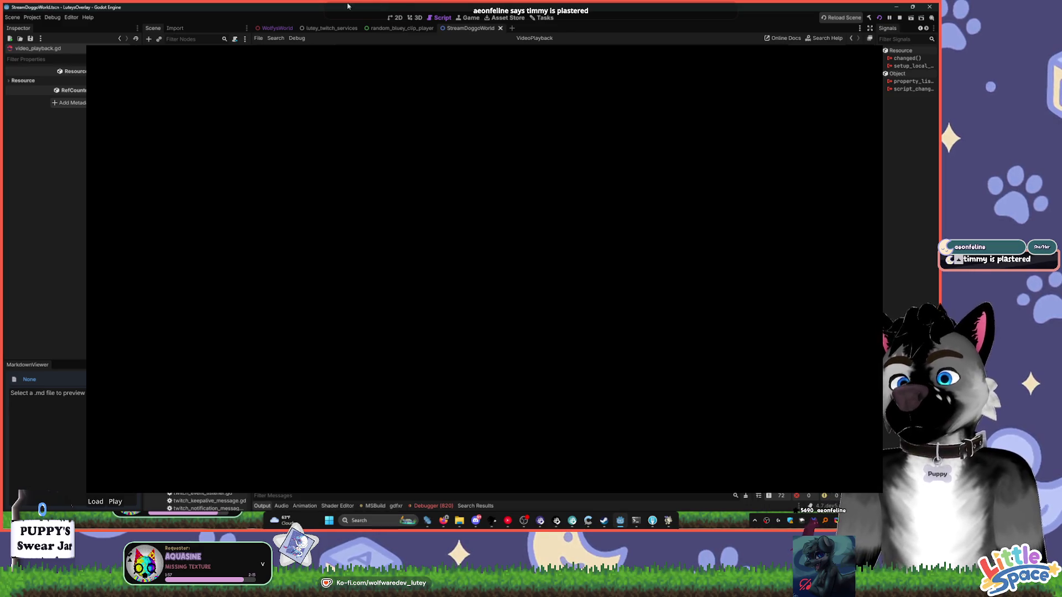
{"action": "left_click", "coordinate": [397, 17]}
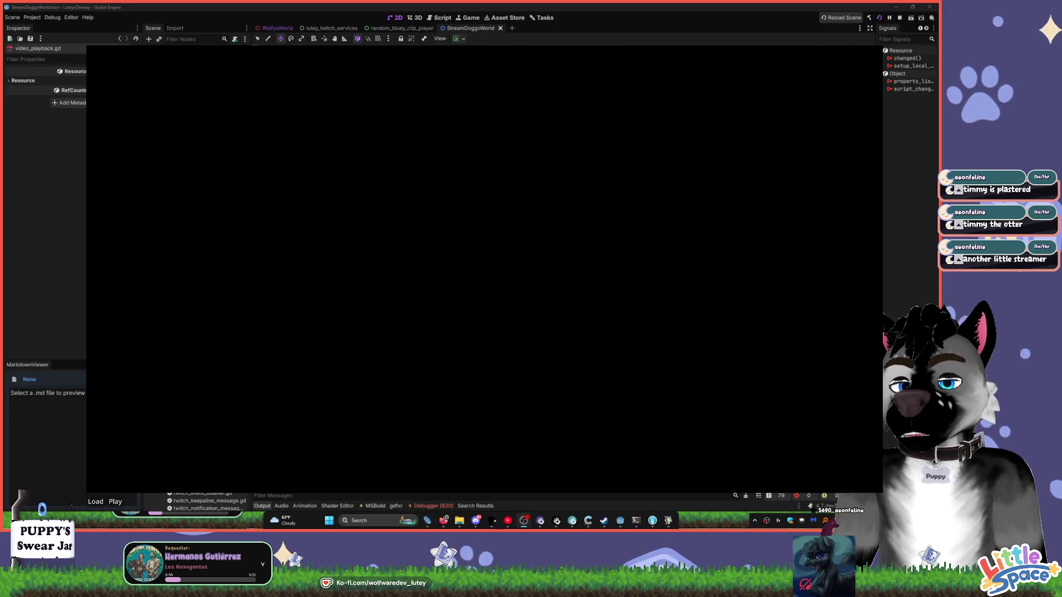
{"action": "left_click", "coordinate": [671, 526]}
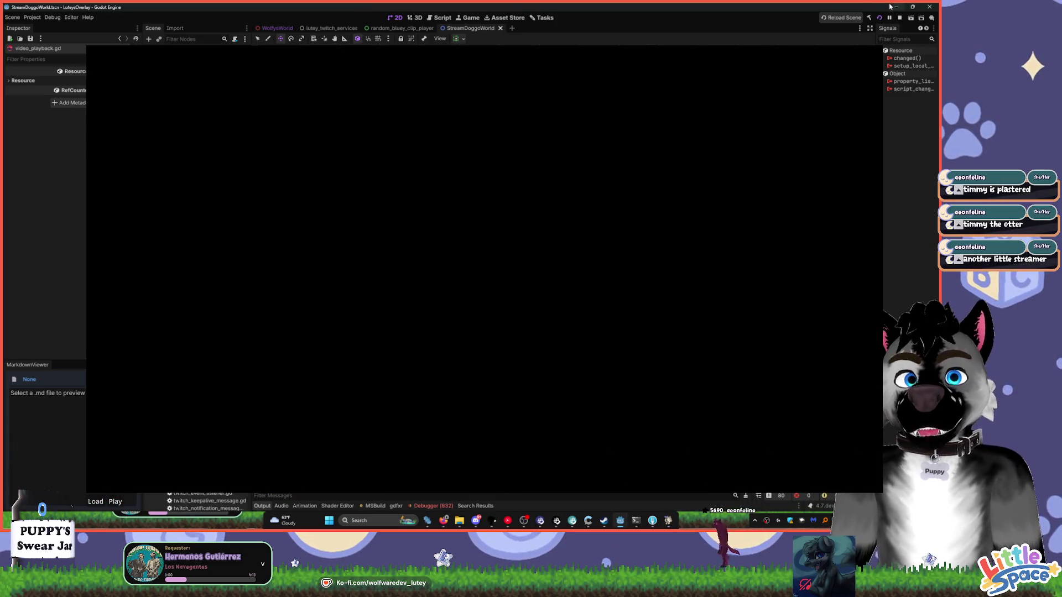
{"action": "left_click", "coordinate": [899, 17]}
{"action": "left_click", "coordinate": [441, 17]}
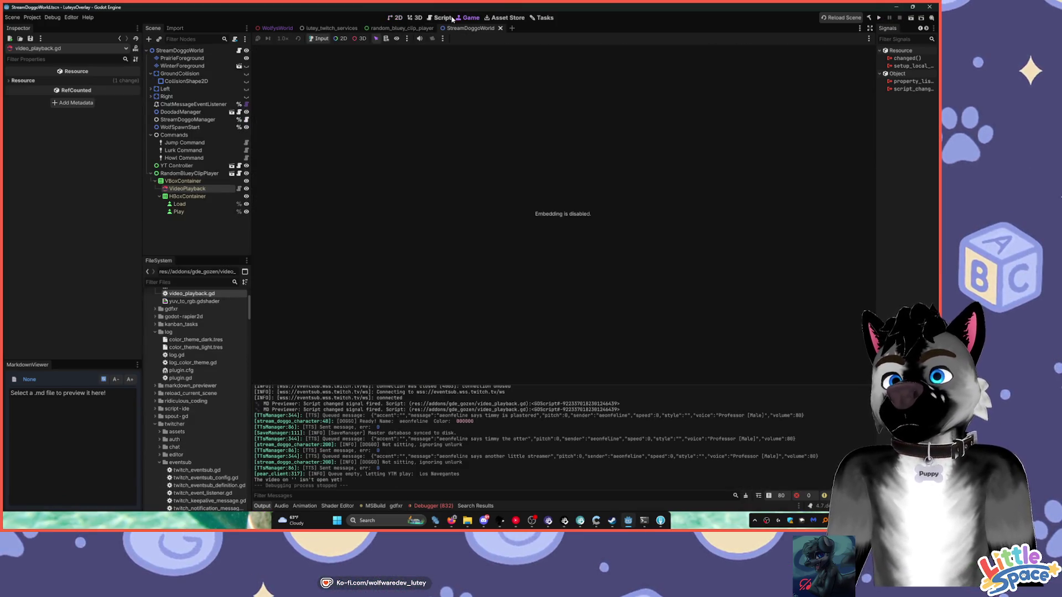
- Select the VideoPlayback node and bring up random_bluey_clip_player.gd in the script editor
{"action": "left_click", "coordinate": [415, 18]}
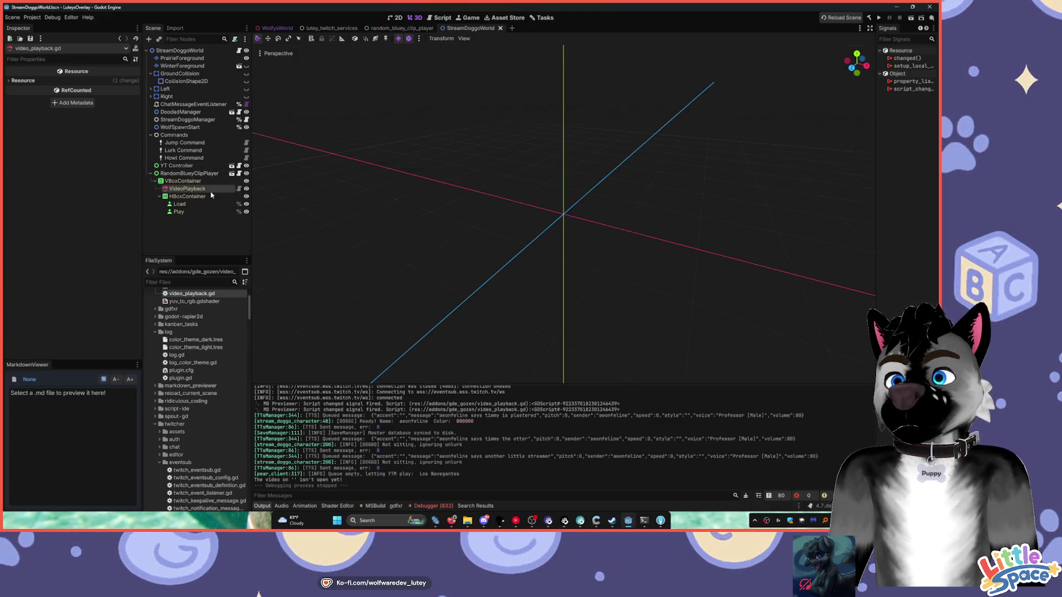
{"action": "left_click", "coordinate": [190, 189]}
{"action": "left_click", "coordinate": [442, 17]}
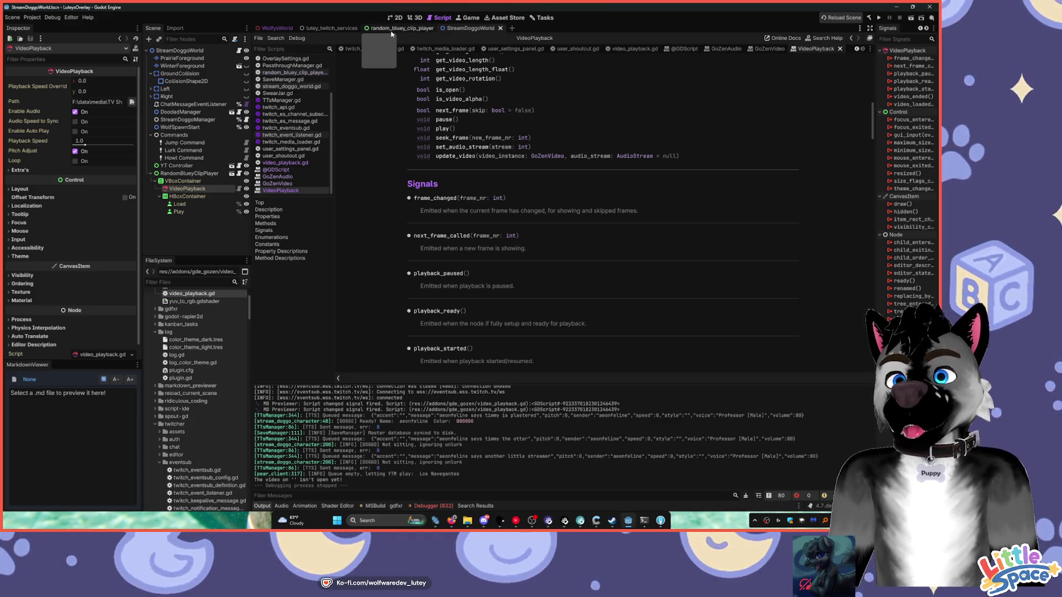
{"action": "scroll", "coordinate": [479, 140], "scroll_direction": "up", "scroll_amount": 5}
{"action": "scroll", "coordinate": [293, 122], "scroll_direction": "up", "scroll_amount": 2}
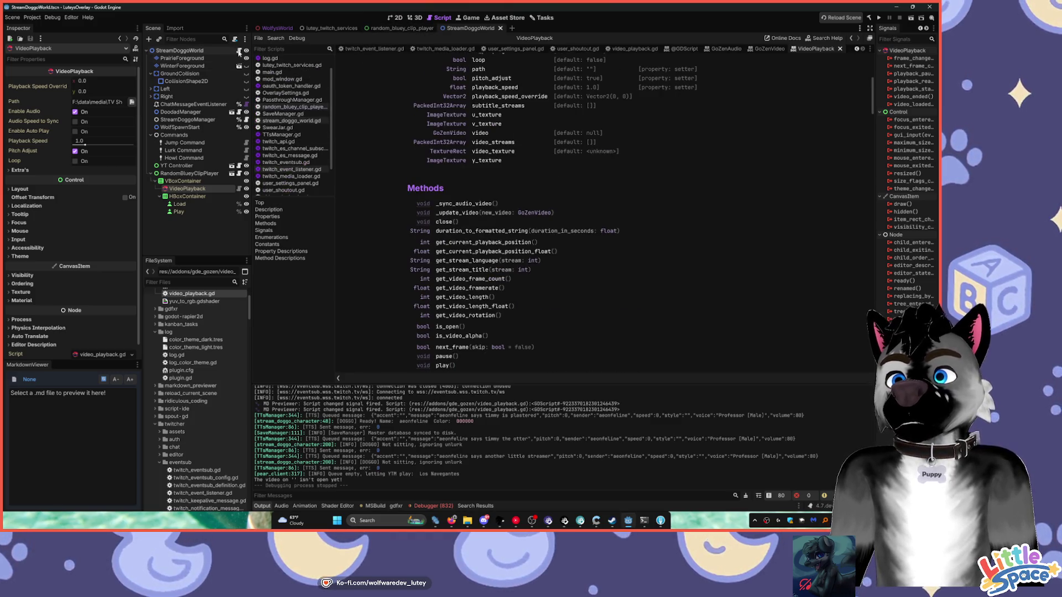
{"action": "left_click", "coordinate": [239, 173]}
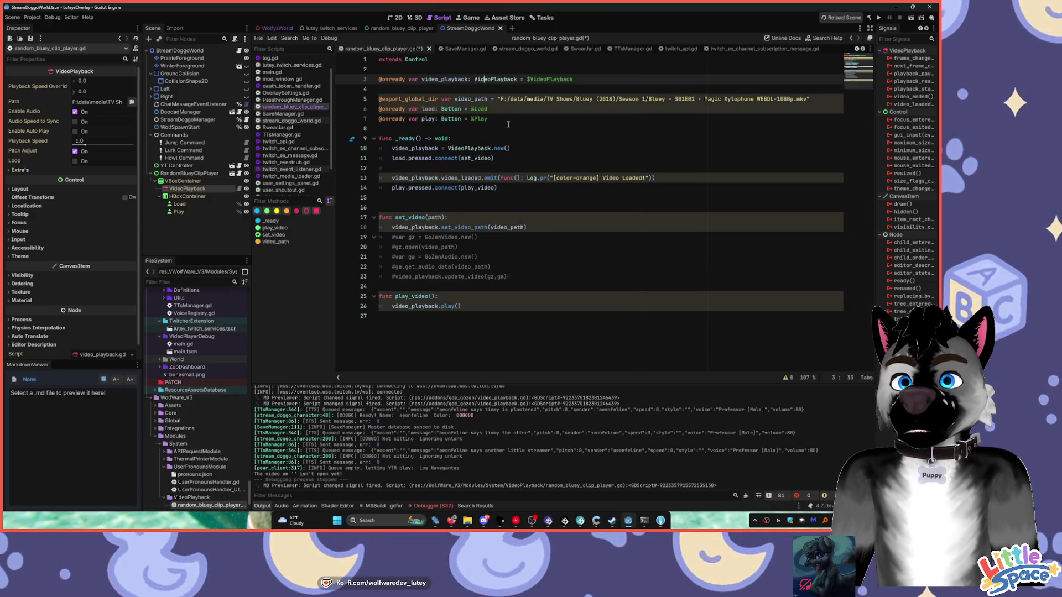
- Switch the line 5 clip path to backslashes (\\), save, and launch the project
{"action": "left_click", "coordinate": [509, 99]}
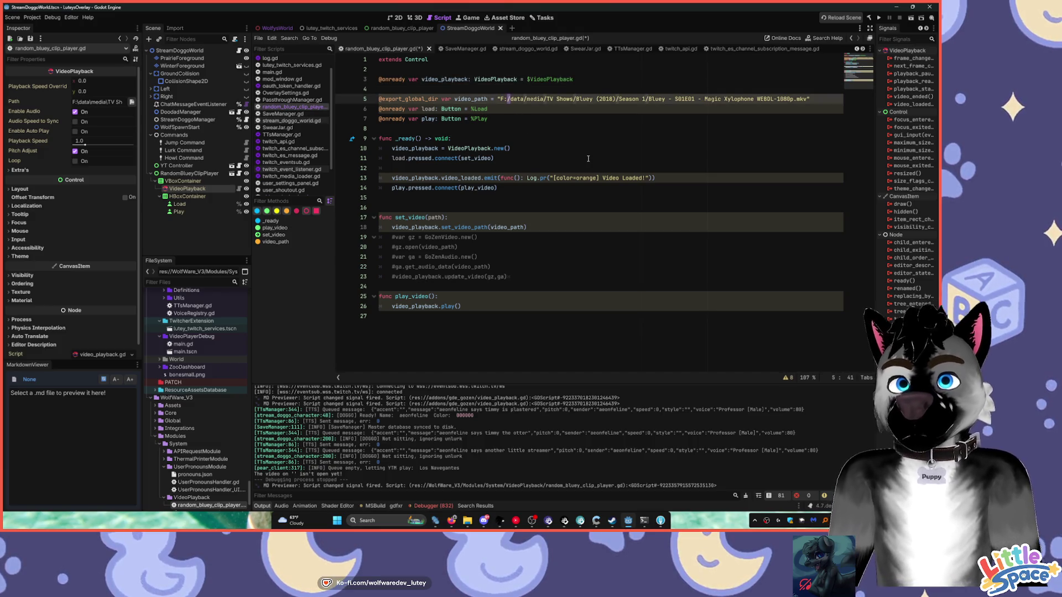
{"action": "type", "text": "\\\\"}
{"action": "key", "text": "ctrl+s"}
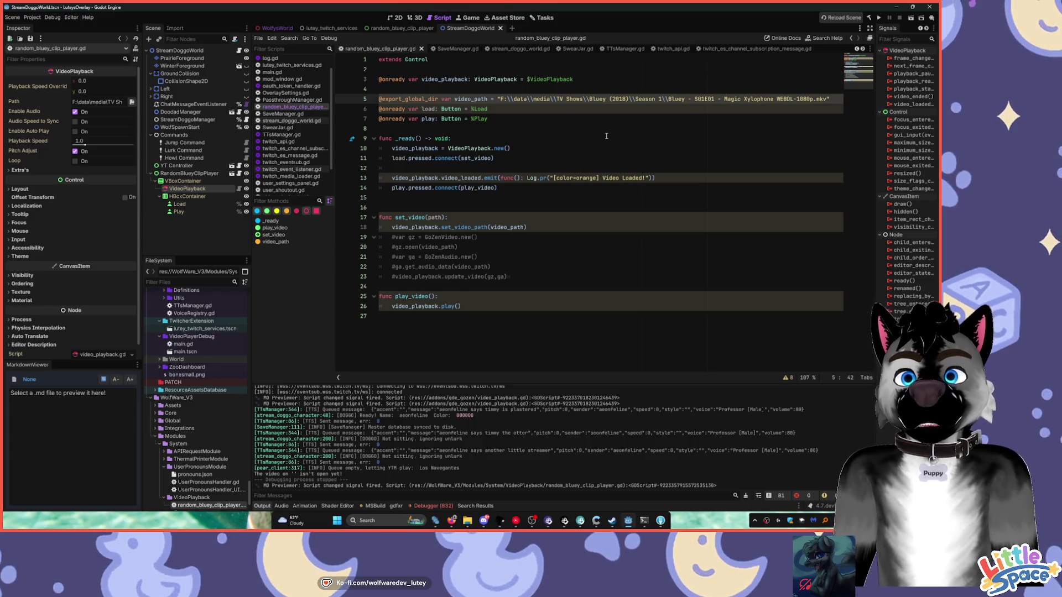
{"action": "type", "text": "\""}
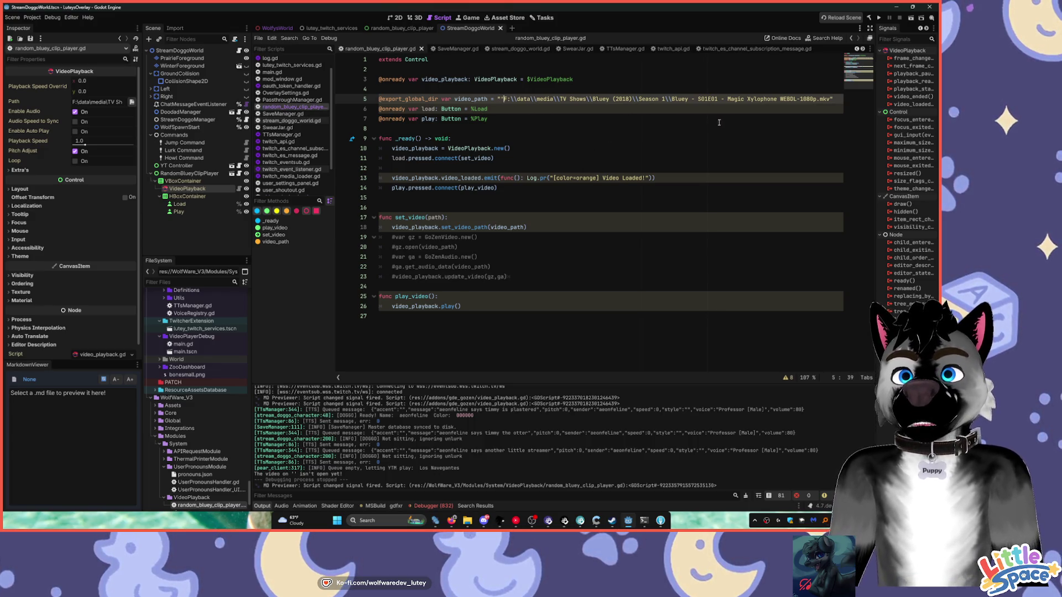
{"action": "type", "text": "'"}
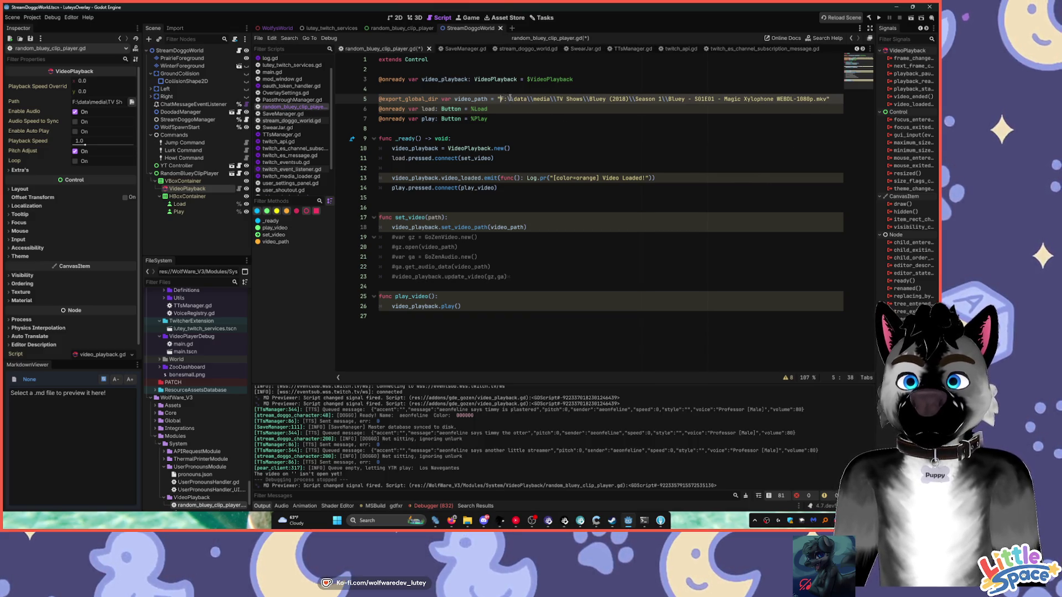
{"action": "key", "text": "BackSpace"}
{"action": "key", "text": "F5"}
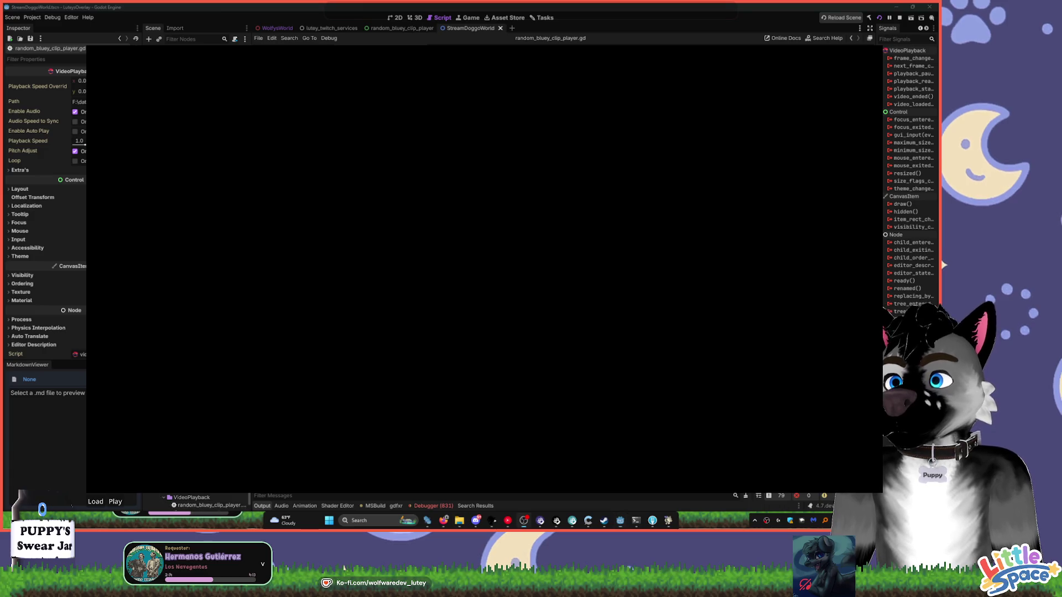
- Let the game run while switching between its window and the editor to test Load and Play
{"action": "scroll", "coordinate": [202, 501], "scroll_direction": "down", "scroll_amount": 3}
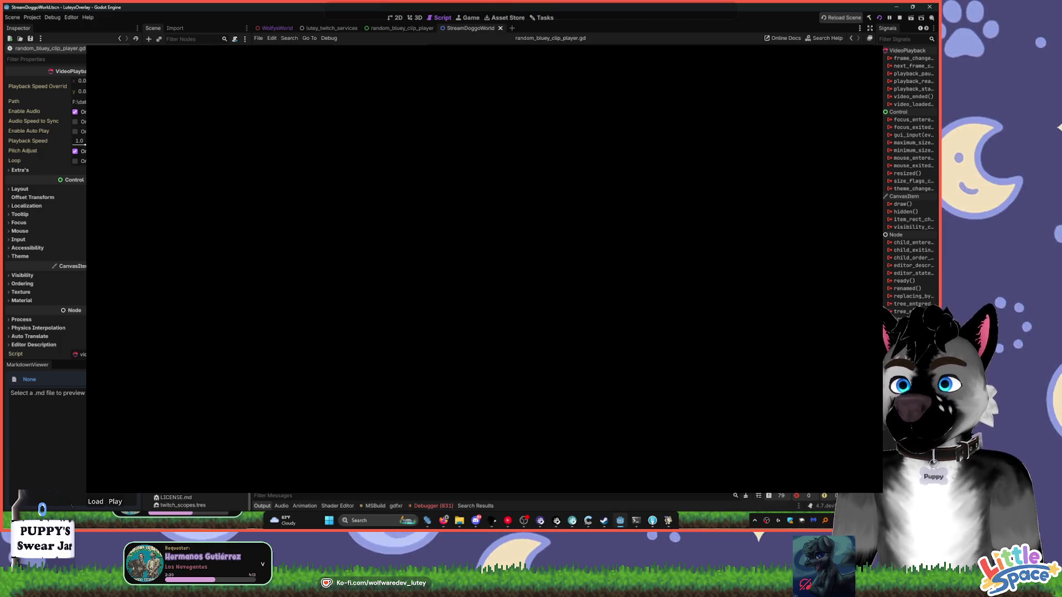
{"action": "scroll", "coordinate": [202, 502], "scroll_direction": "down", "scroll_amount": 3}
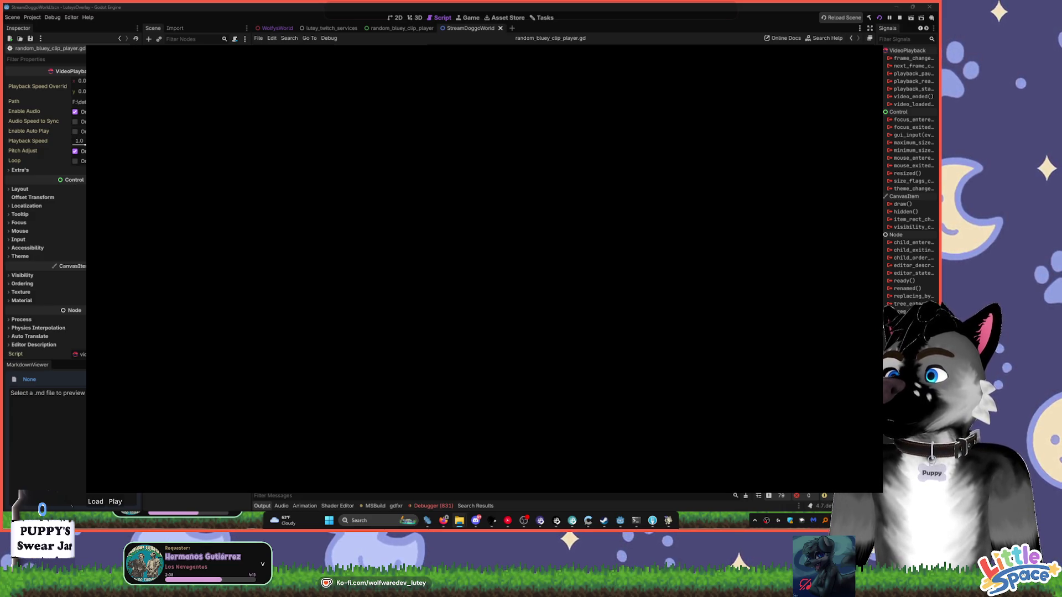
{"action": "key", "text": "alt+Tab"}
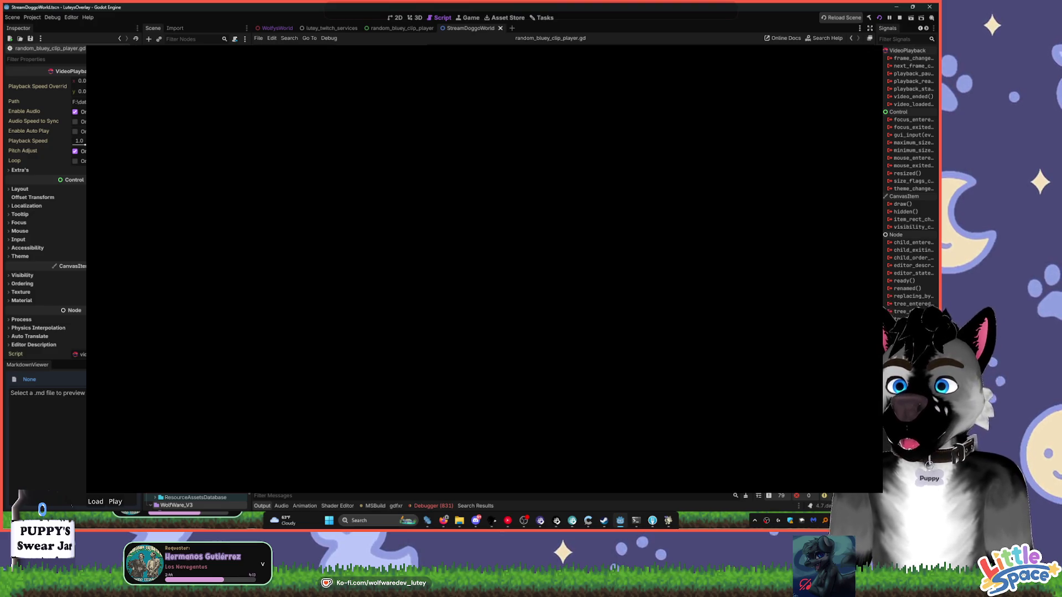
{"action": "scroll", "coordinate": [197, 501], "scroll_direction": "down", "scroll_amount": 5}
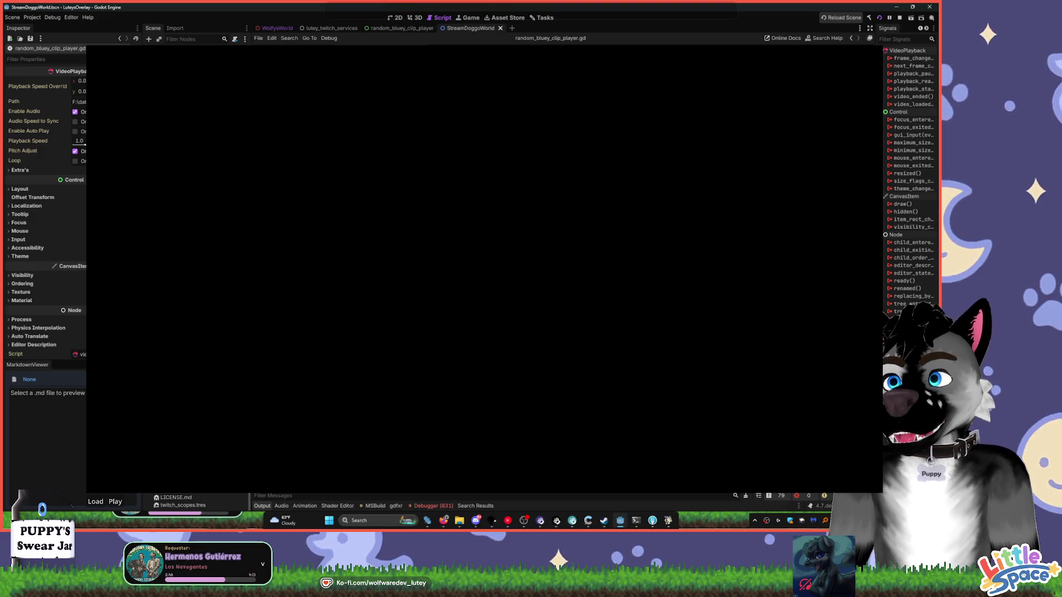
{"action": "key", "text": "alt+Tab"}
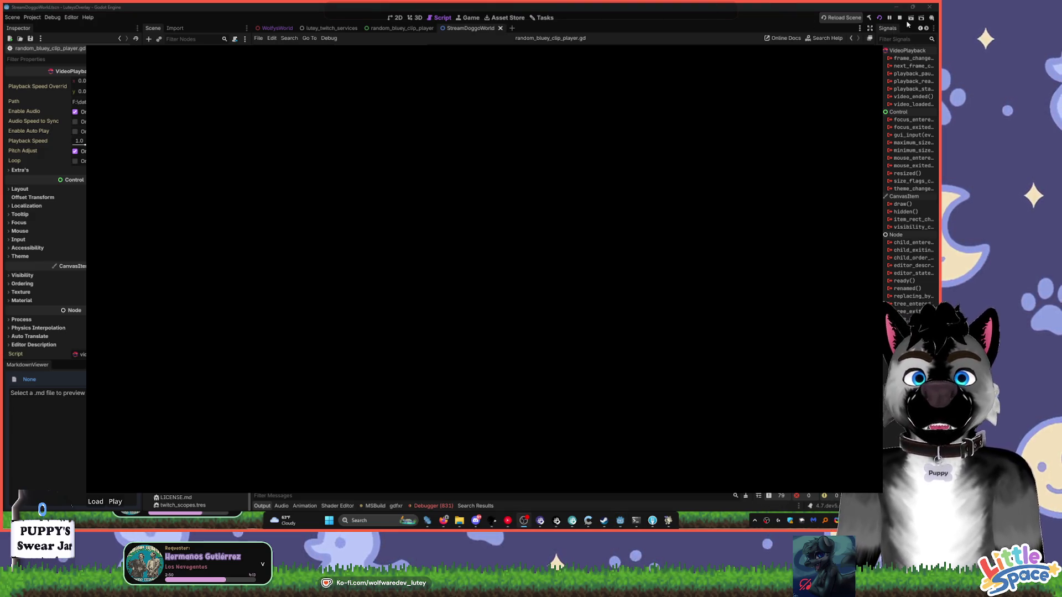
- Stop the game and delete the commented-out GoZen lines 19–23 from set_video
{"action": "left_click", "coordinate": [900, 19]}
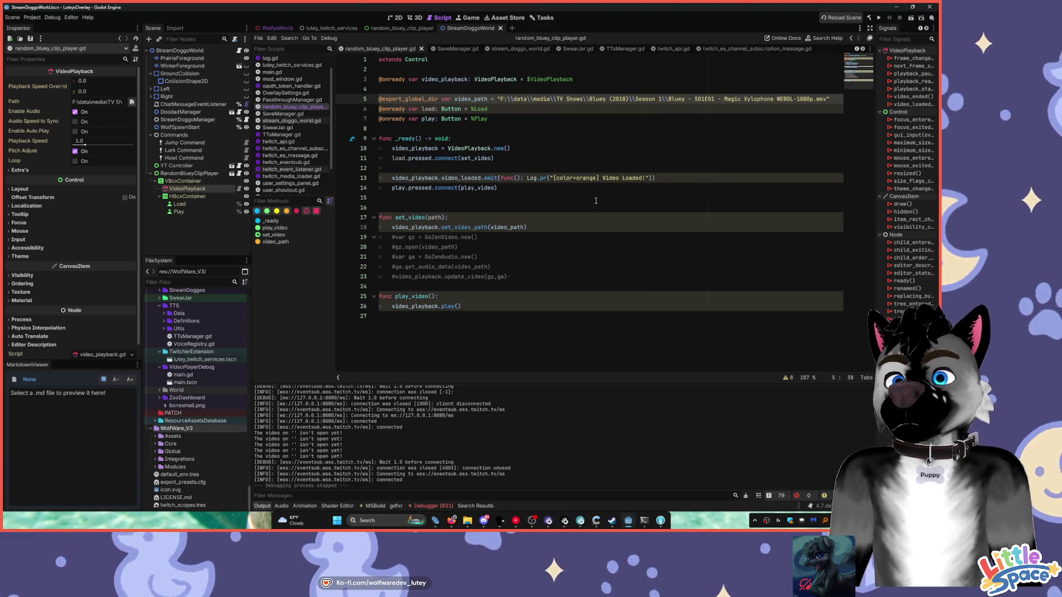
{"action": "left_click_drag", "start_coordinate": [517, 276], "coordinate": [334, 245]}
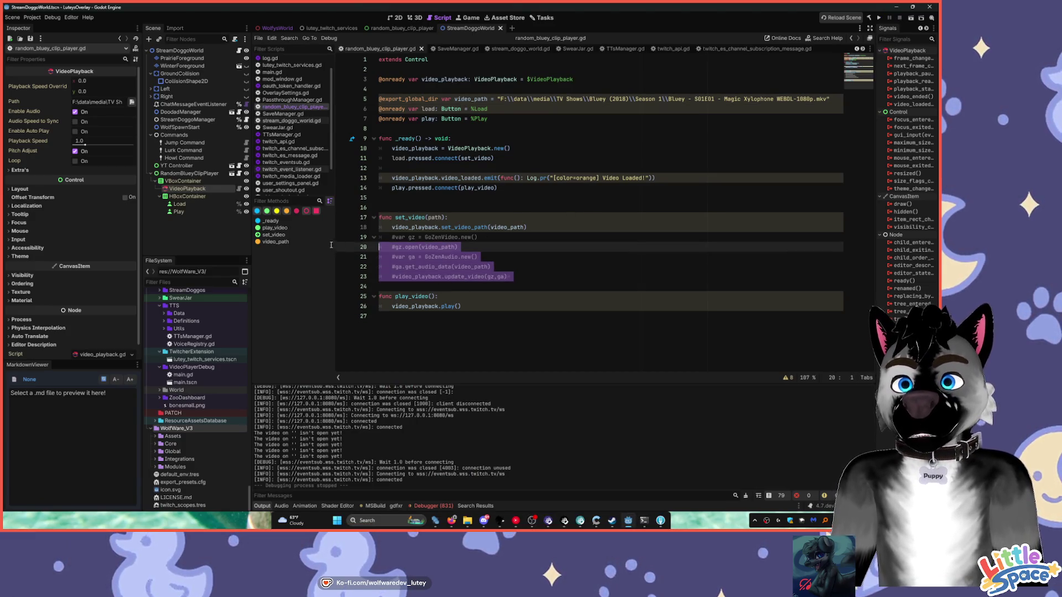
{"action": "left_click_drag", "start_coordinate": [520, 276], "coordinate": [300, 237]}
{"action": "key", "text": "BackSpace"}
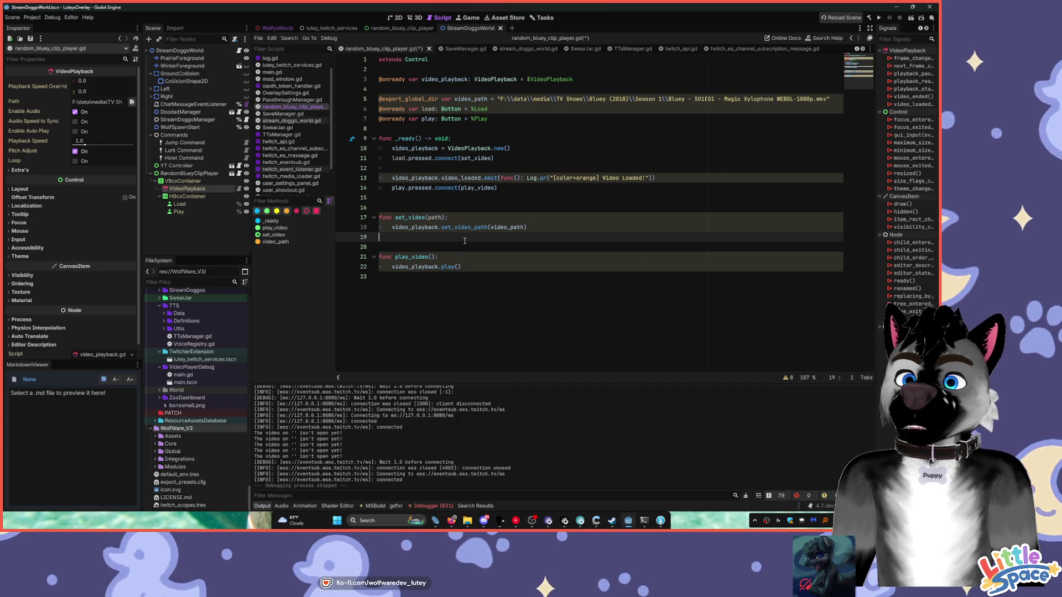
- Jump from the VideoPlayback type on line 3 to its class reference page
{"action": "left_click", "coordinate": [426, 228]}
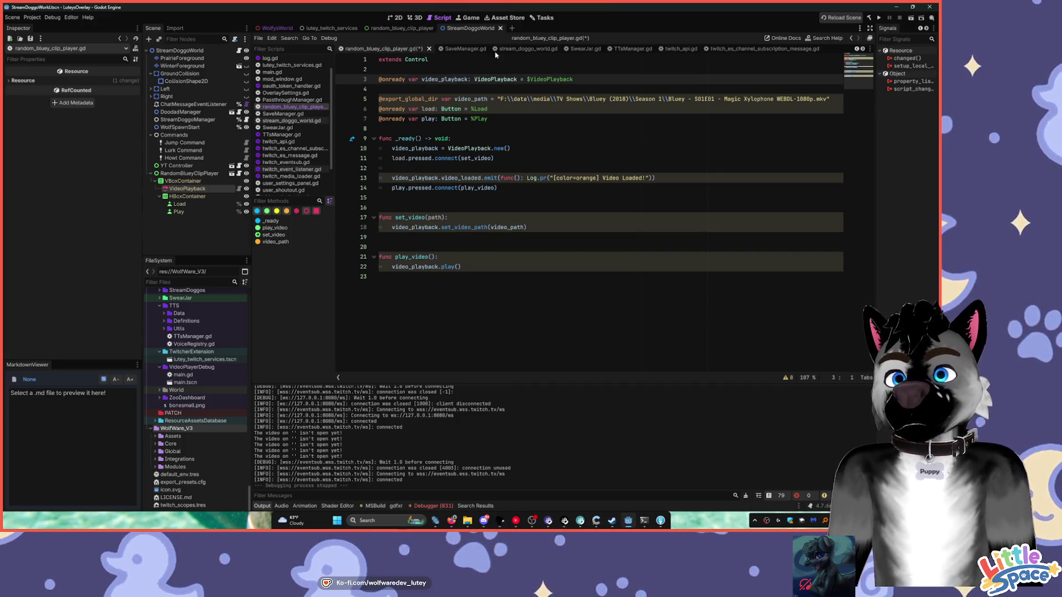
{"action": "left_click", "coordinate": [495, 79], "text": "ctrl"}
{"action": "left_click", "coordinate": [293, 107]}
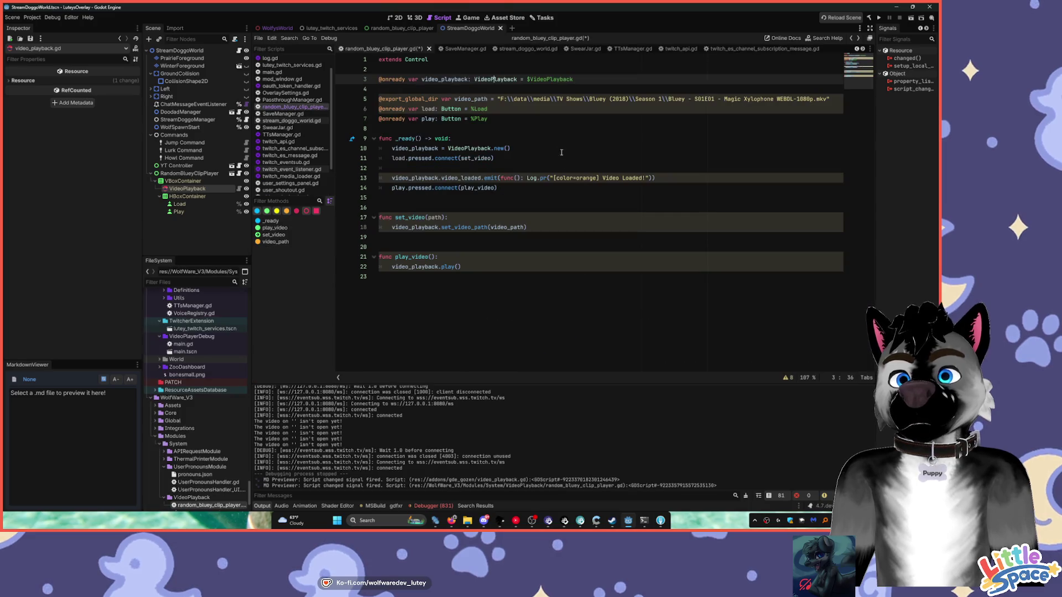
{"action": "scroll", "coordinate": [292, 138], "scroll_direction": "down", "scroll_amount": 2}
{"action": "left_click", "coordinate": [294, 191]}
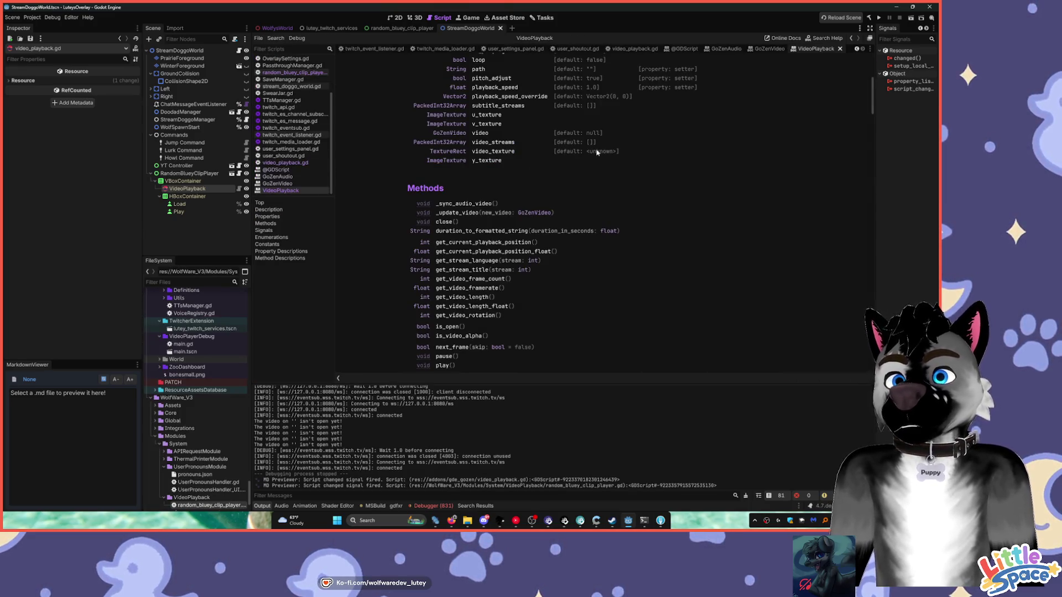
- Scroll through VideoPlayback's properties, methods and signals, then return to random_bluey_clip_player.gd
{"action": "scroll", "coordinate": [611, 177], "scroll_direction": "up", "scroll_amount": 4}
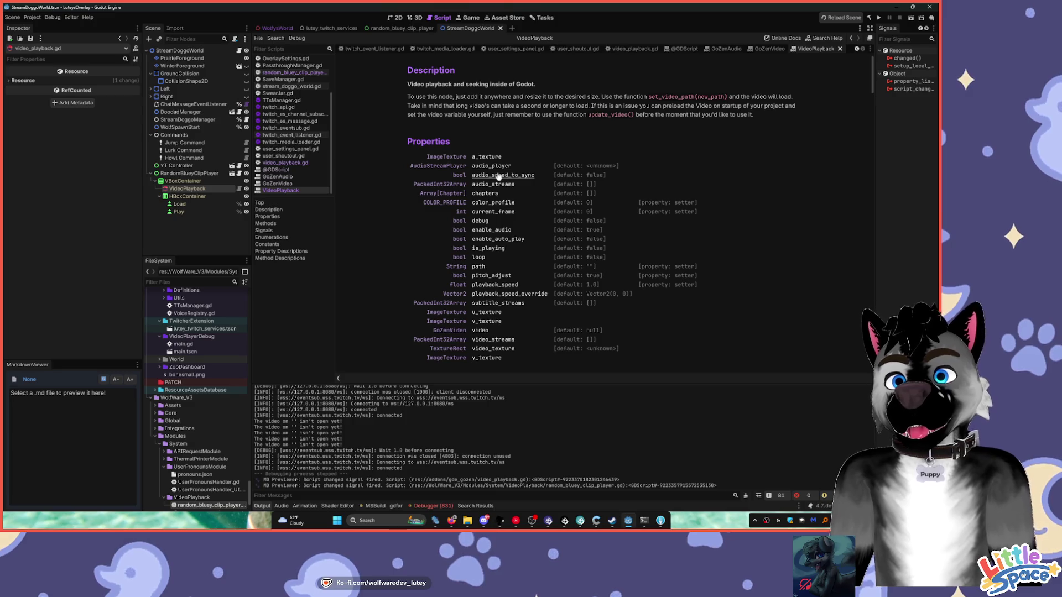
{"action": "scroll", "coordinate": [498, 176], "scroll_direction": "down", "scroll_amount": 3}
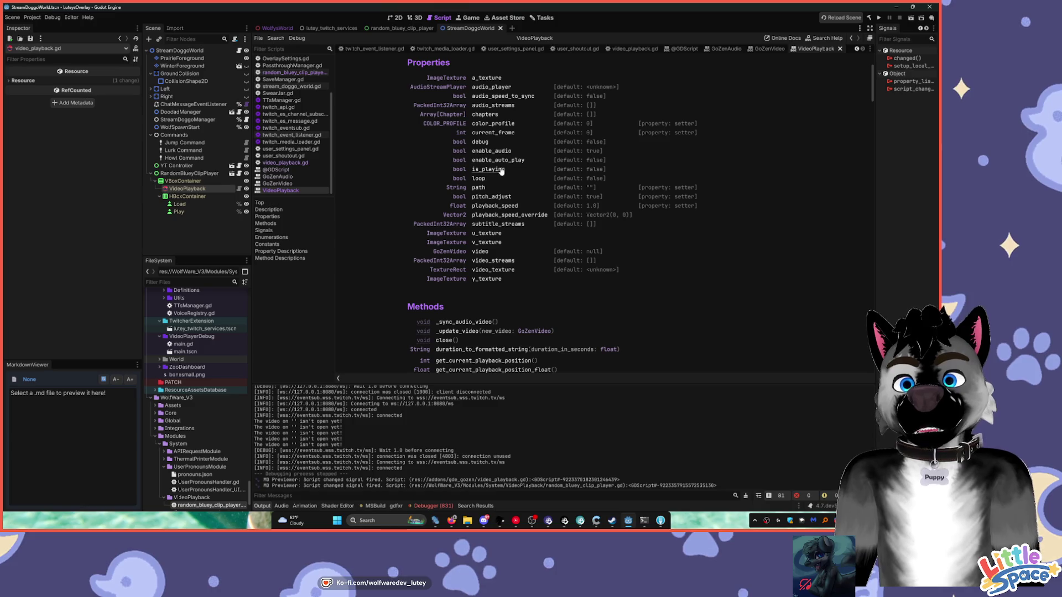
{"action": "scroll", "coordinate": [514, 216], "scroll_direction": "down", "scroll_amount": 3}
{"action": "scroll", "coordinate": [525, 257], "scroll_direction": "down", "scroll_amount": 1}
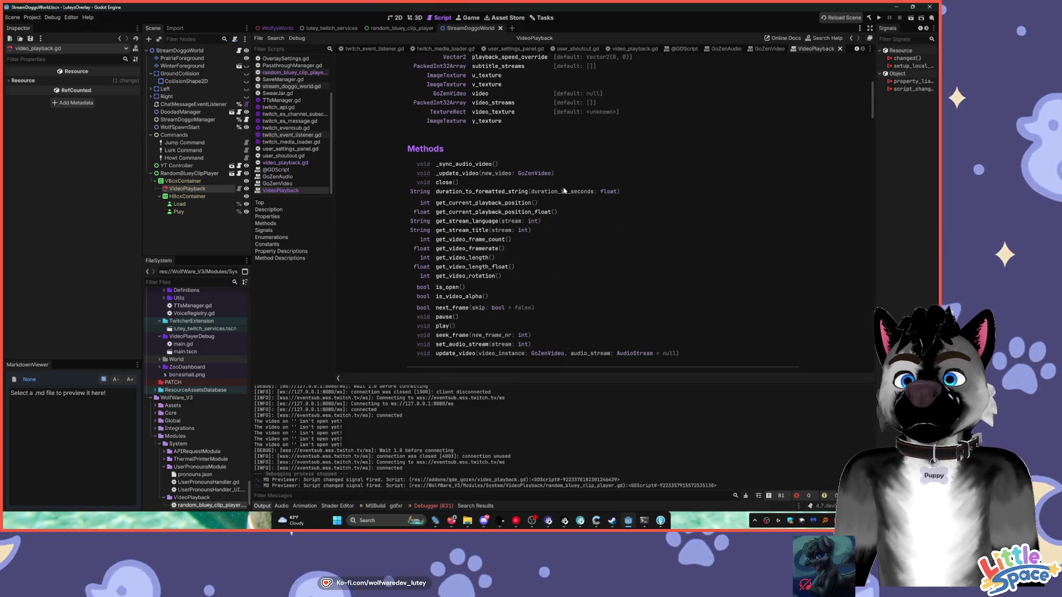
{"action": "scroll", "coordinate": [561, 189], "scroll_direction": "down", "scroll_amount": 1}
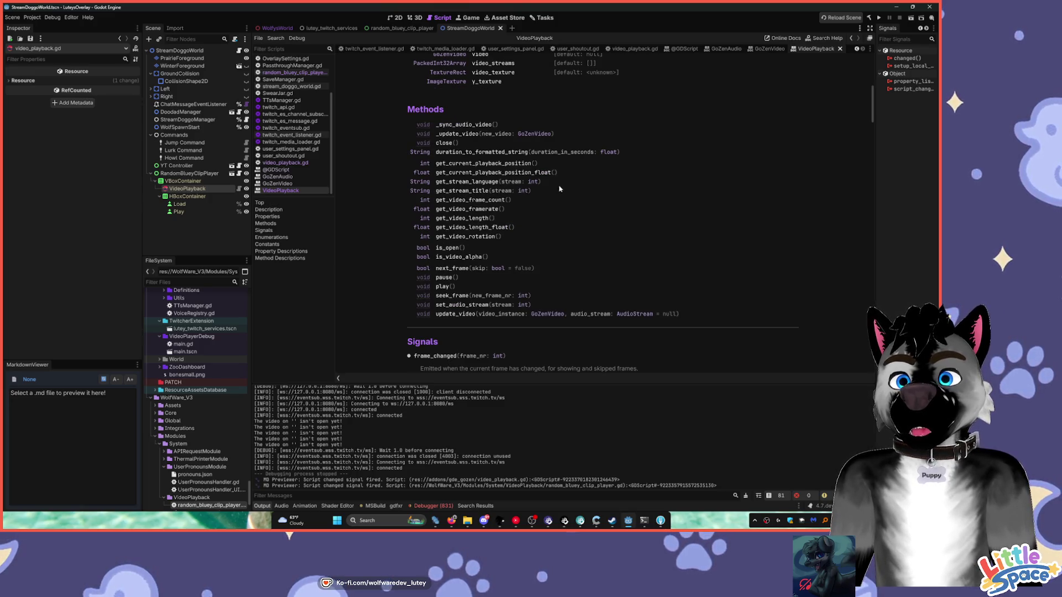
{"action": "scroll", "coordinate": [562, 188], "scroll_direction": "down", "scroll_amount": 2}
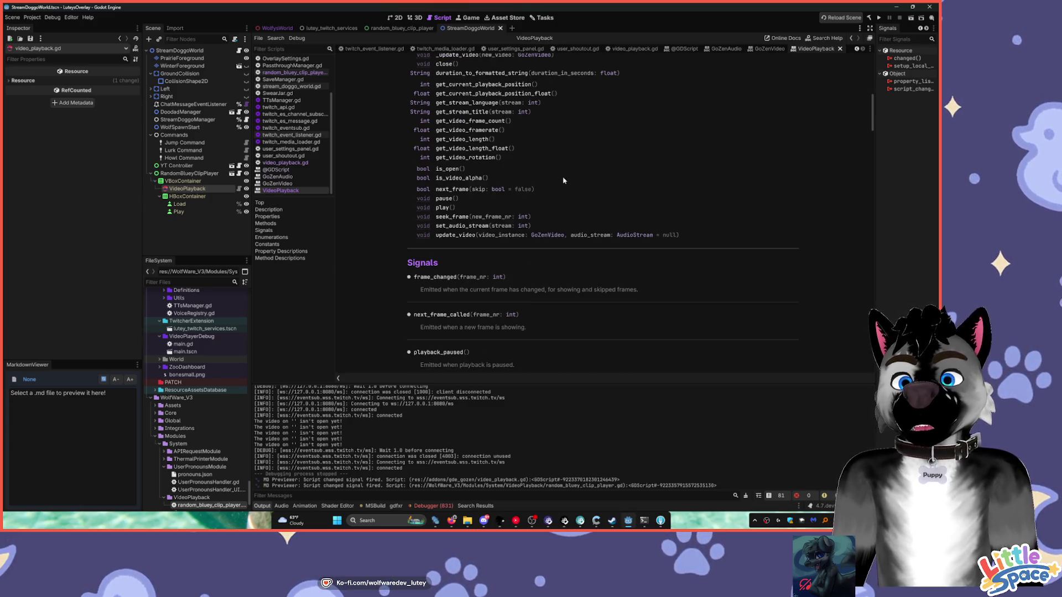
{"action": "key", "text": "alt+Left"}
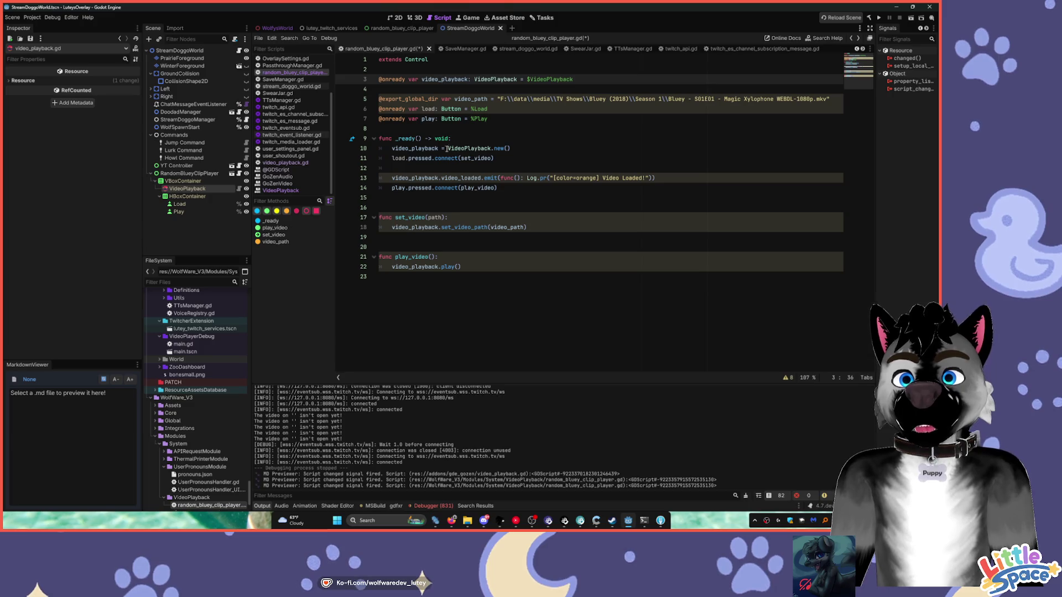
{"action": "left_click", "coordinate": [392, 149]}
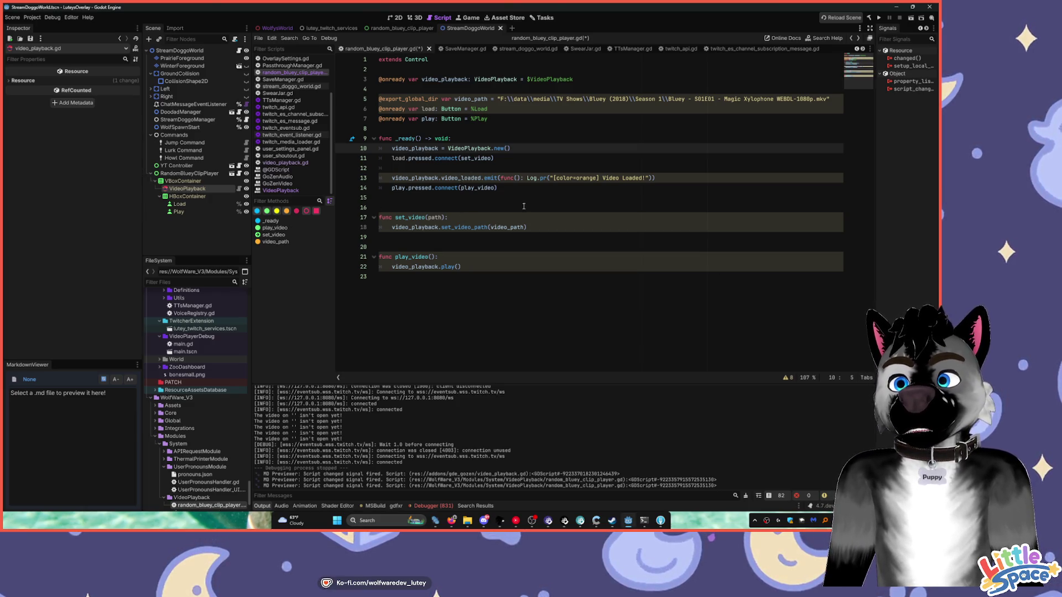
{"action": "left_click_drag", "start_coordinate": [525, 178], "coordinate": [546, 164]}
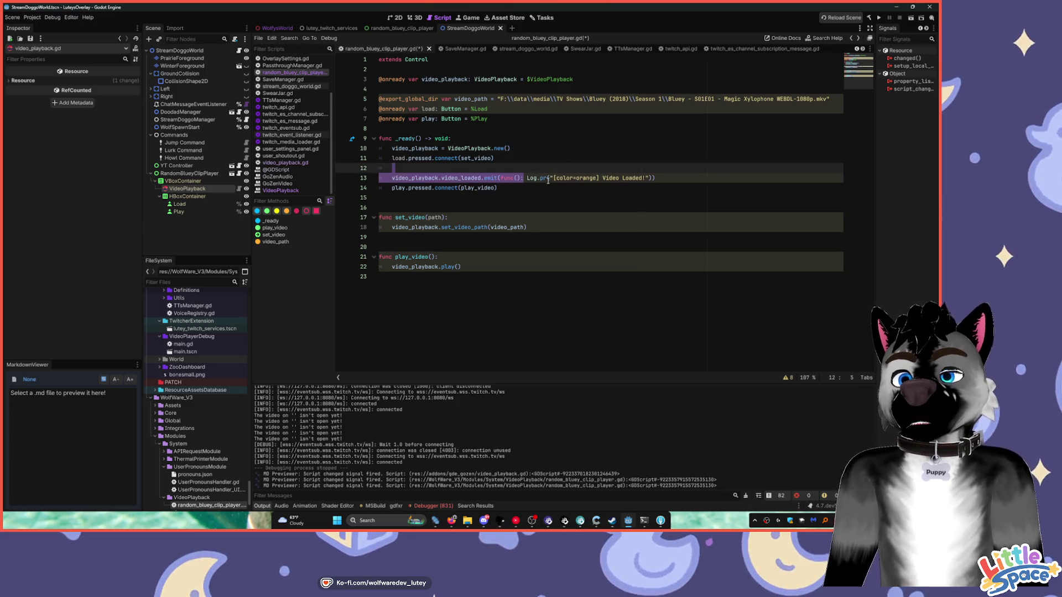
{"action": "left_click", "coordinate": [570, 196]}
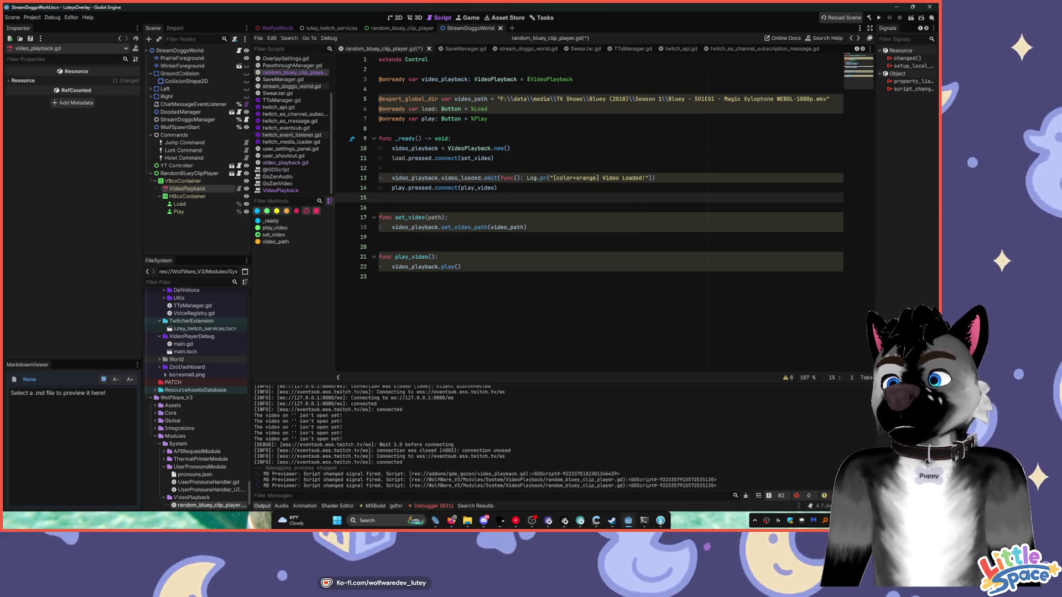
{"action": "key", "text": "alt+Tab"}
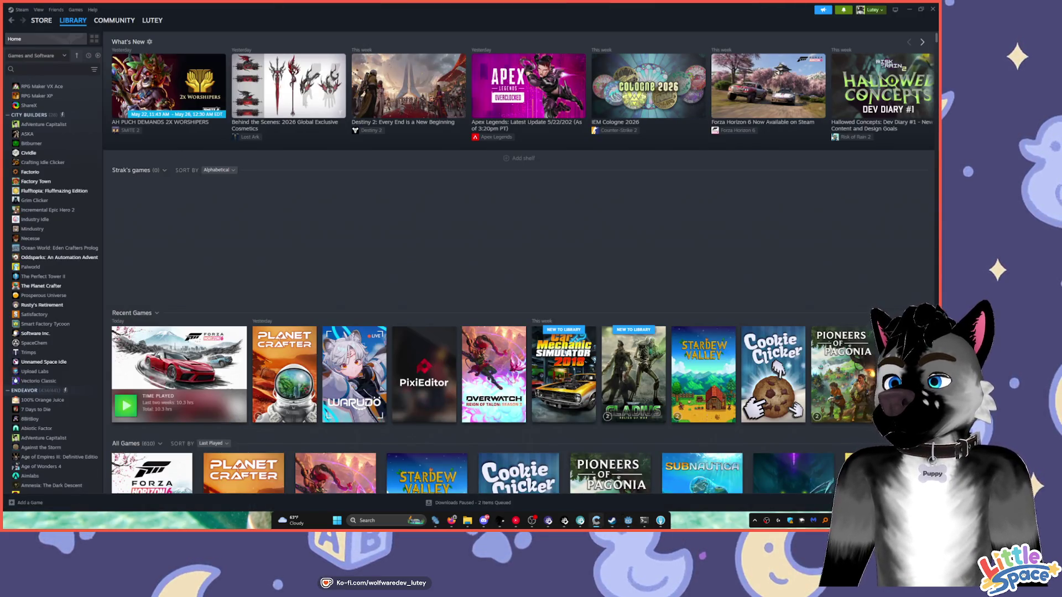
- Switch to Firefox and drag its window over the editor to show the wolfwaredev.me page
{"action": "key", "text": "alt+Tab"}
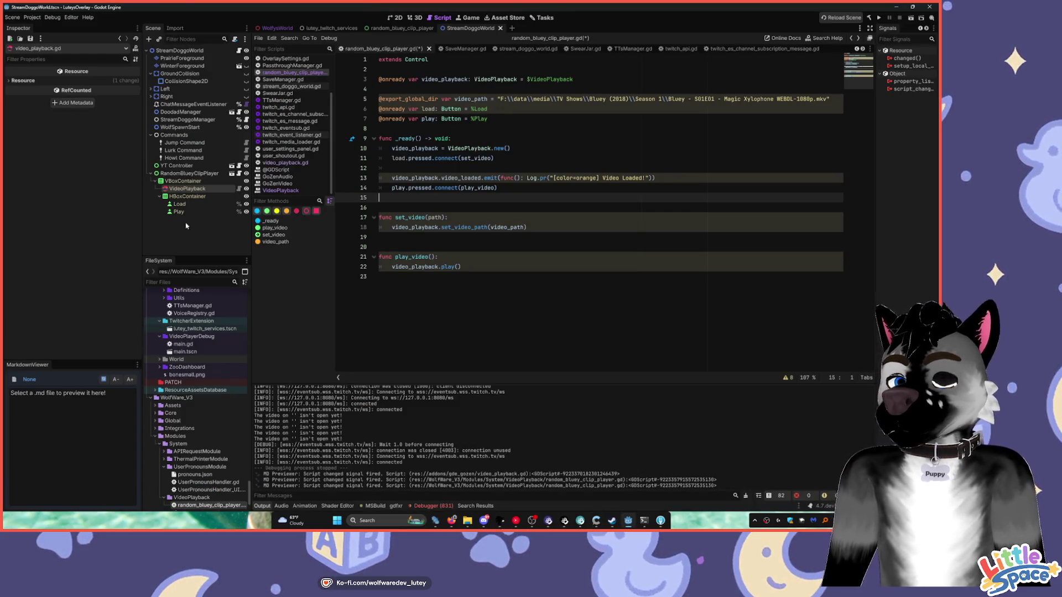
{"action": "left_click", "coordinate": [398, 226]}
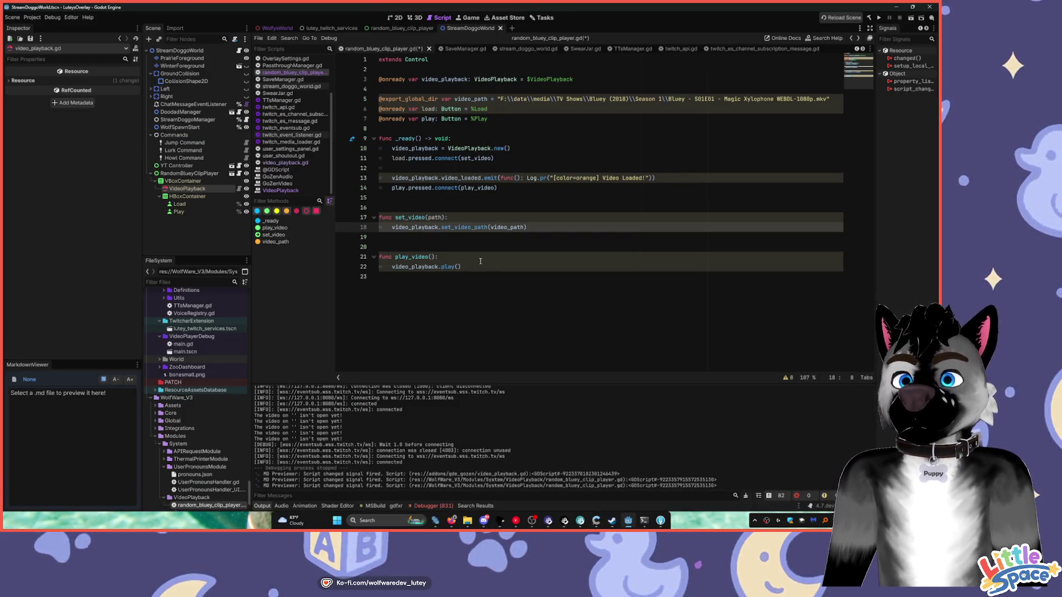
{"action": "key", "text": "alt+Tab"}
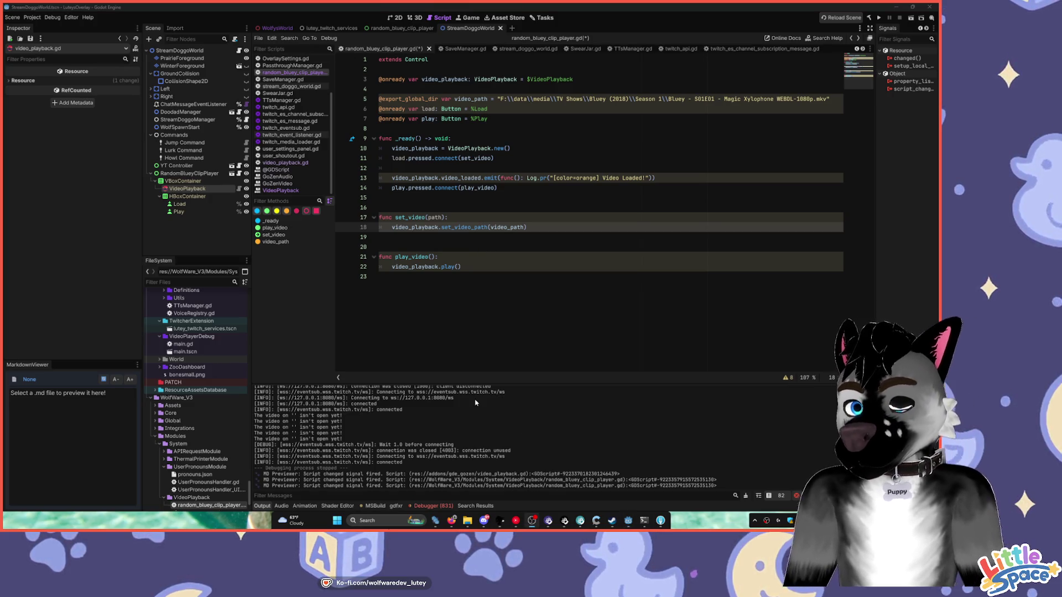
{"action": "key", "text": "super"}
{"action": "key", "text": "Escape"}
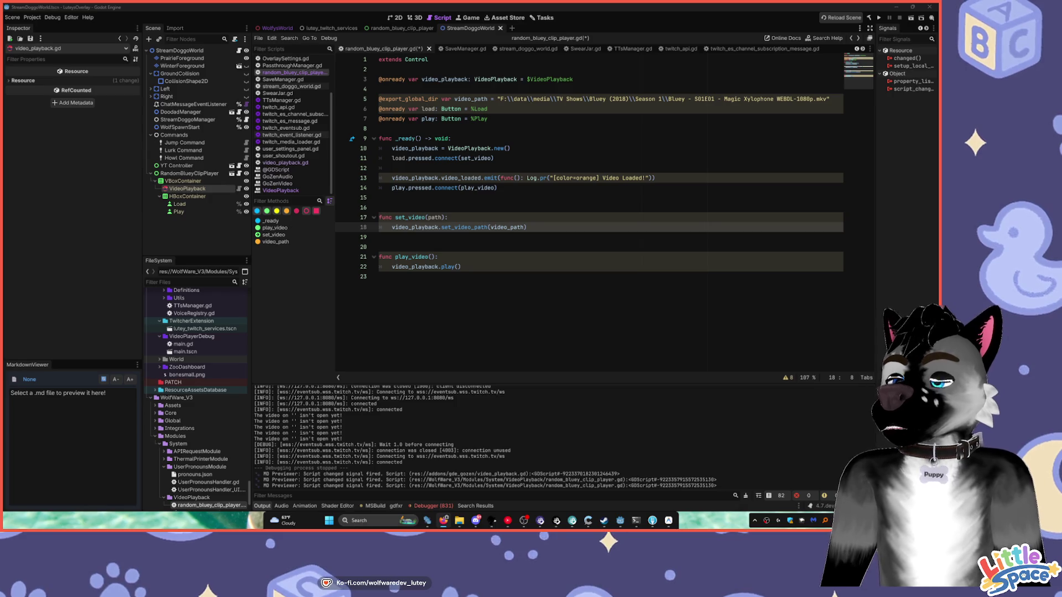
{"action": "mouse_move", "coordinate": [3, 87]}
{"action": "left_mouse_down"}
{"action": "mouse_move", "coordinate": [682, 88]}
{"action": "mouse_move", "coordinate": [626, 87]}
{"action": "left_mouse_up"}
{"action": "scroll", "coordinate": [627, 168], "scroll_direction": "up", "scroll_amount": 4}
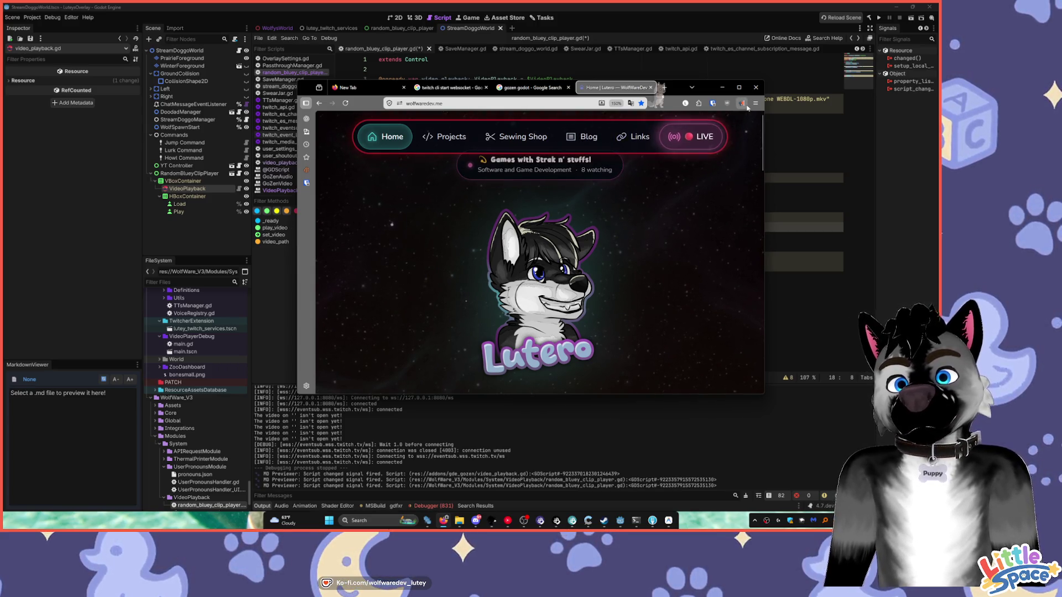
- Enlarge the browser, glance at the gozen godot search tab, return Home, and minimize it
{"action": "left_click_drag", "start_coordinate": [697, 81], "coordinate": [698, 10]}
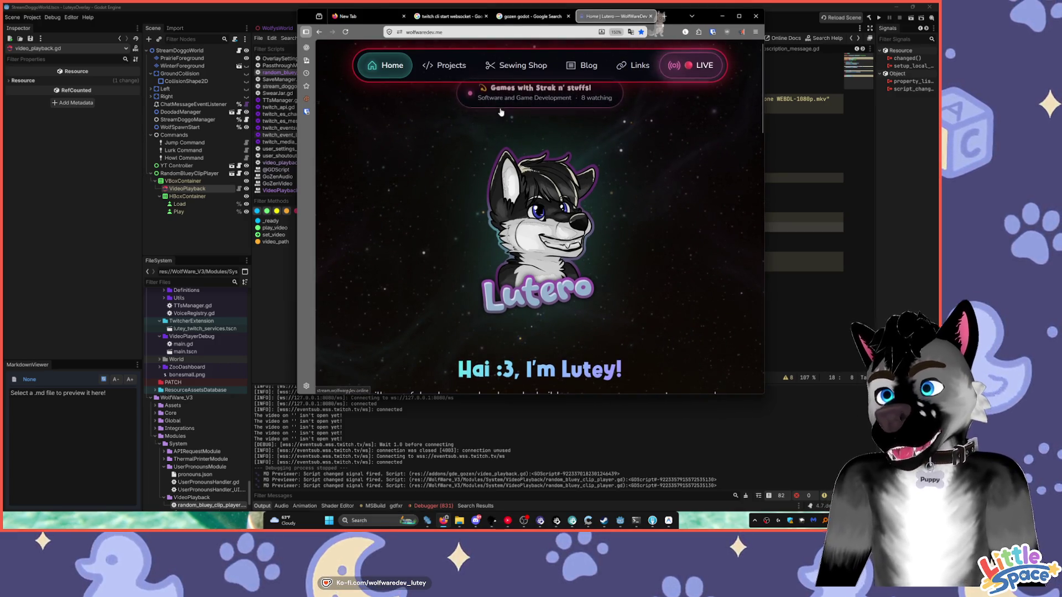
{"action": "left_click", "coordinate": [528, 16]}
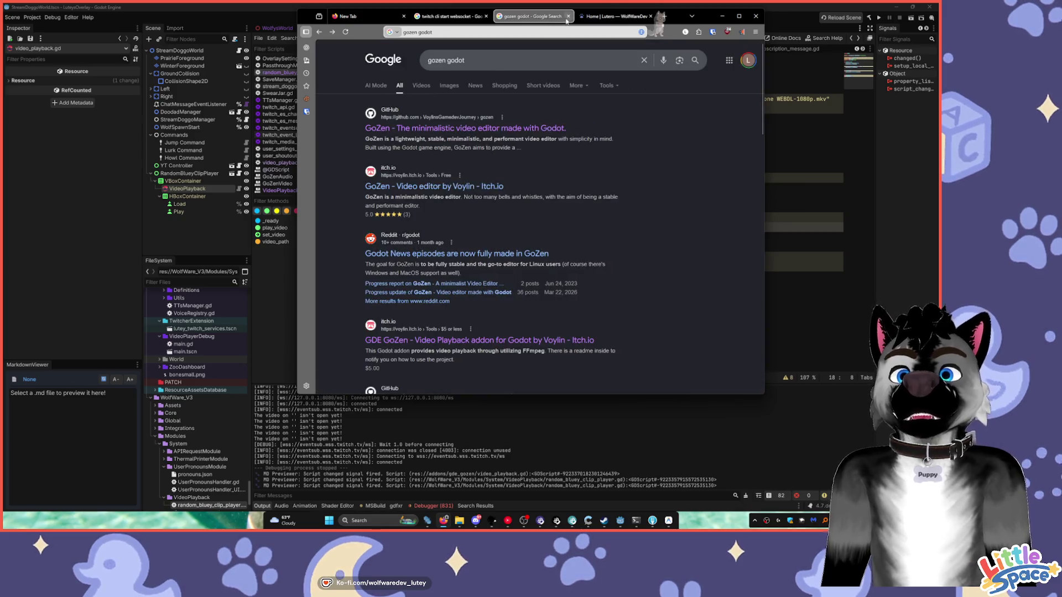
{"action": "left_click", "coordinate": [609, 16]}
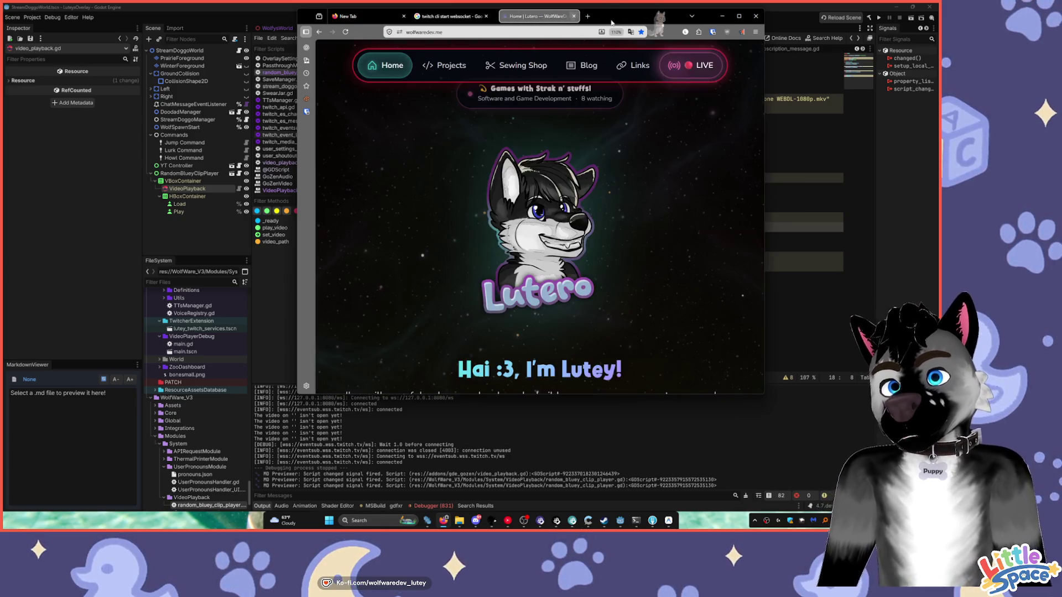
{"action": "left_click", "coordinate": [721, 15]}
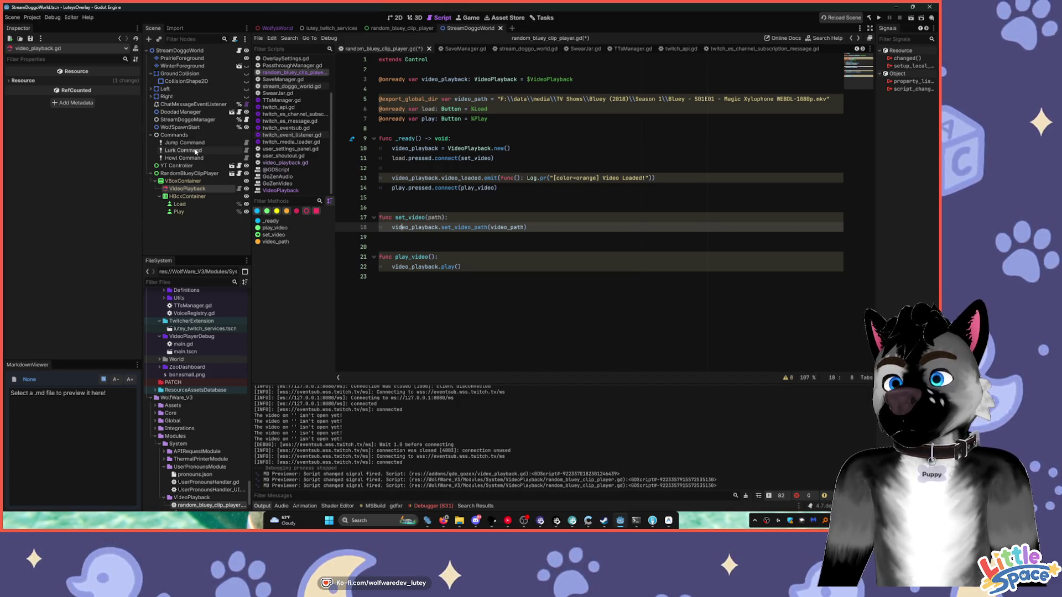
- Collapse the RandomBlueyClipPlayer and GroundCollision branches in the Scene dock
{"action": "left_click", "coordinate": [151, 173]}
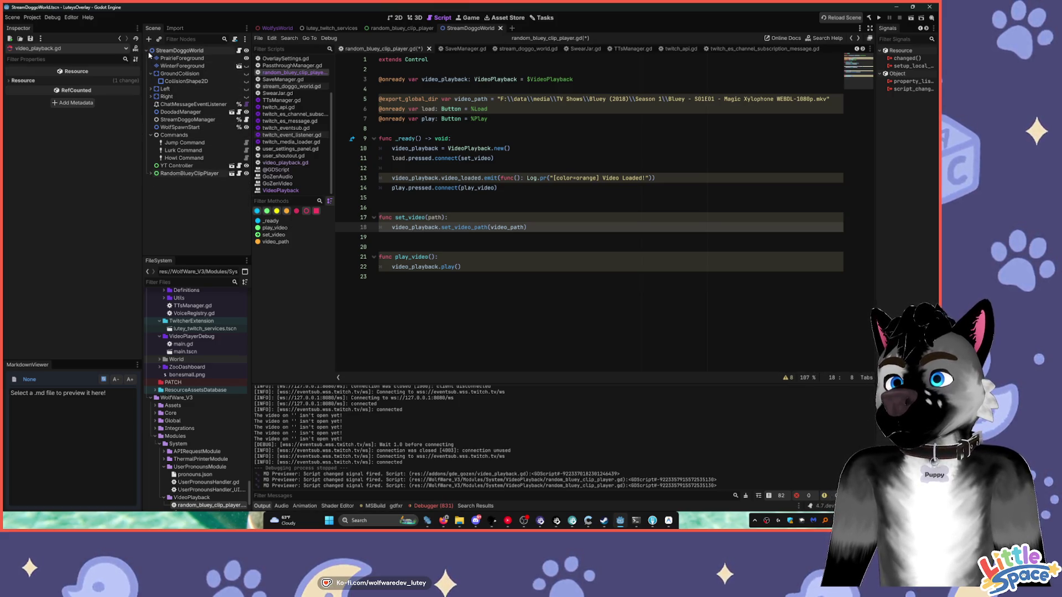
{"action": "left_click", "coordinate": [150, 73]}
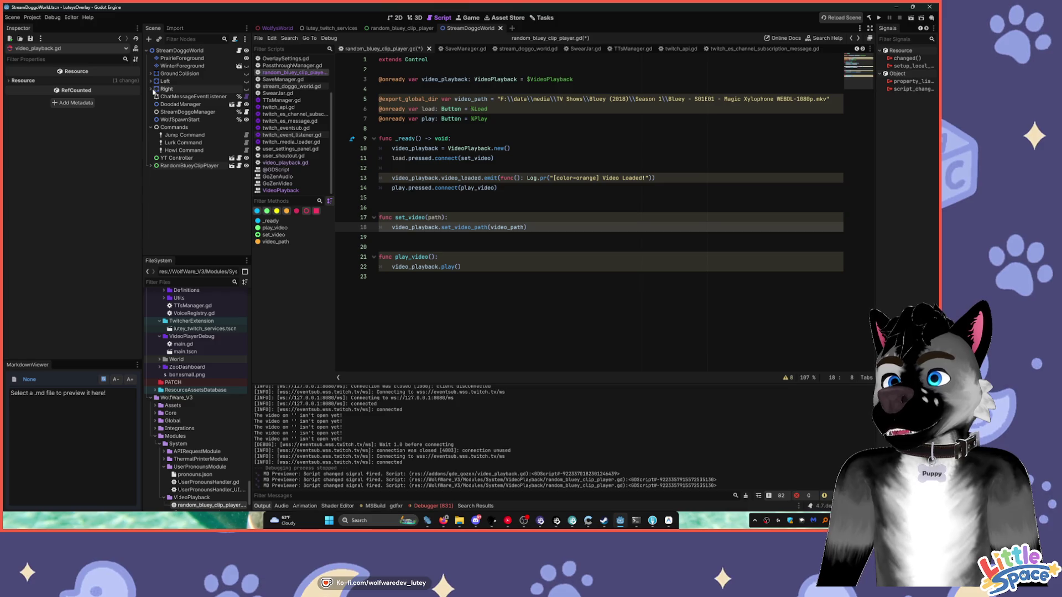
{"action": "left_click", "coordinate": [398, 18]}
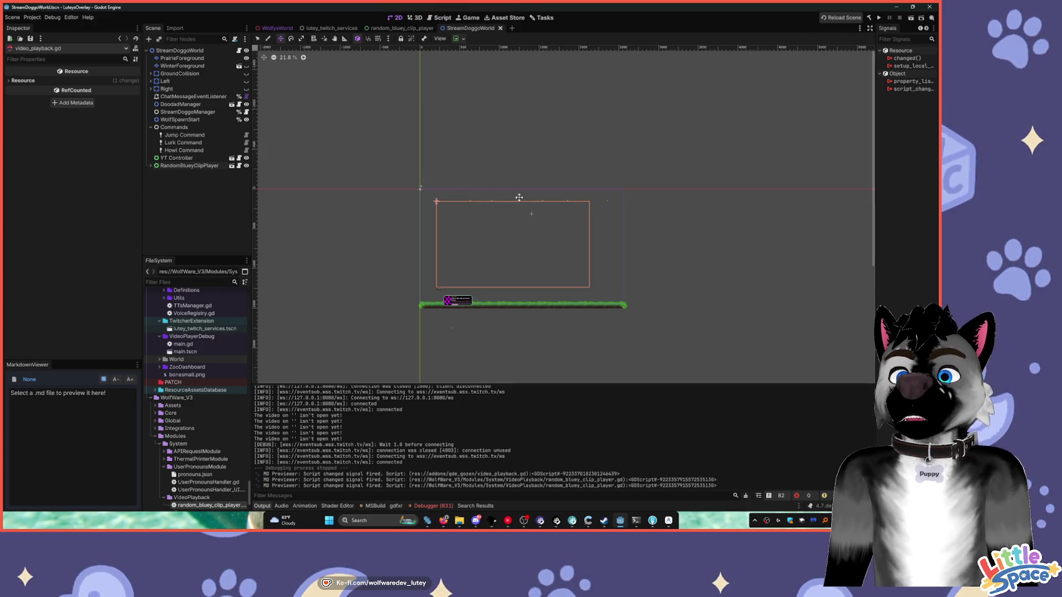
{"action": "left_click", "coordinate": [543, 17]}
- Open RandomBlueyClipPlayer's script and jump from its VideoPlayback type to video_playback.gd
{"action": "left_click", "coordinate": [189, 165]}
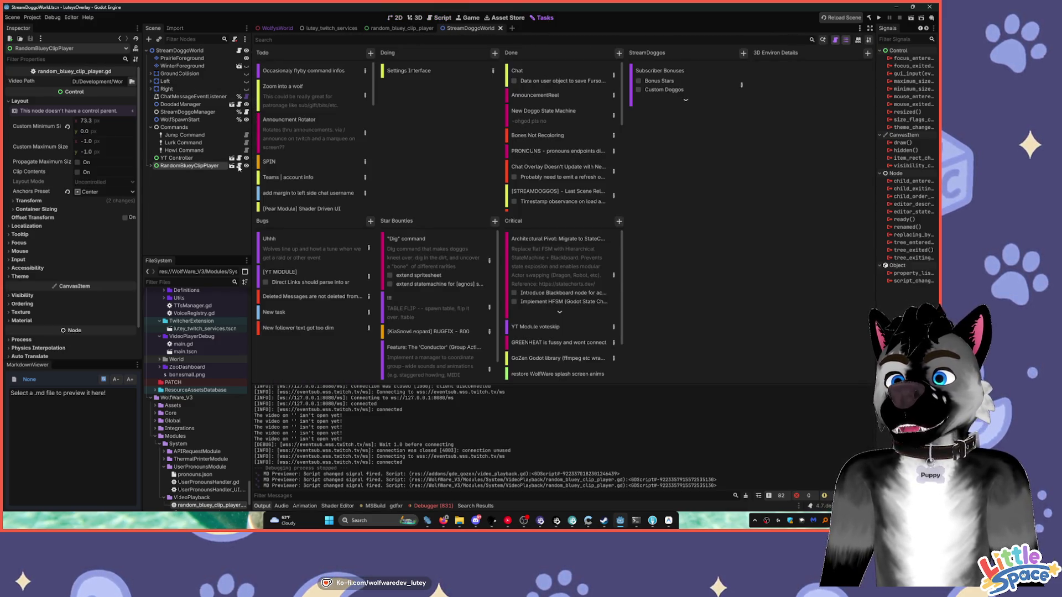
{"action": "left_click", "coordinate": [239, 165]}
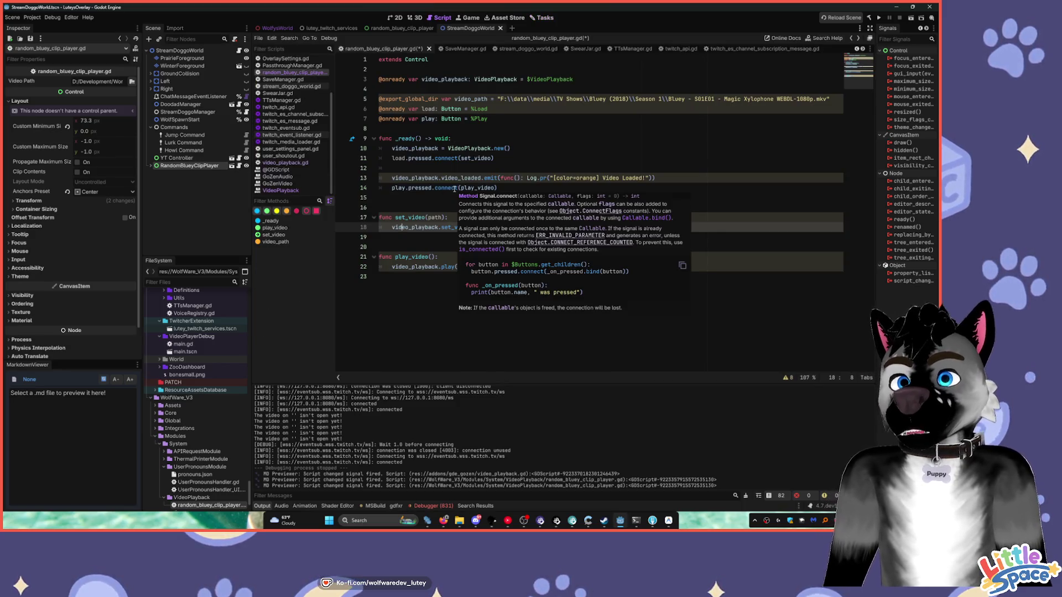
{"action": "left_click", "coordinate": [483, 135]}
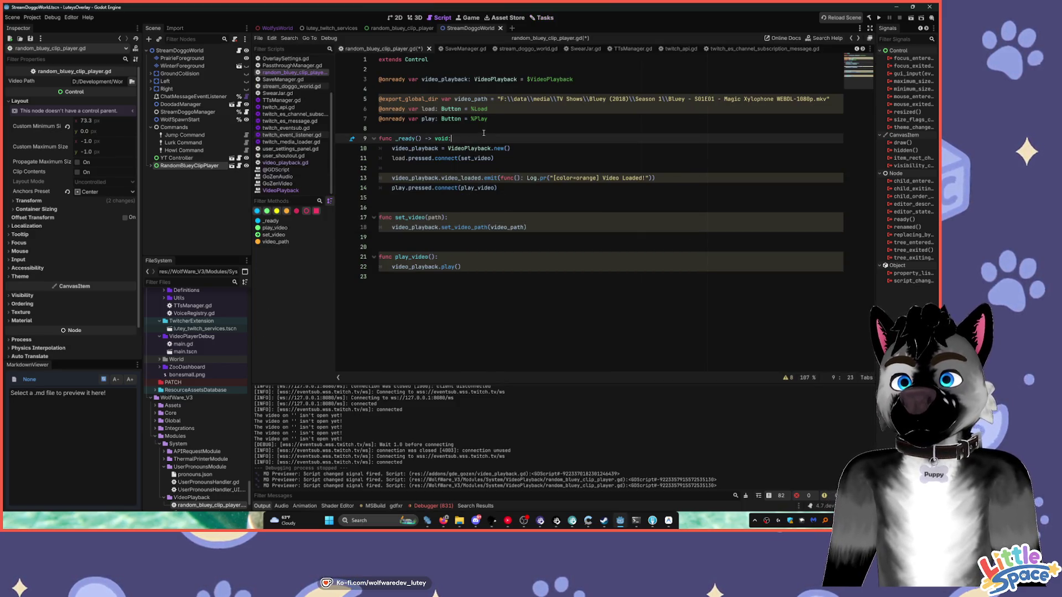
{"action": "left_click", "coordinate": [466, 82], "text": "ctrl"}
{"action": "left_click", "coordinate": [488, 80], "text": "ctrl"}
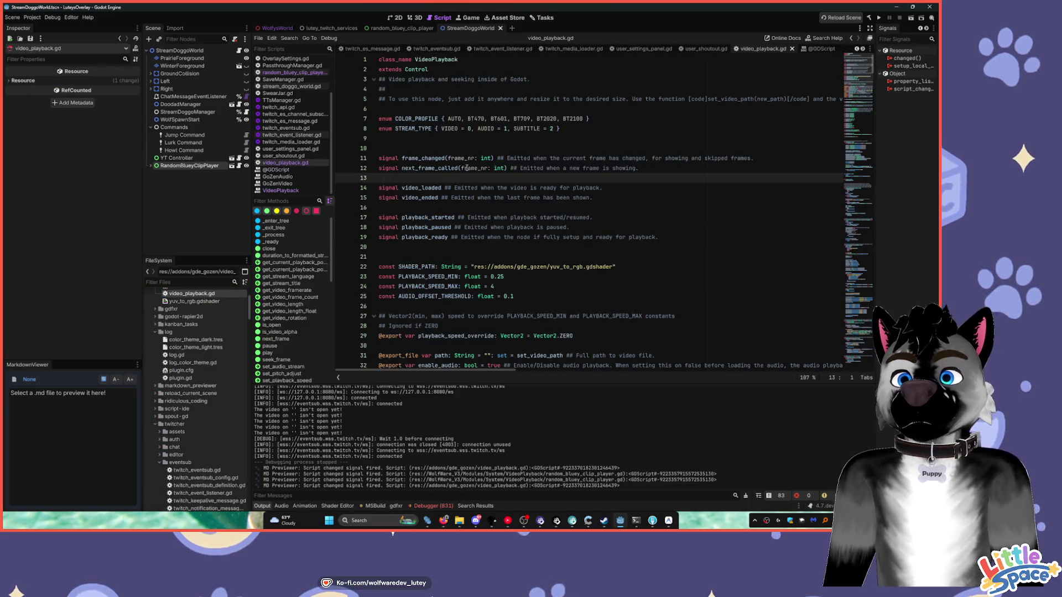
{"action": "mouse_move", "coordinate": [418, 159]}
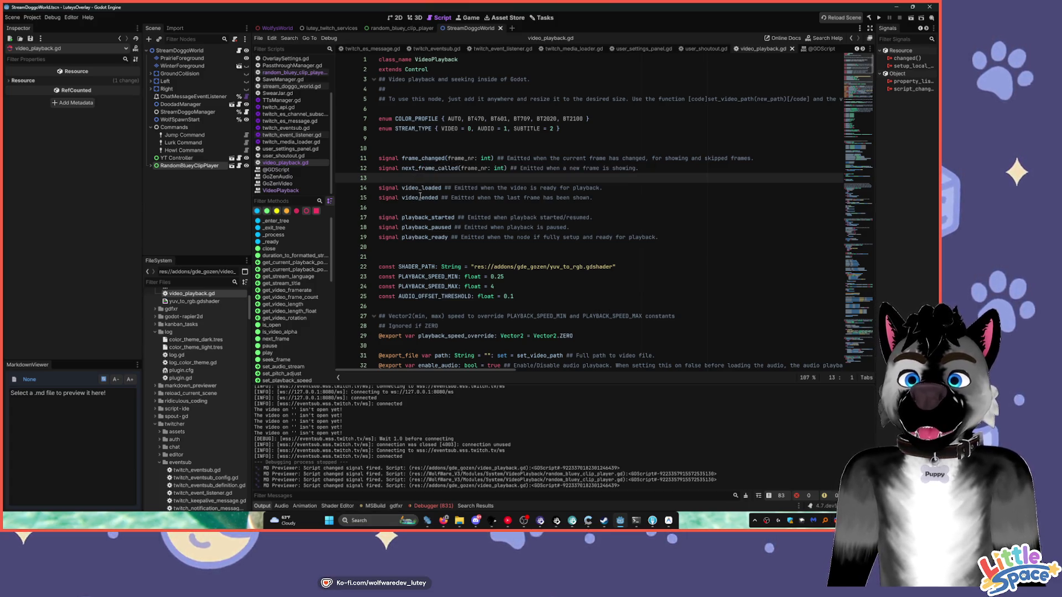
{"action": "scroll", "coordinate": [440, 205], "scroll_direction": "down", "scroll_amount": 3}
{"action": "scroll", "coordinate": [447, 201], "scroll_direction": "down", "scroll_amount": 3}
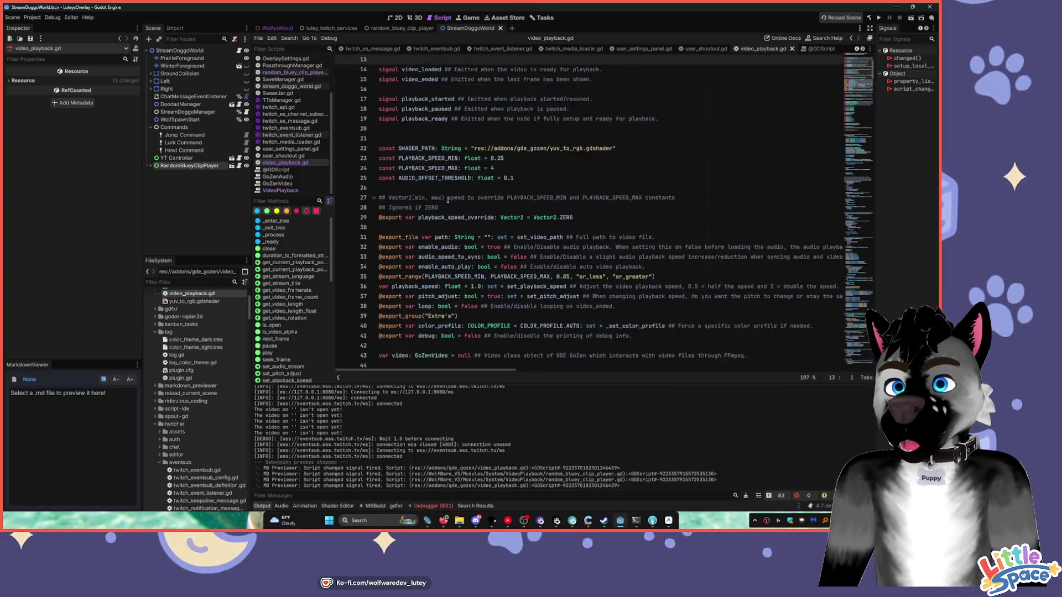
{"action": "left_click", "coordinate": [504, 520]}
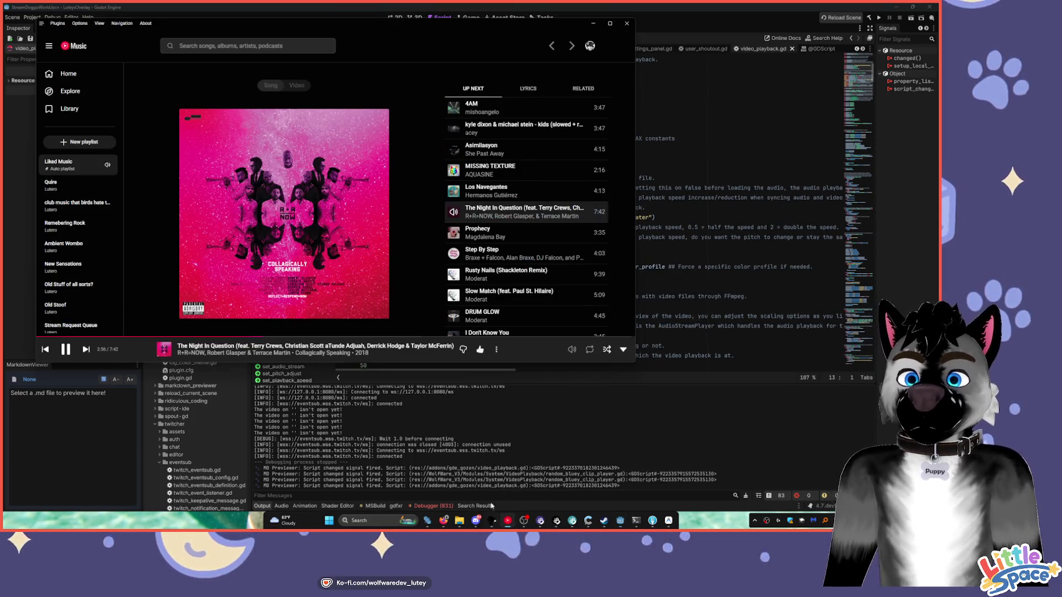
{"action": "left_click", "coordinate": [85, 349]}
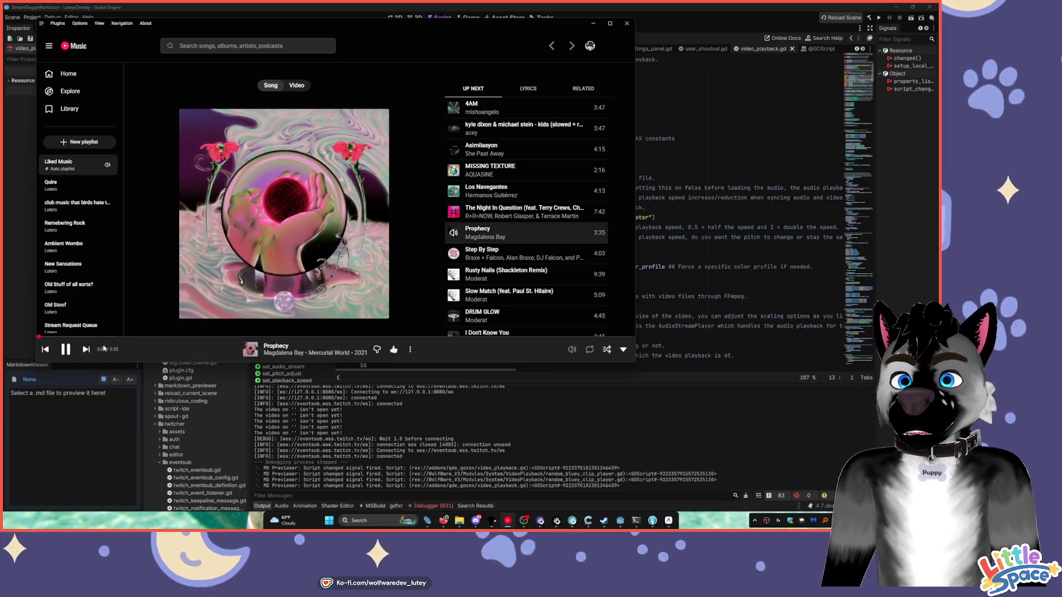
{"action": "key", "text": "alt+Tab"}
{"action": "left_click", "coordinate": [522, 121]}
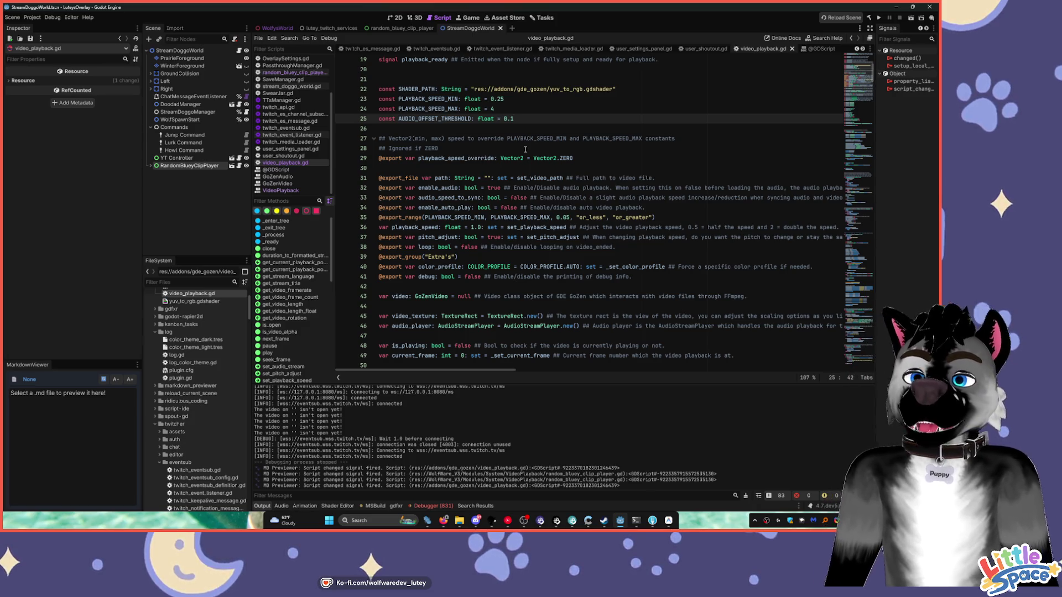
{"action": "mouse_move", "coordinate": [534, 161]}
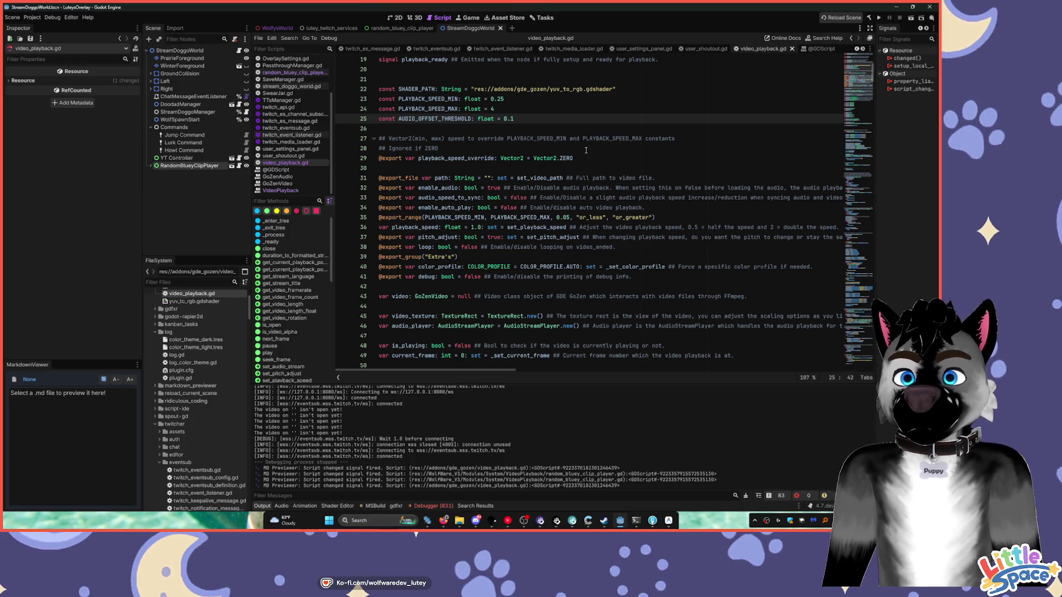
{"action": "scroll", "coordinate": [581, 180], "scroll_direction": "down", "scroll_amount": 4}
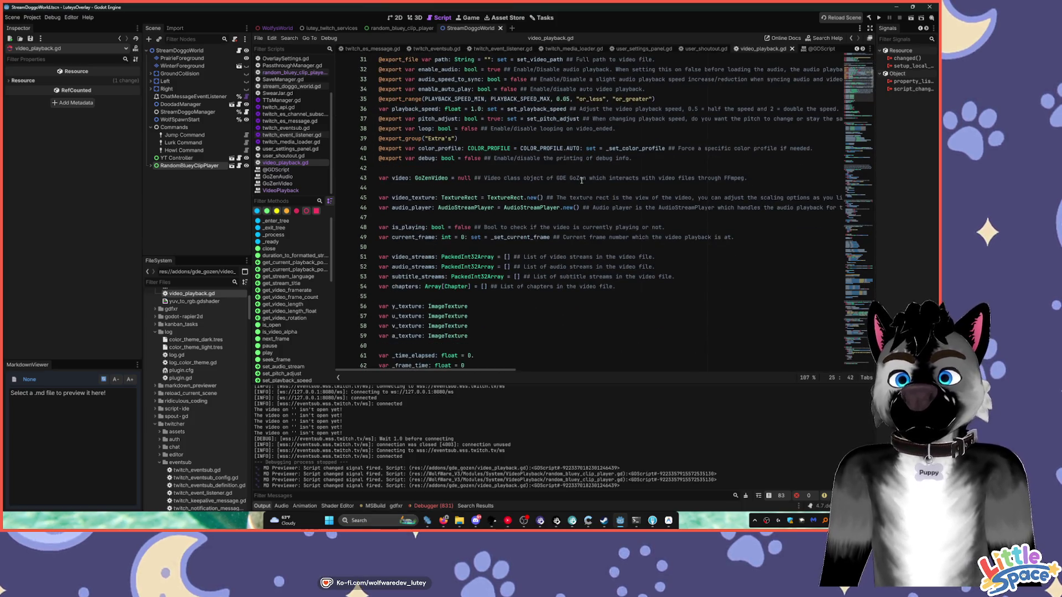
{"action": "left_click", "coordinate": [570, 158]}
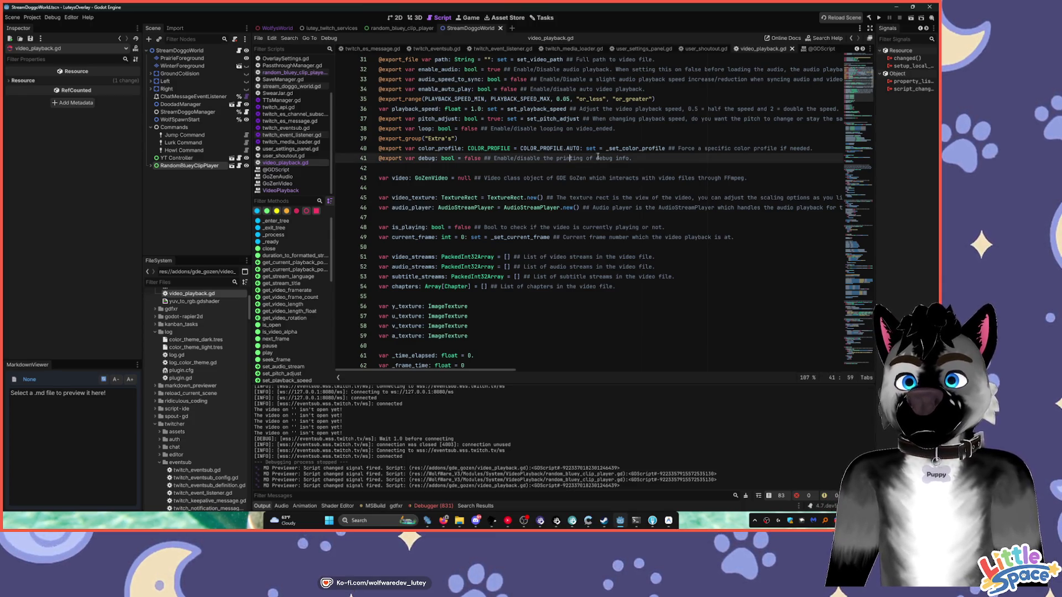
{"action": "mouse_move", "coordinate": [658, 208]}
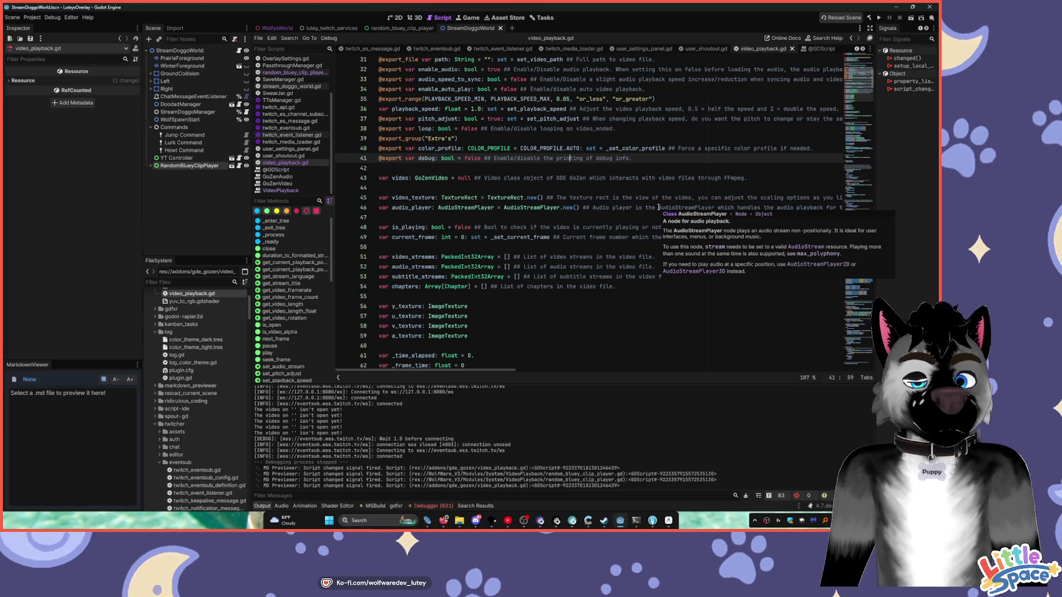
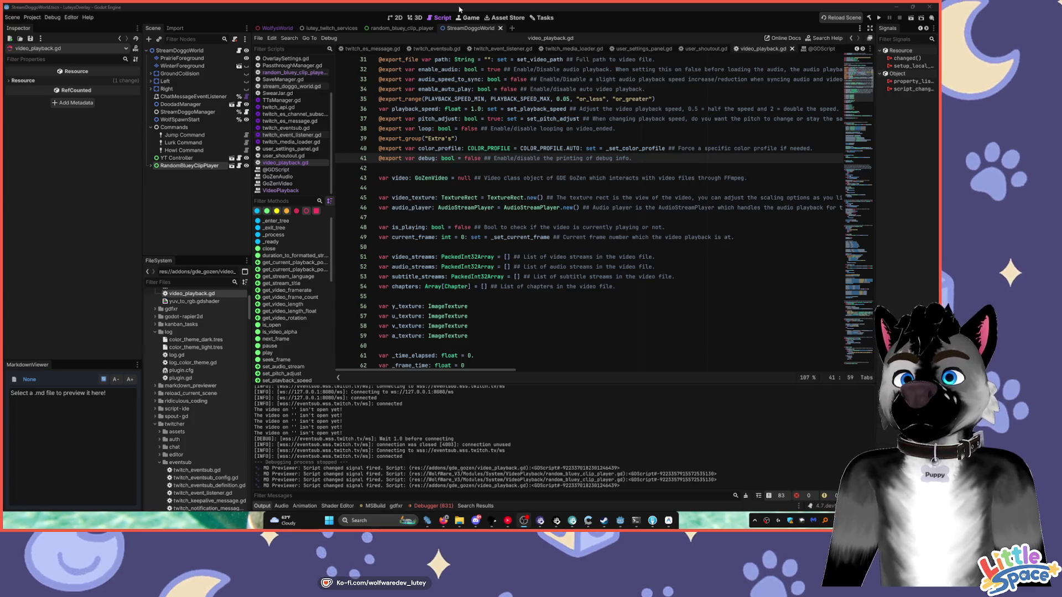
- Scroll video_playback.gd and place the text caret on line 60
{"action": "scroll", "coordinate": [523, 204], "scroll_direction": "down", "scroll_amount": 5}
{"action": "left_click", "coordinate": [604, 198]}
{"action": "scroll", "coordinate": [592, 188], "scroll_direction": "up", "scroll_amount": 15}
{"action": "left_click", "coordinate": [668, 521]}
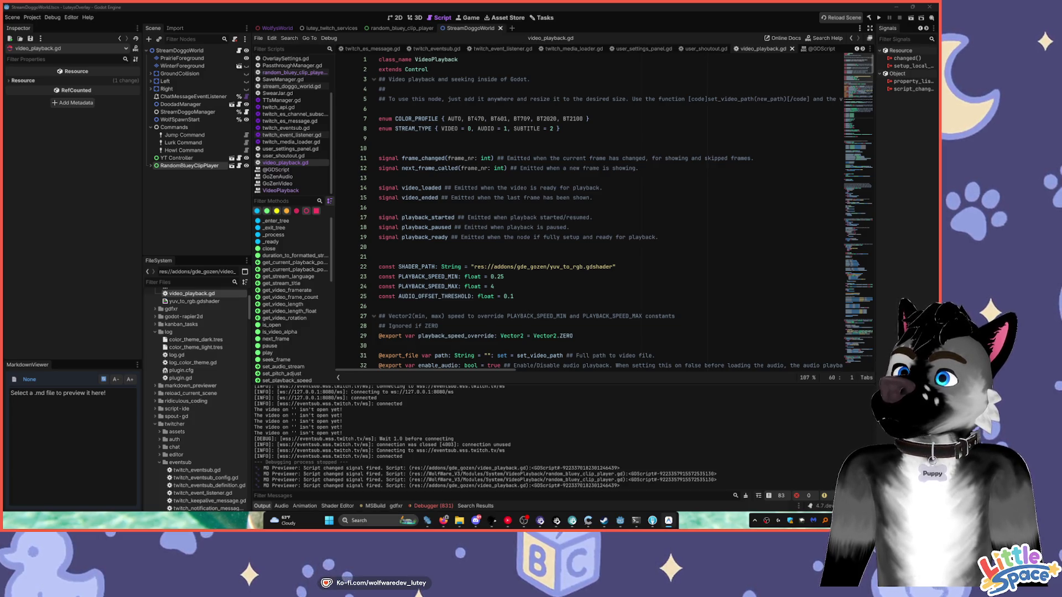
- Open color_theme_light.tres from the FileSystem dock in the external editor
{"action": "left_click", "coordinate": [202, 284]}
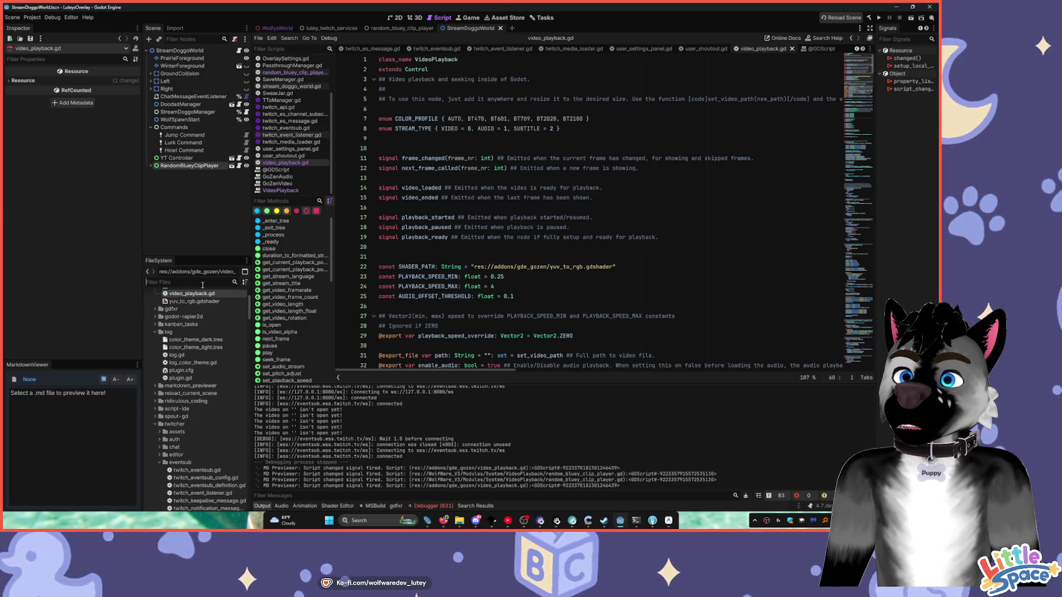
{"action": "right_click", "coordinate": [202, 284]}
{"action": "left_click", "coordinate": [188, 348]}
{"action": "right_click", "coordinate": [179, 348]}
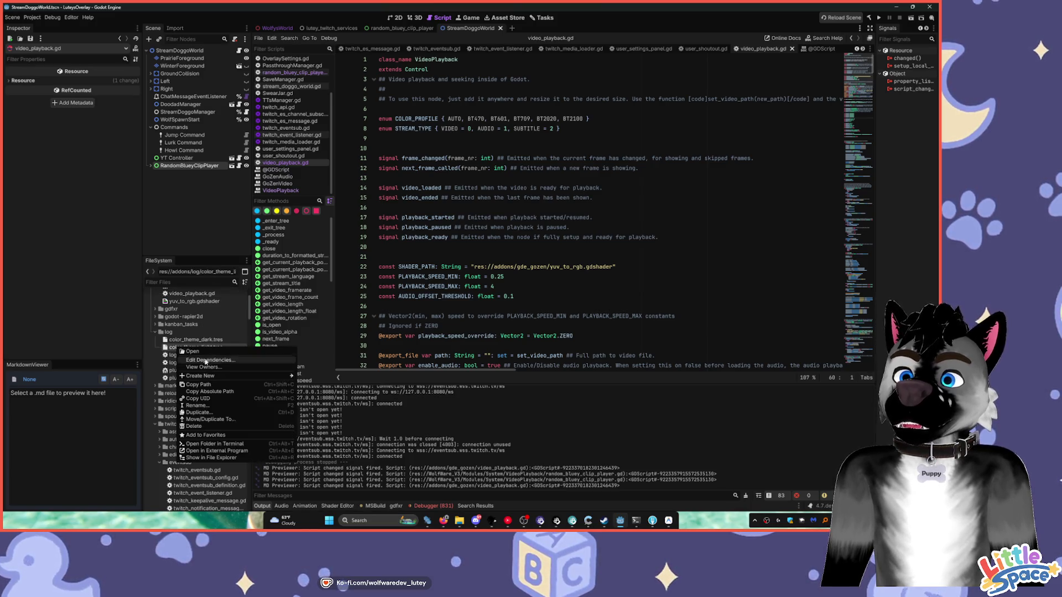
{"action": "left_click", "coordinate": [198, 359]}
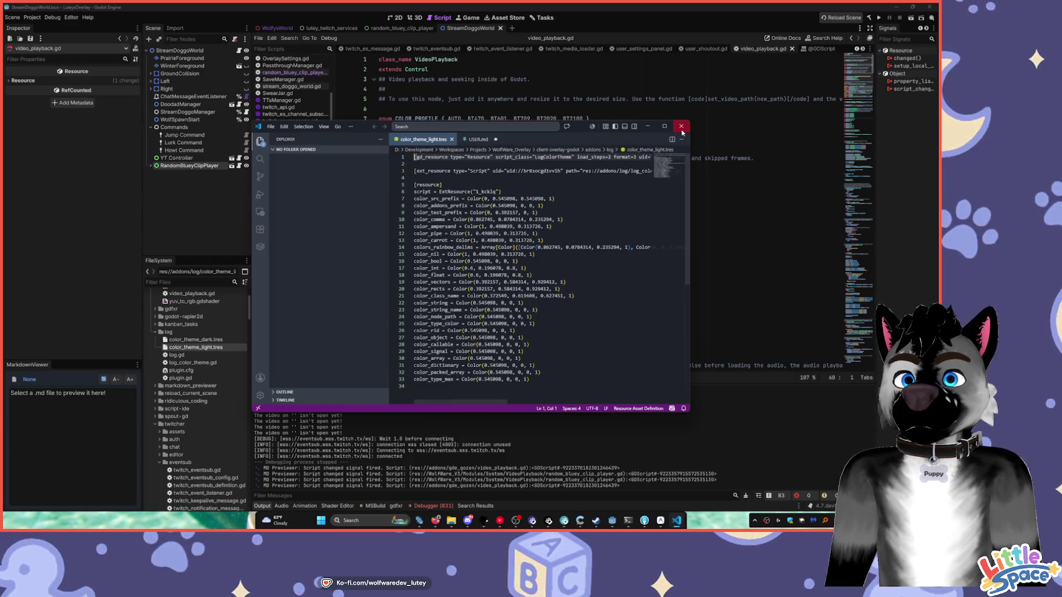
- Close VS Code and open a terminal in color_theme_light.tres's folder
{"action": "left_click", "coordinate": [682, 131]}
{"action": "right_click", "coordinate": [198, 347]}
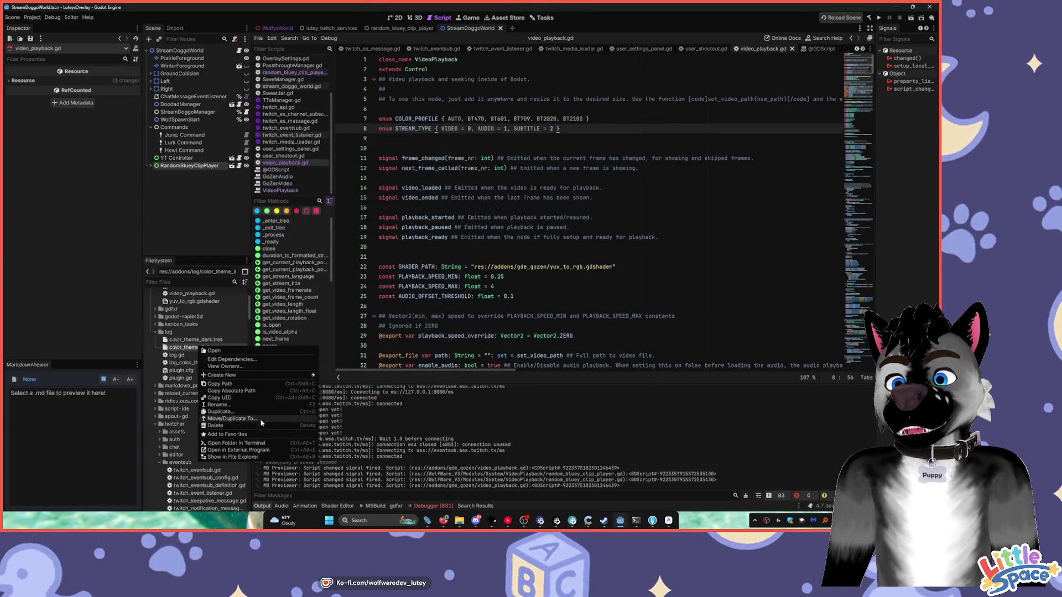
{"action": "left_click", "coordinate": [236, 444]}
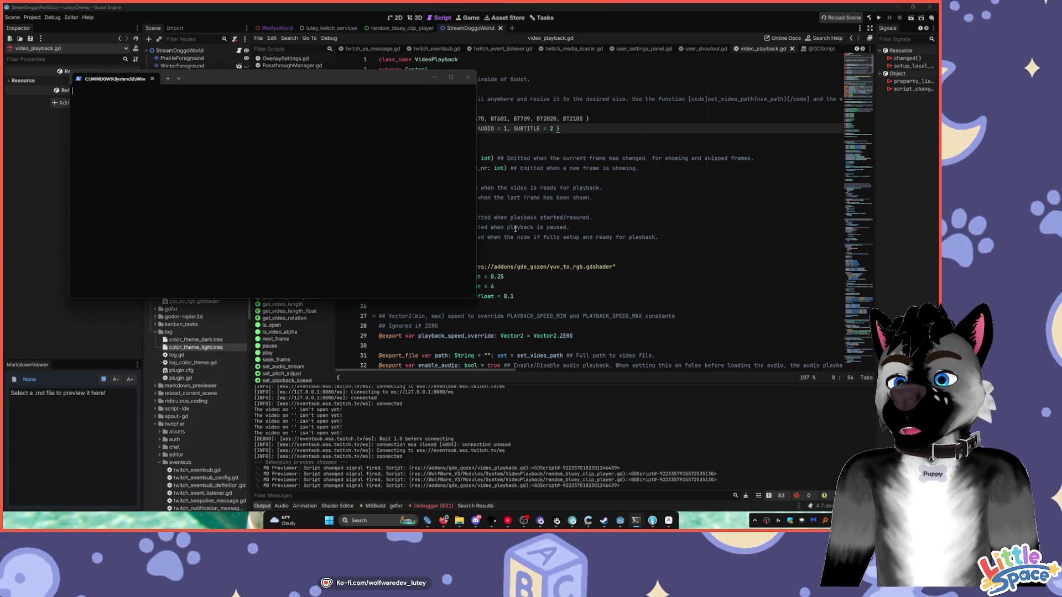
- Go up three folder levels with cd .. to reach WolfWare_Overlay
{"action": "type", "text": "cd .."}
{"action": "key", "text": "Return"}
{"action": "type", "text": "cd .."}
{"action": "key", "text": "Return"}
{"action": "type", "text": "cd .."}
{"action": "key", "text": "Return"}
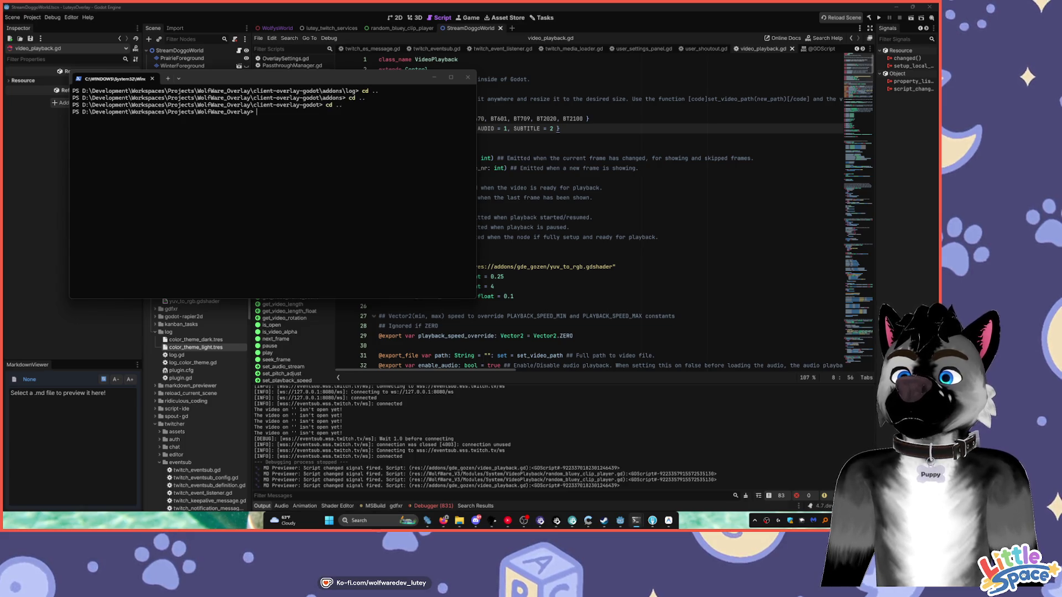
{"action": "key", "text": "Return"}
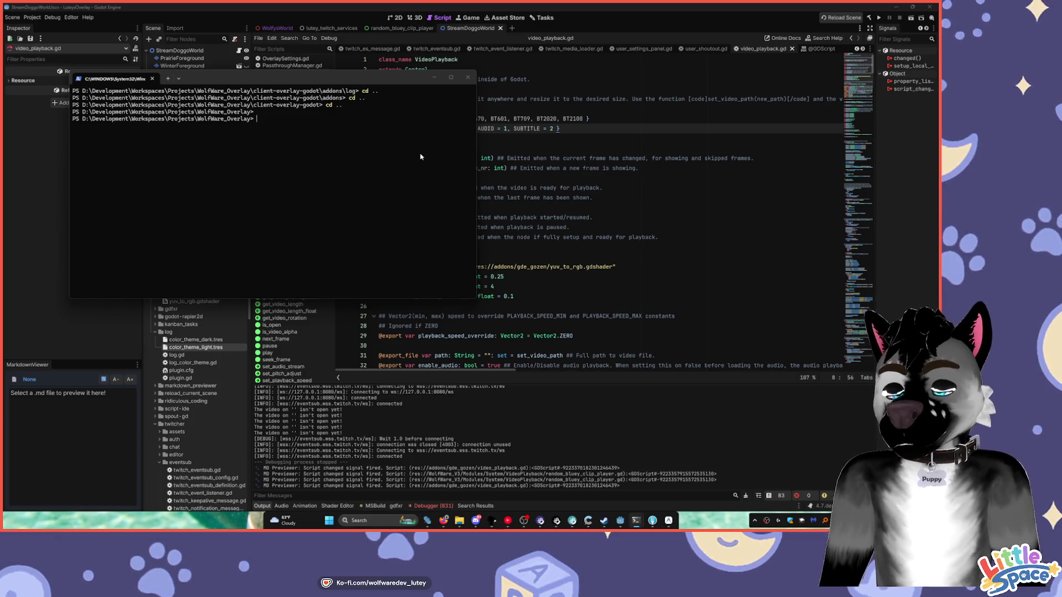
- Copy the WolfWare_Overlay path to the clipboard with pwd | clip and return to Godot
{"action": "type", "text": "pwd | cli"}
{"action": "type", "text": "p"}
{"action": "key", "text": "Return"}
{"action": "key", "text": "alt+Tab"}
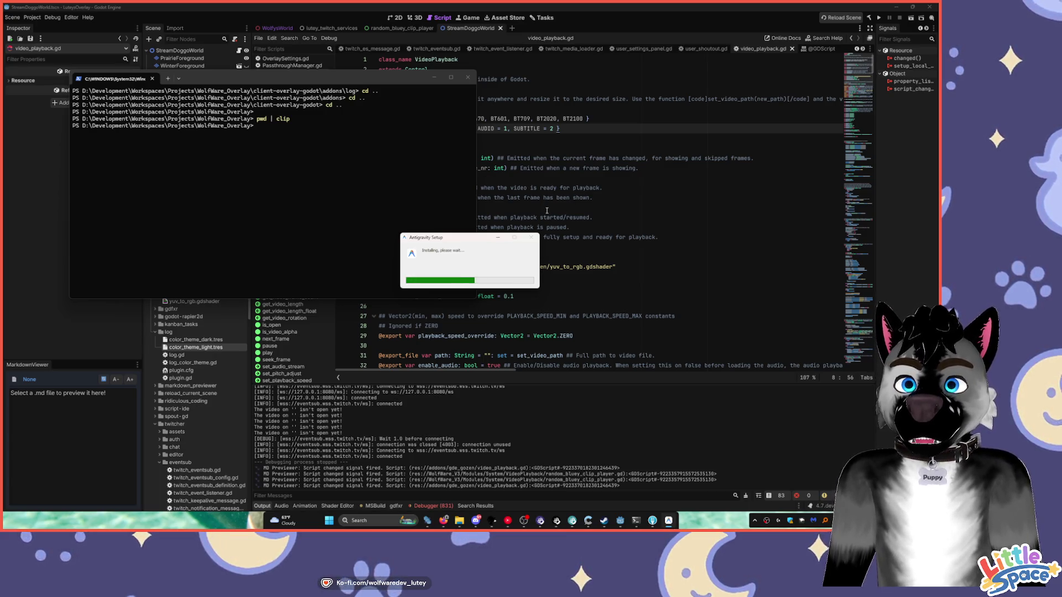
{"action": "left_click", "coordinate": [590, 200]}
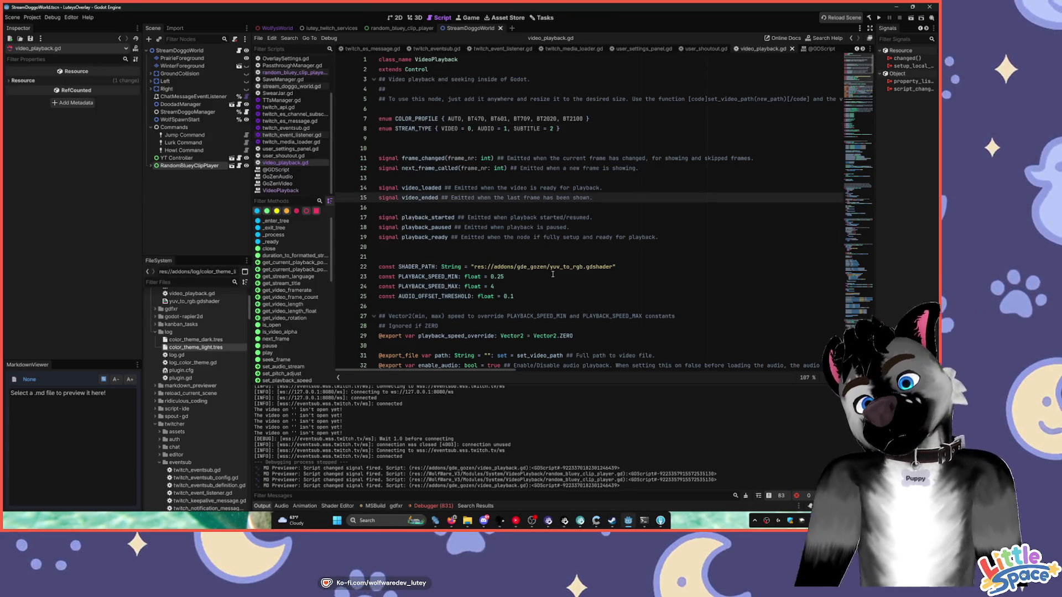
- Place the caret on an empty line in Godot's script, then launch Antigravity from the taskbar
{"action": "mouse_move", "coordinate": [551, 275]}
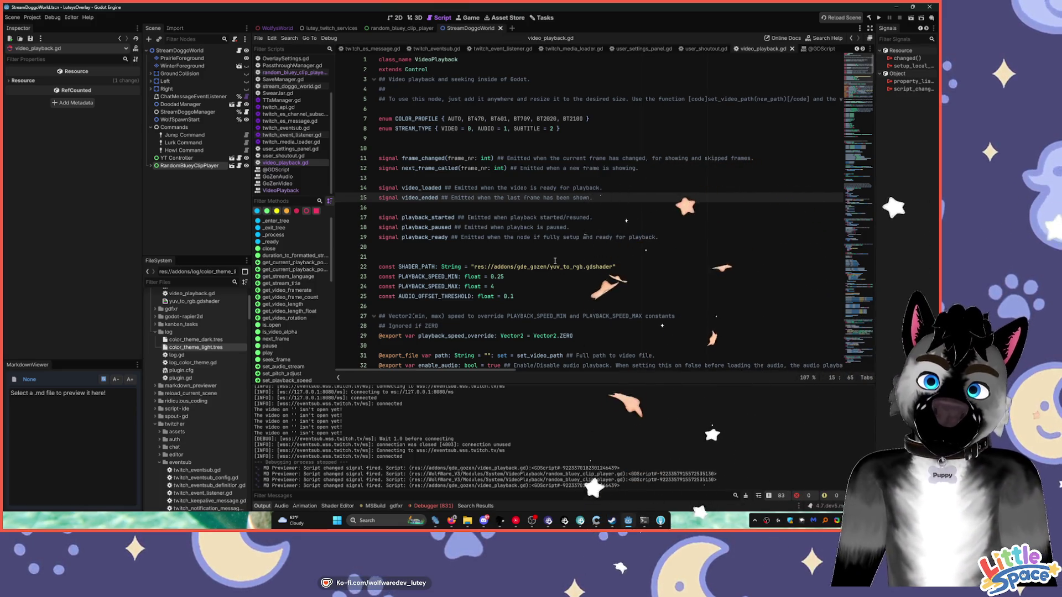
{"action": "scroll", "coordinate": [551, 275], "scroll_direction": "down", "scroll_amount": 10}
{"action": "left_click", "coordinate": [488, 318]}
{"action": "left_click", "coordinate": [660, 520]}
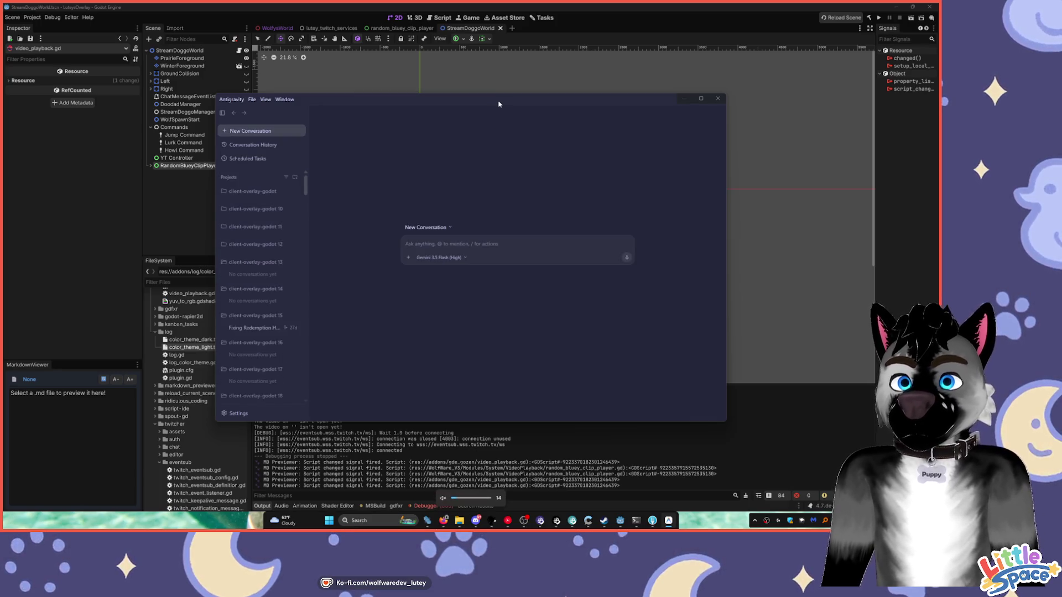
{"action": "mouse_move", "coordinate": [359, 99]}
{"action": "left_mouse_down"}
{"action": "mouse_move", "coordinate": [175, 102]}
{"action": "mouse_move", "coordinate": [0, 33]}
{"action": "left_mouse_up"}
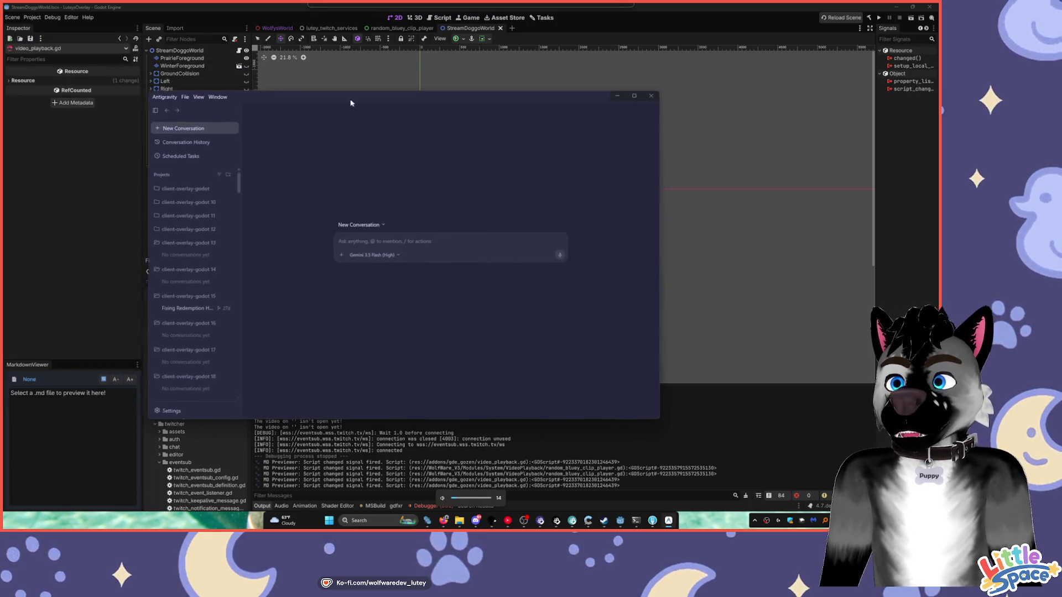
{"action": "key", "text": "alt+Tab"}
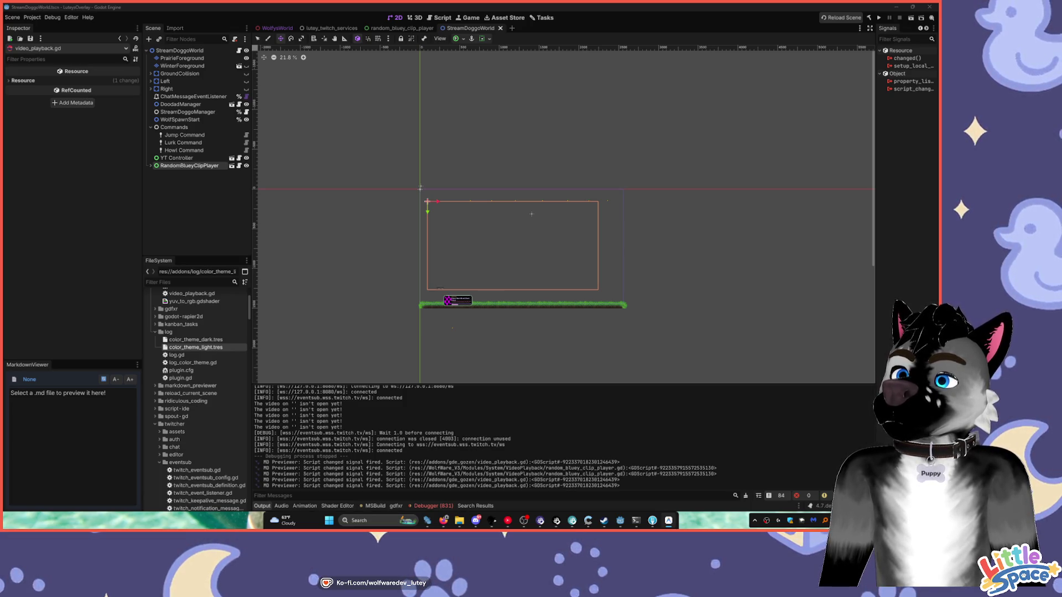
{"action": "key", "text": "alt+Tab"}
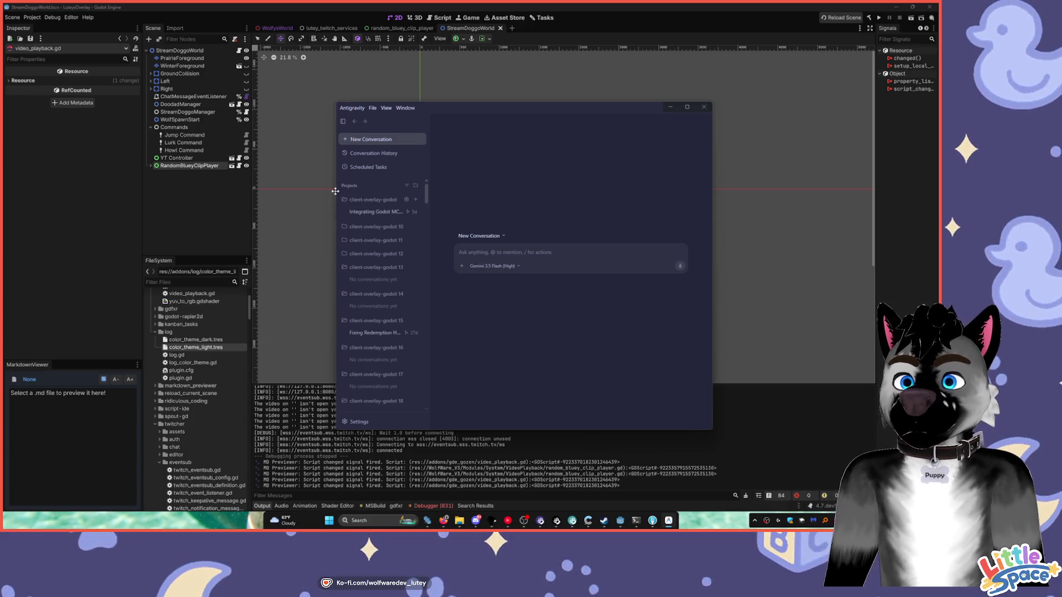
- Launch Visual Studio Code from Start search; place it lower right and Antigravity upper left
{"action": "key", "text": "super"}
{"action": "type", "text": "vs"}
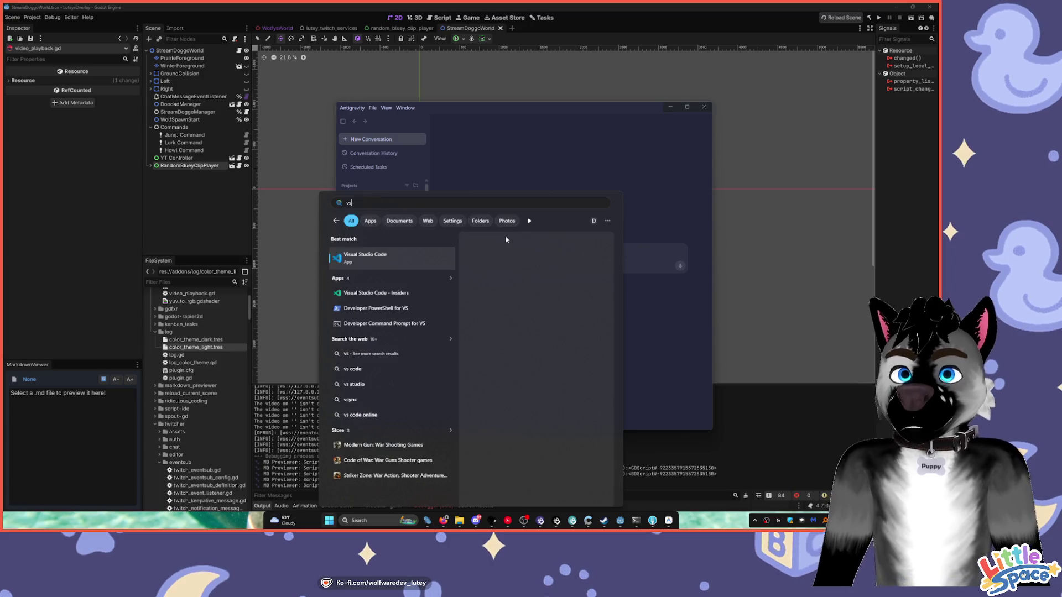
{"action": "key", "text": "Return"}
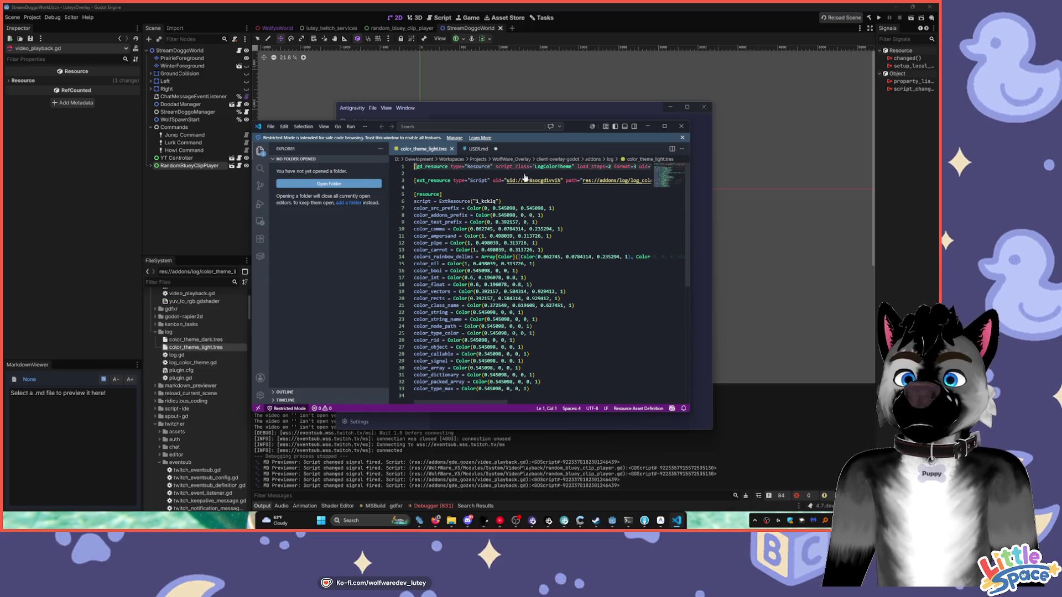
{"action": "left_click_drag", "start_coordinate": [581, 128], "coordinate": [753, 175]}
{"action": "left_click_drag", "start_coordinate": [573, 110], "coordinate": [269, 60]}
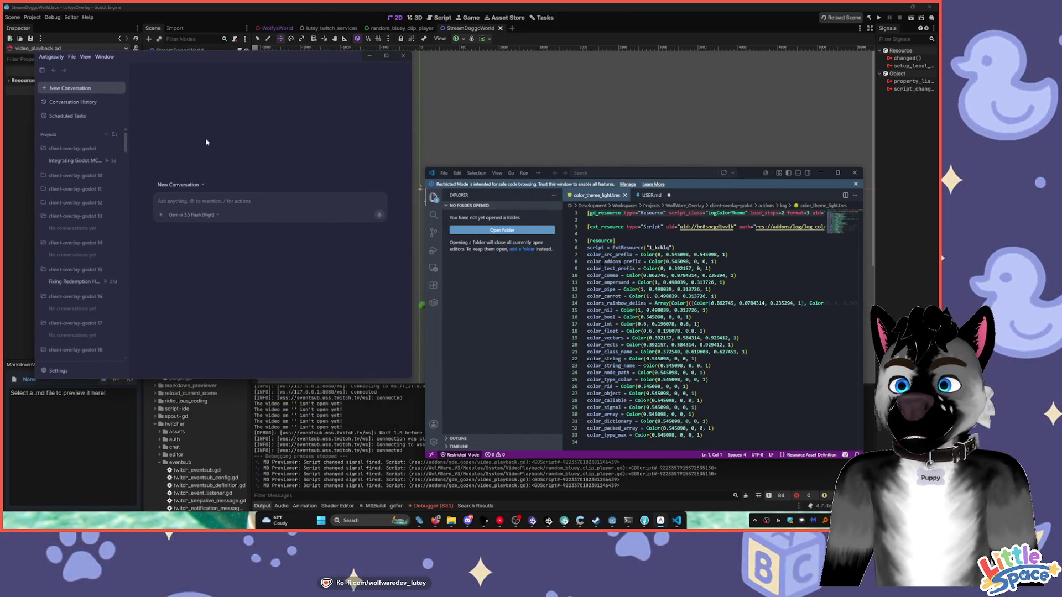
- Look through Antigravity's menus and the Start search for 'antigravity' for project options
{"action": "left_click", "coordinate": [60, 61]}
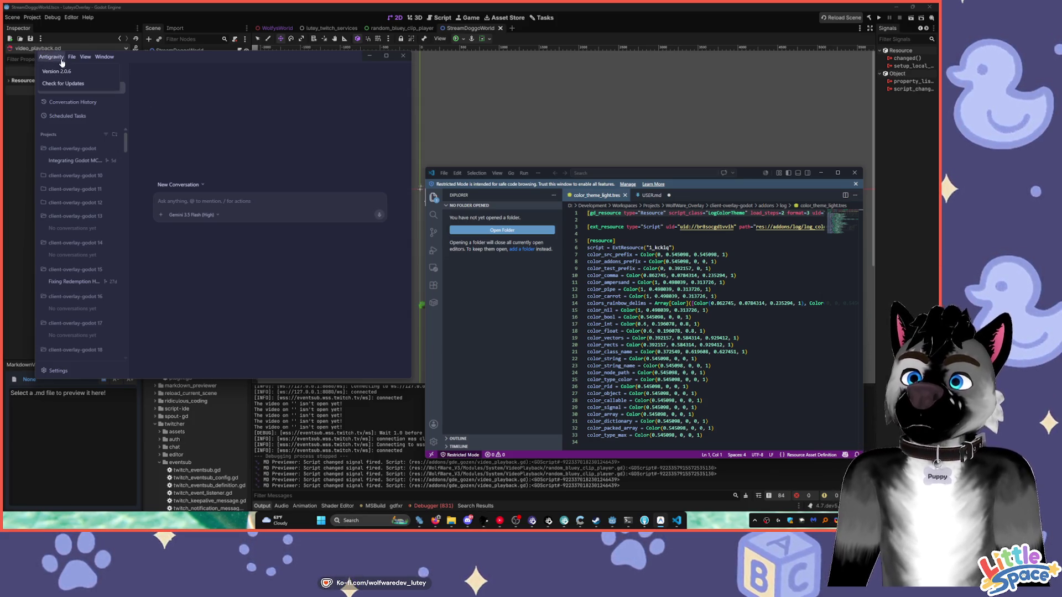
{"action": "mouse_move", "coordinate": [105, 57]}
{"action": "left_click", "coordinate": [270, 145]}
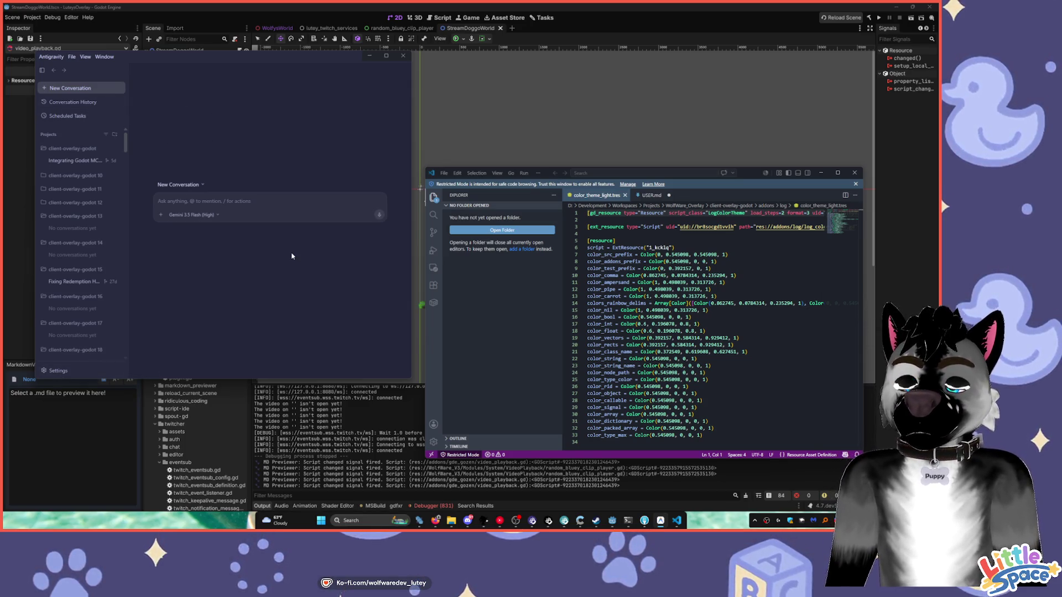
{"action": "key", "text": "super"}
{"action": "type", "text": "antigravity"}
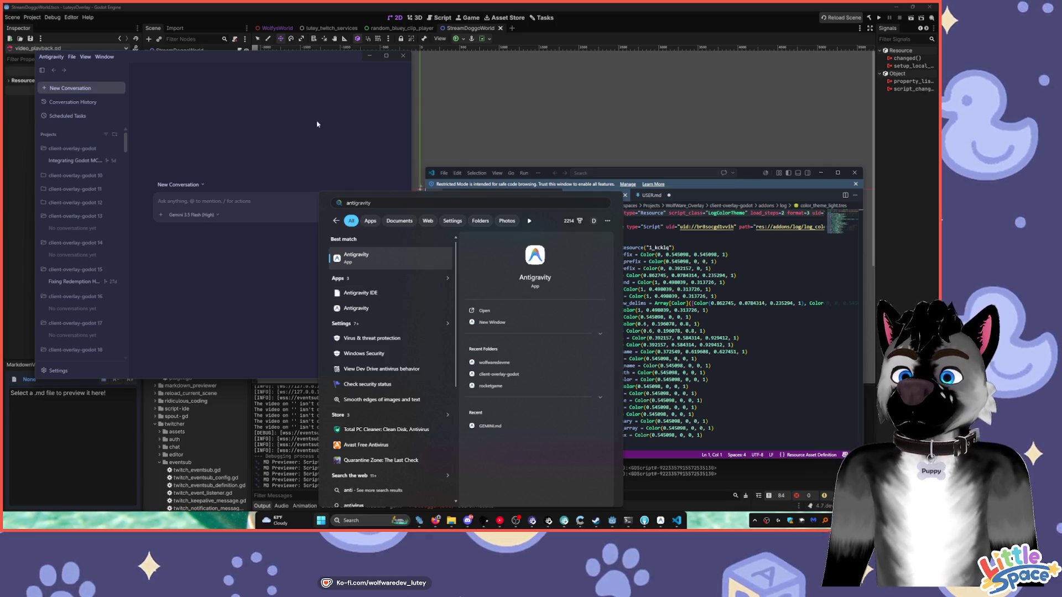
{"action": "left_click", "coordinate": [248, 163]}
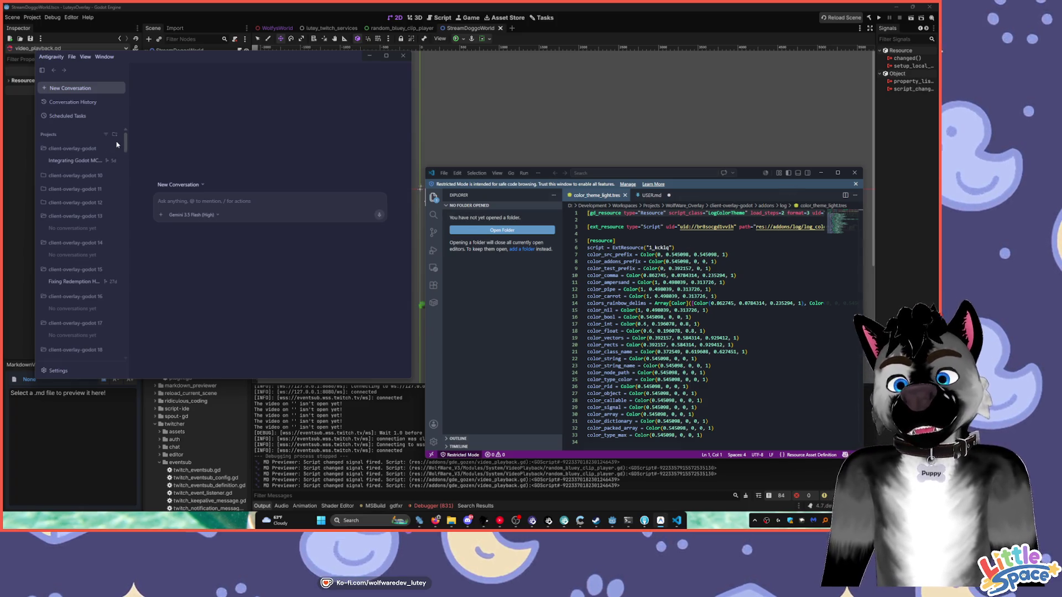
{"action": "left_click", "coordinate": [74, 57]}
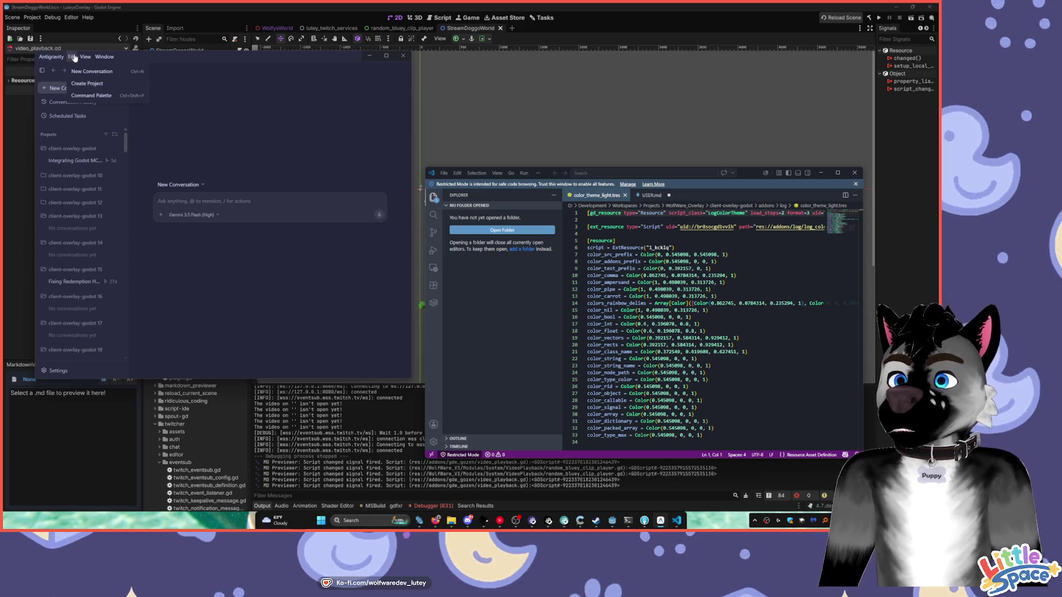
- Create an Antigravity project from the Projects\WolfWare_Overlay\client-overlay-godot folder via File > Create Project
{"action": "left_click", "coordinate": [83, 84]}
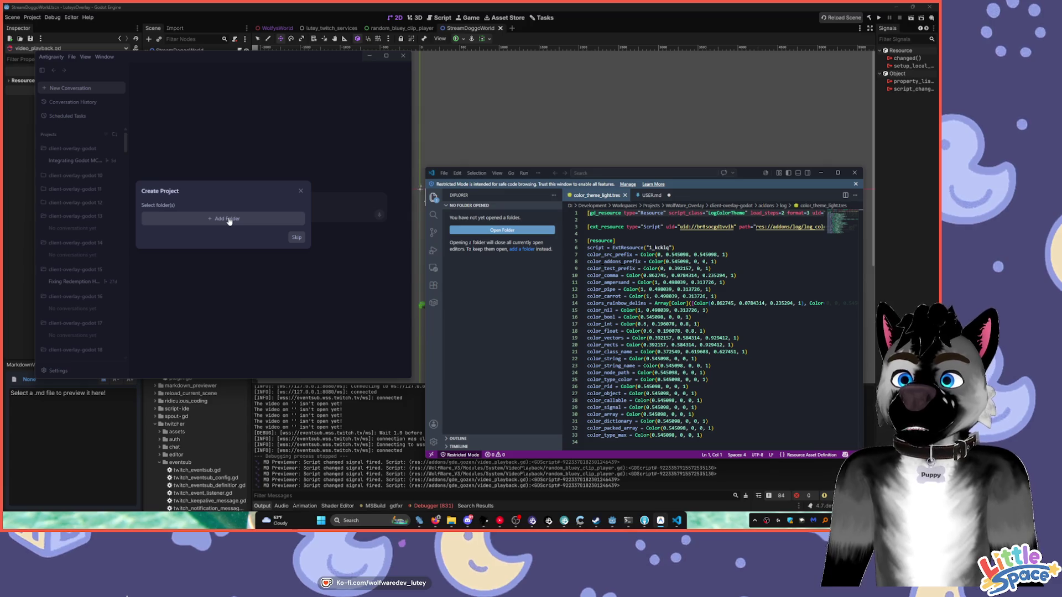
{"action": "left_click", "coordinate": [248, 219]}
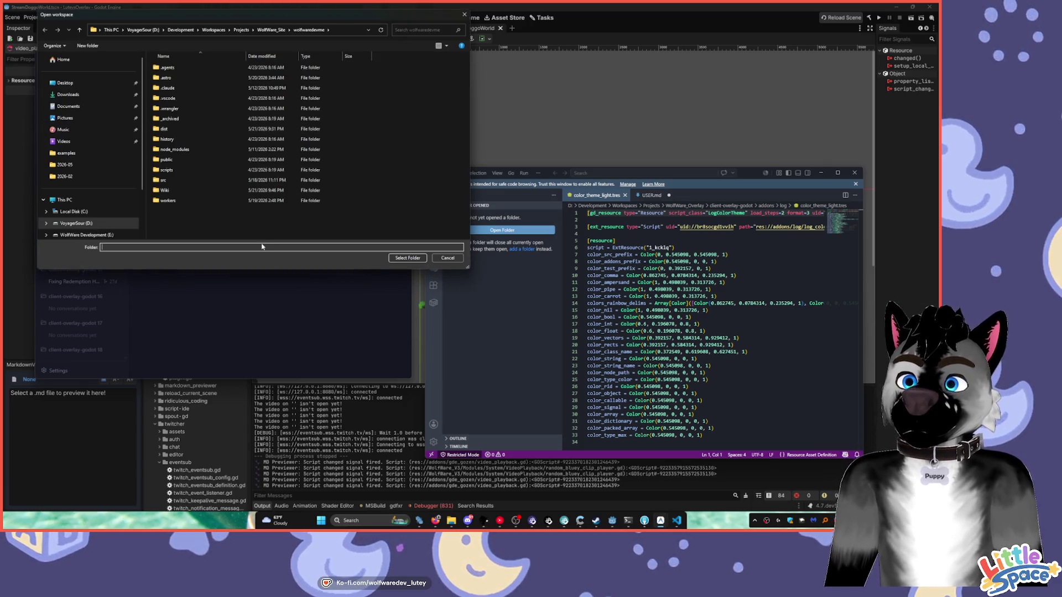
{"action": "left_click", "coordinate": [328, 30]}
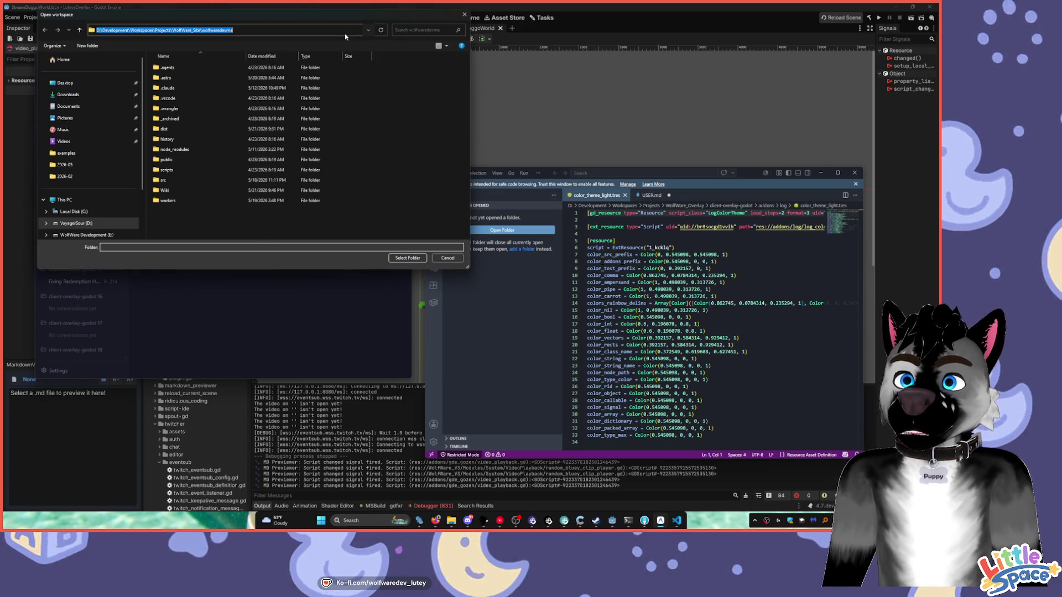
{"action": "left_click", "coordinate": [79, 30]}
{"action": "left_click", "coordinate": [239, 30]}
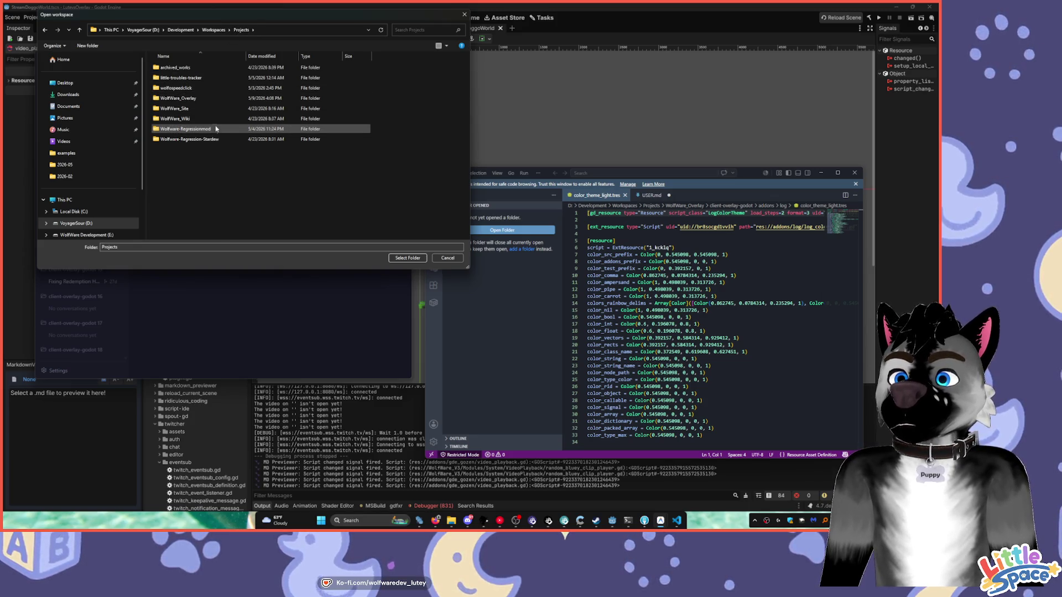
{"action": "double_click", "coordinate": [211, 98]}
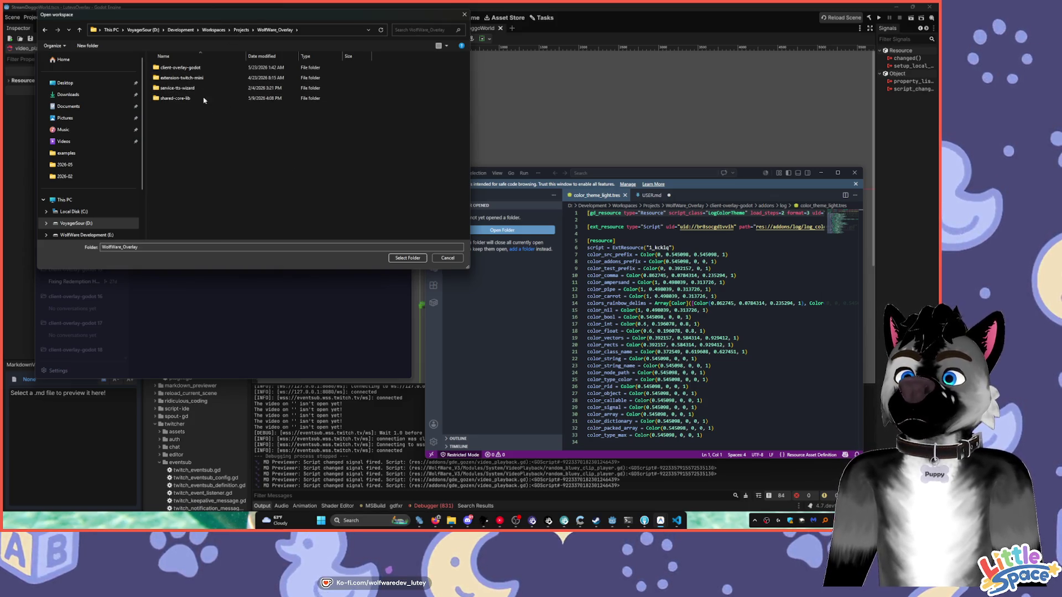
{"action": "left_click", "coordinate": [203, 67]}
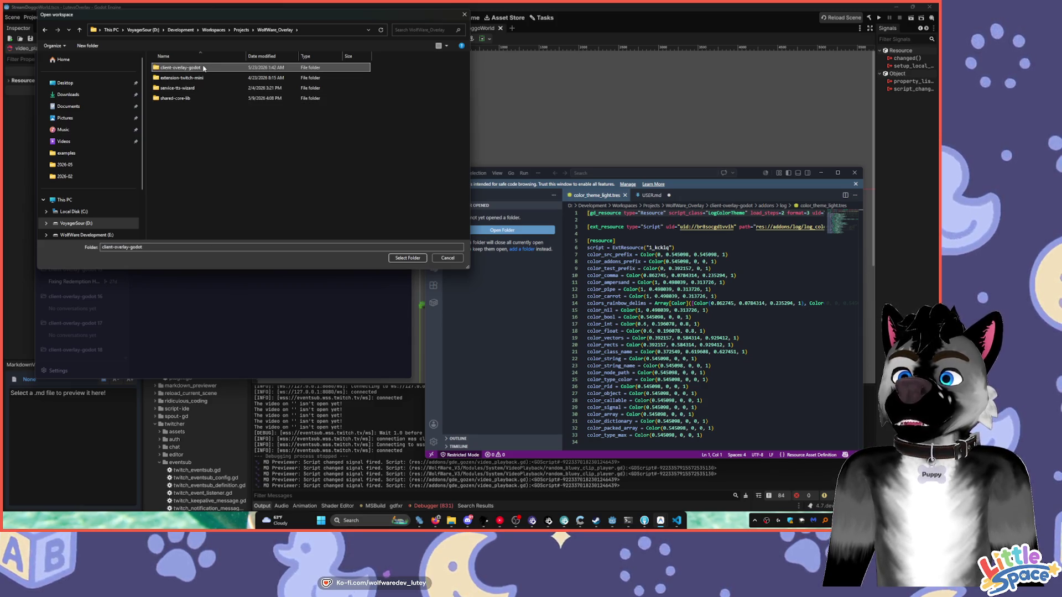
{"action": "left_click", "coordinate": [407, 258]}
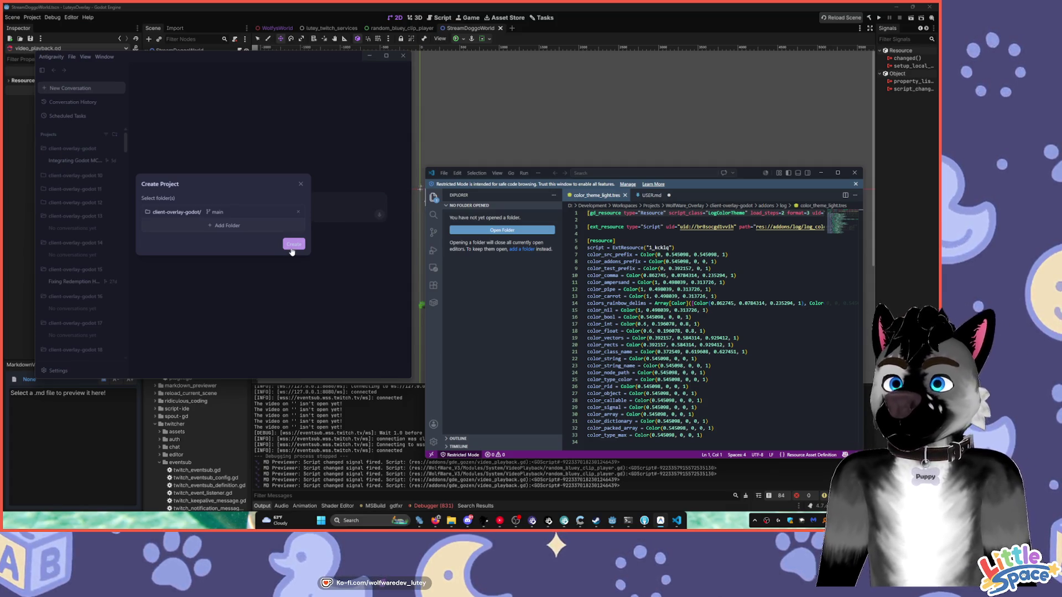
{"action": "left_click", "coordinate": [292, 250]}
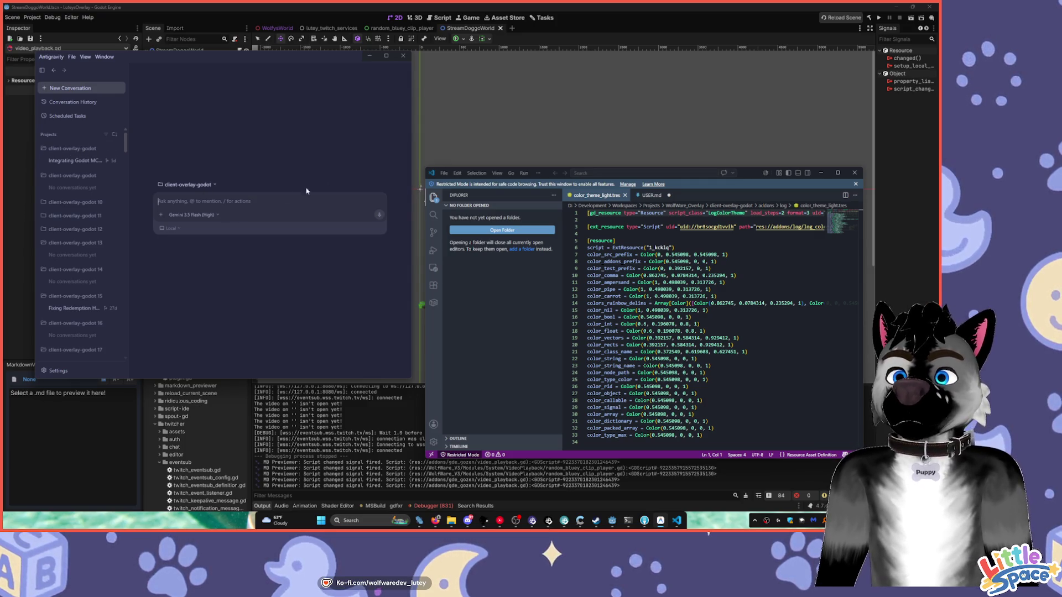
- Send a bug report about GoZen not loading video or emitting a signal, referencing random_bluey_clip_player.gd
{"action": "type", "text": "G"}
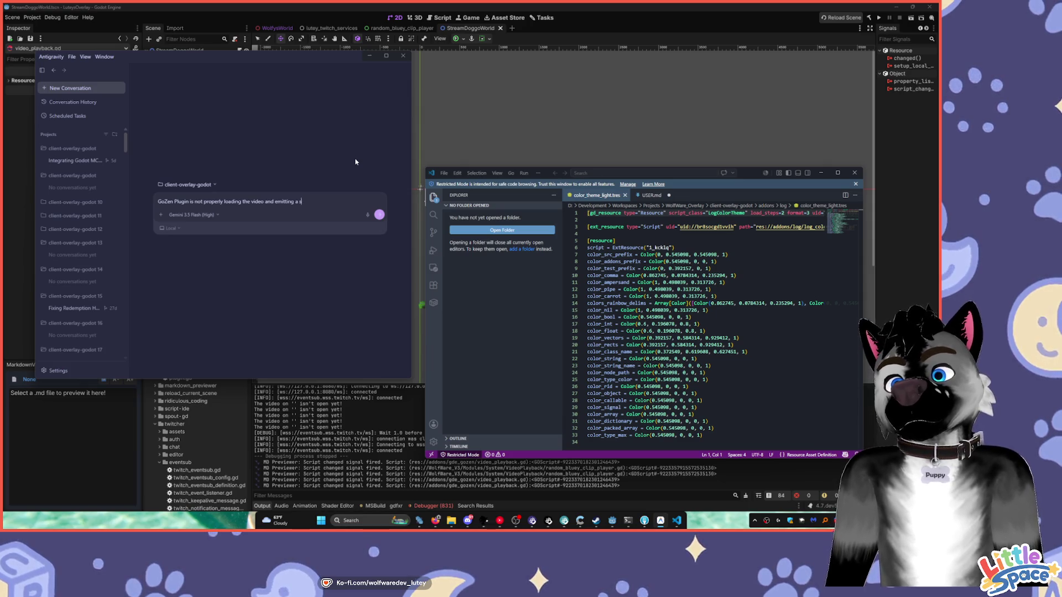
{"action": "type", "text": "u"}
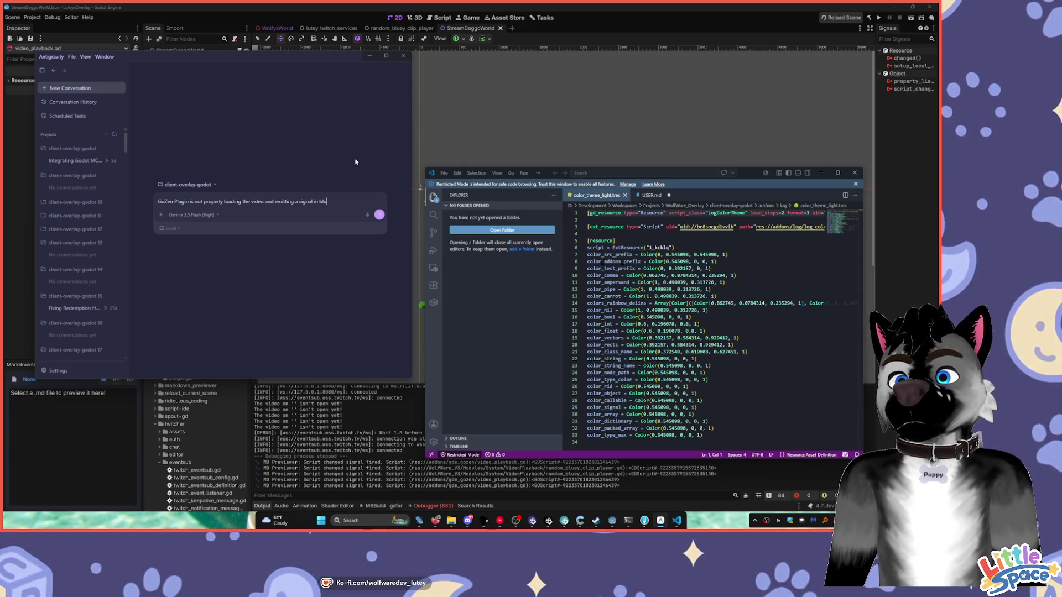
{"action": "type", "text": "@bluey"}
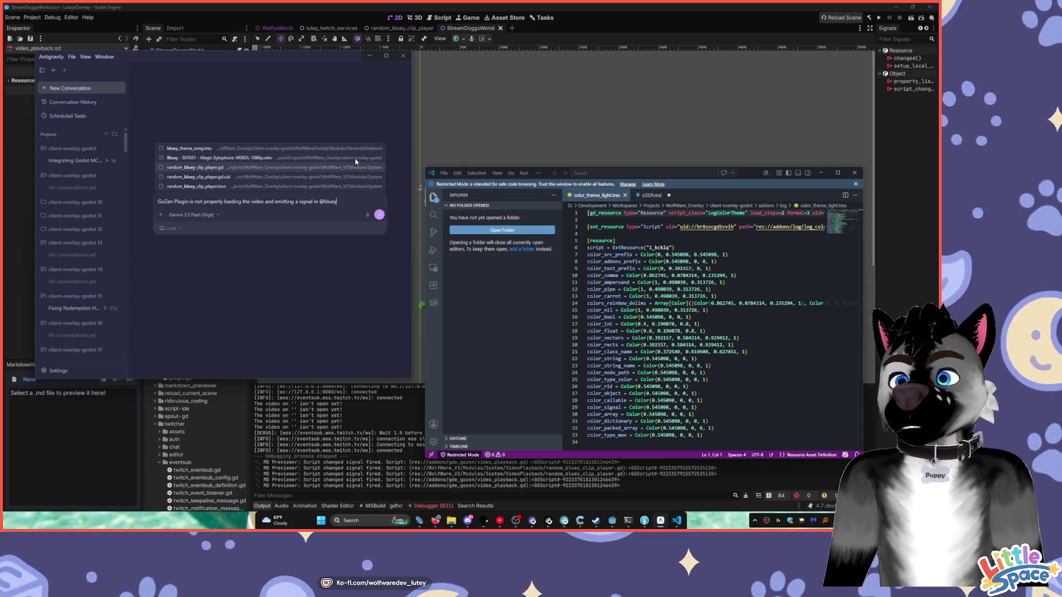
{"action": "left_click", "coordinate": [355, 167]}
{"action": "key", "text": "Return"}
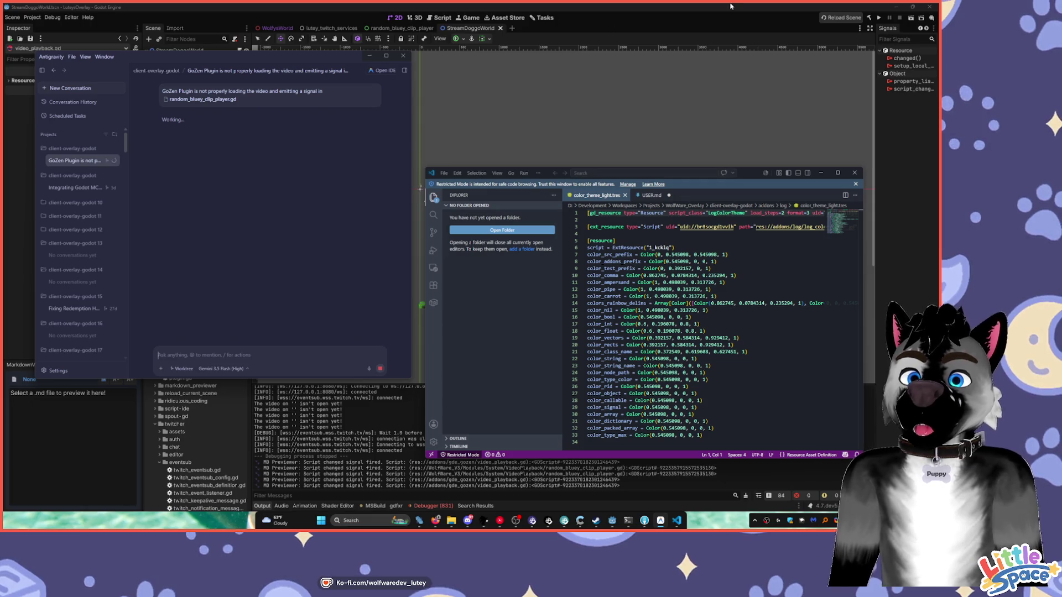
{"action": "left_click", "coordinate": [420, 99]}
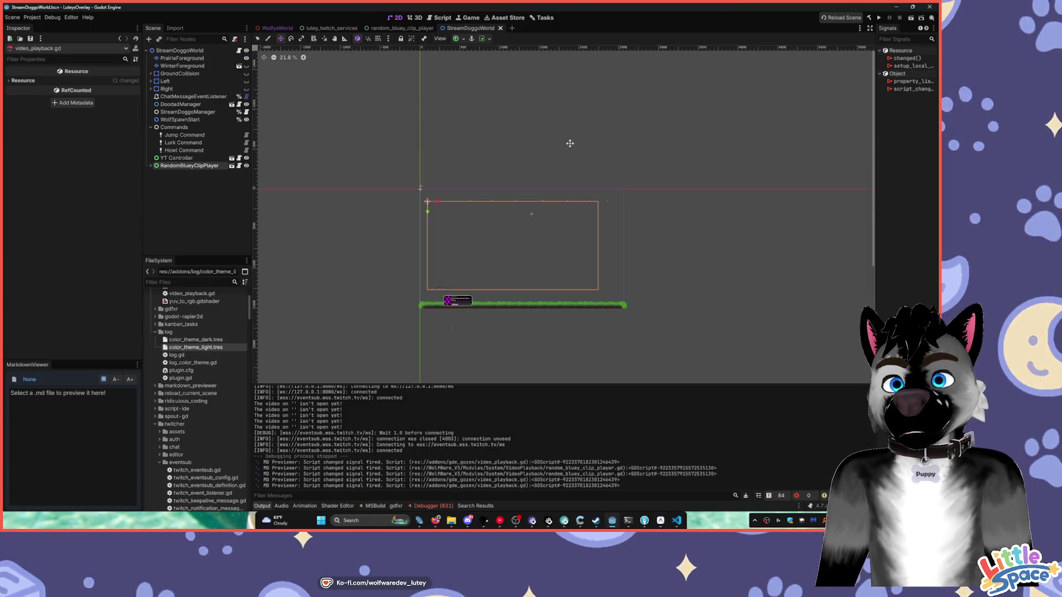
- Move the 'Composition Layer: ViewportLayerManager' card from Todo to Done on lutey_twitch_services's Tasks board
{"action": "left_click", "coordinate": [330, 27]}
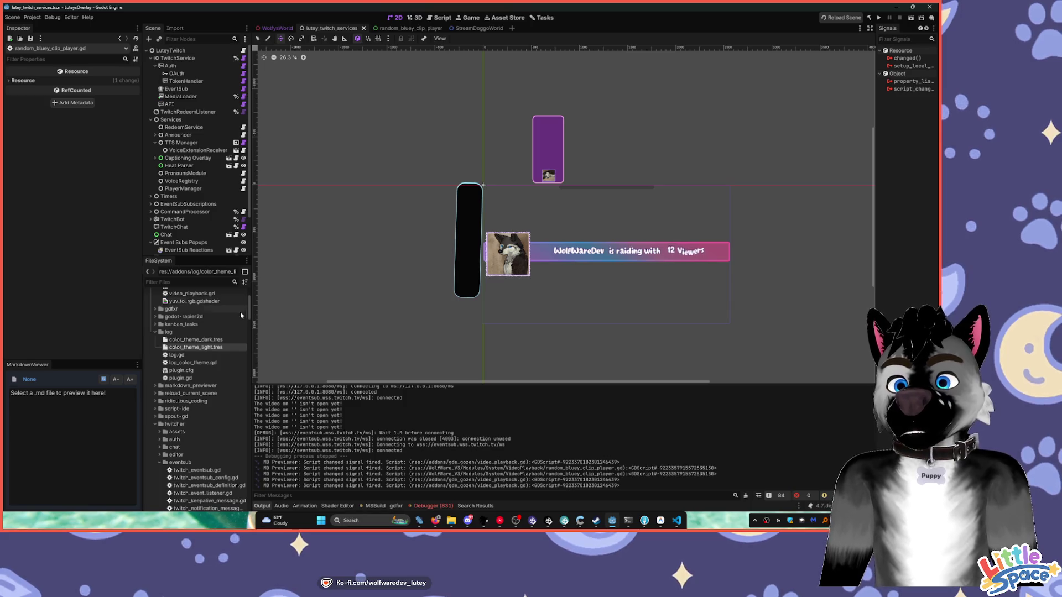
{"action": "left_click", "coordinate": [542, 18]}
{"action": "scroll", "coordinate": [332, 138], "scroll_direction": "down", "scroll_amount": 10}
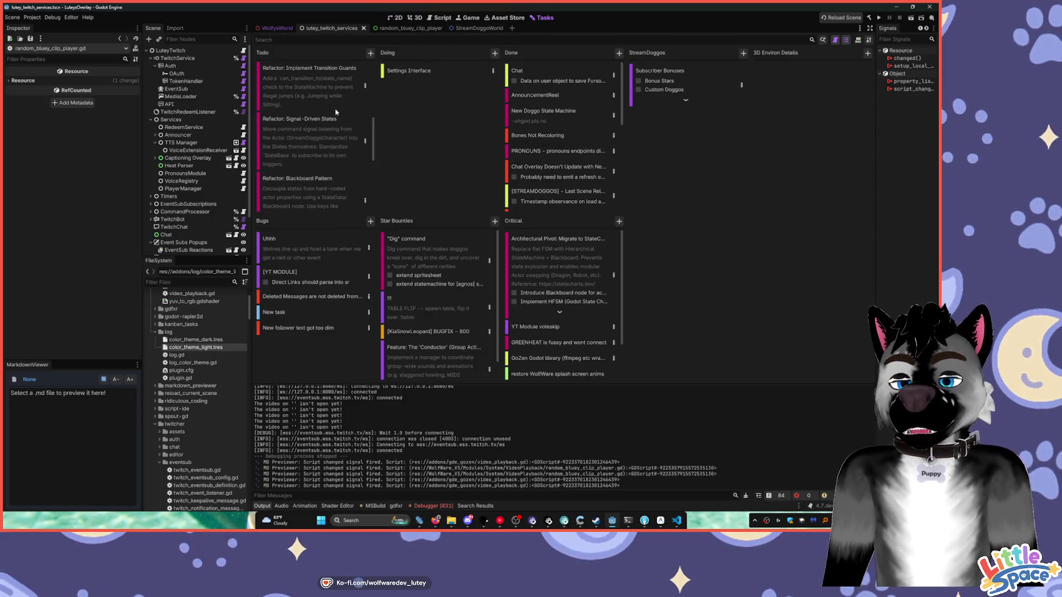
{"action": "left_click", "coordinate": [323, 186]}
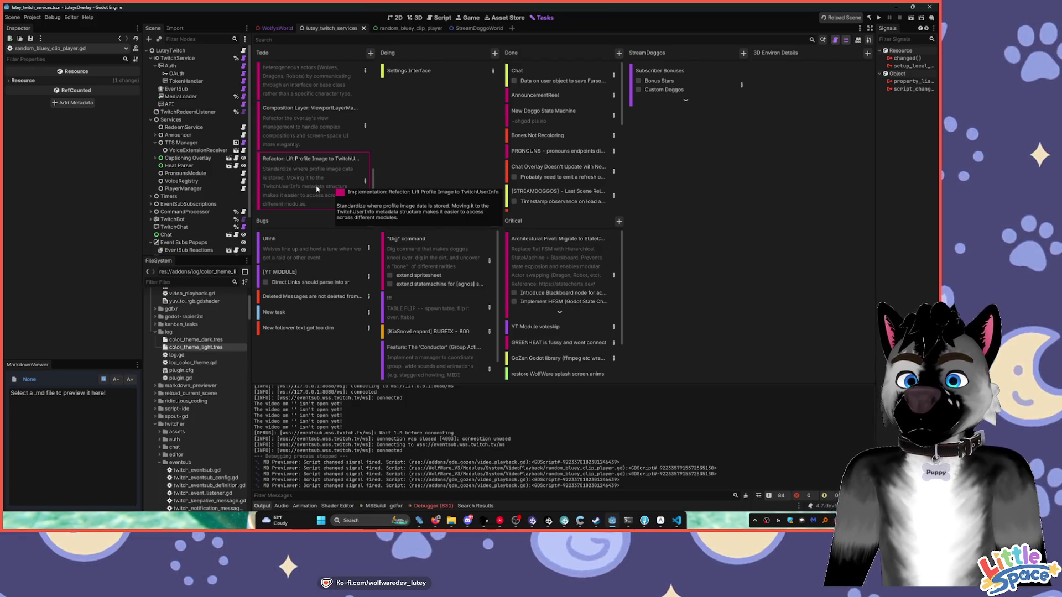
{"action": "scroll", "coordinate": [320, 174], "scroll_direction": "up", "scroll_amount": 1}
{"action": "left_click", "coordinate": [320, 161]}
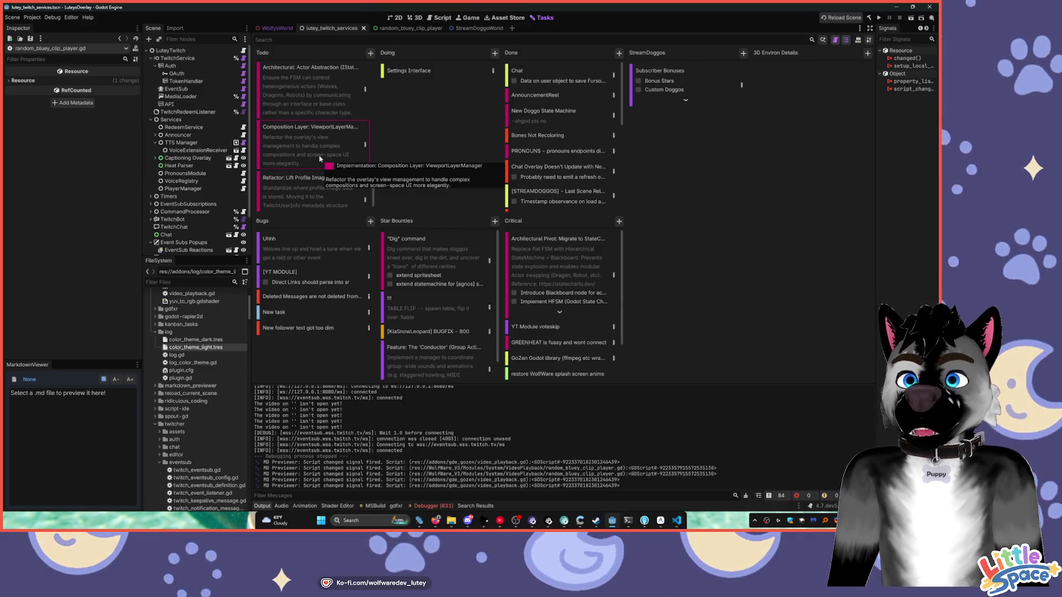
{"action": "left_click_drag", "start_coordinate": [447, 144], "coordinate": [556, 174]}
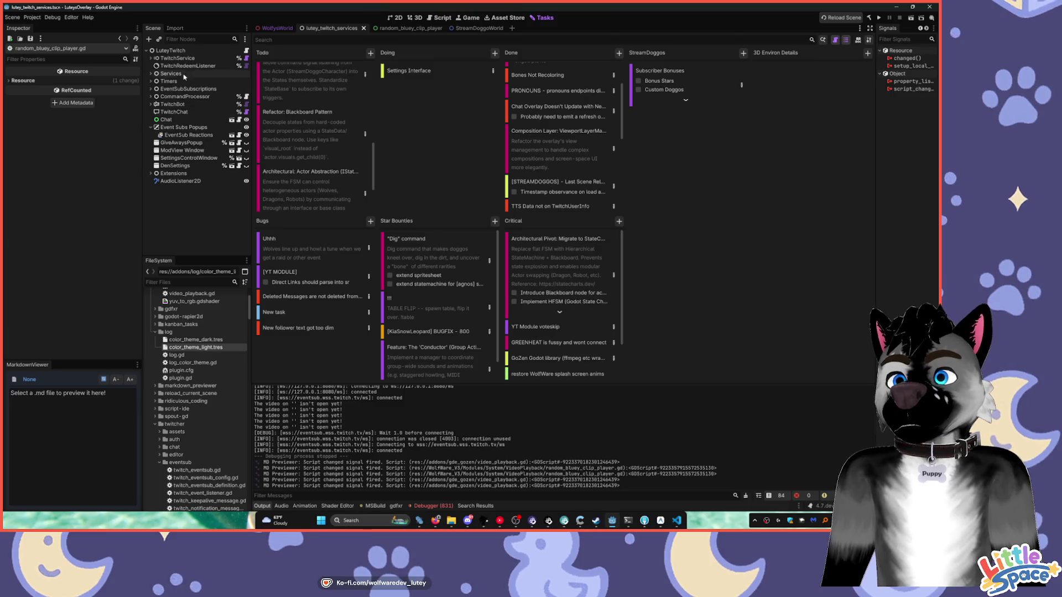
- In the 2D view, toggle the Chat node's visibility off and back on
{"action": "left_click", "coordinate": [197, 119]}
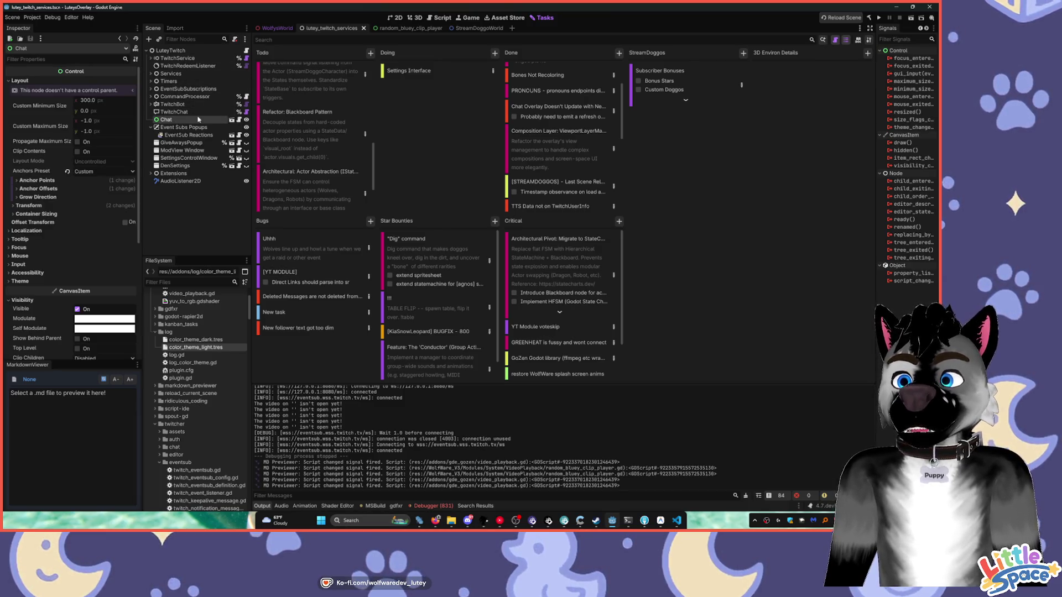
{"action": "left_click", "coordinate": [395, 18]}
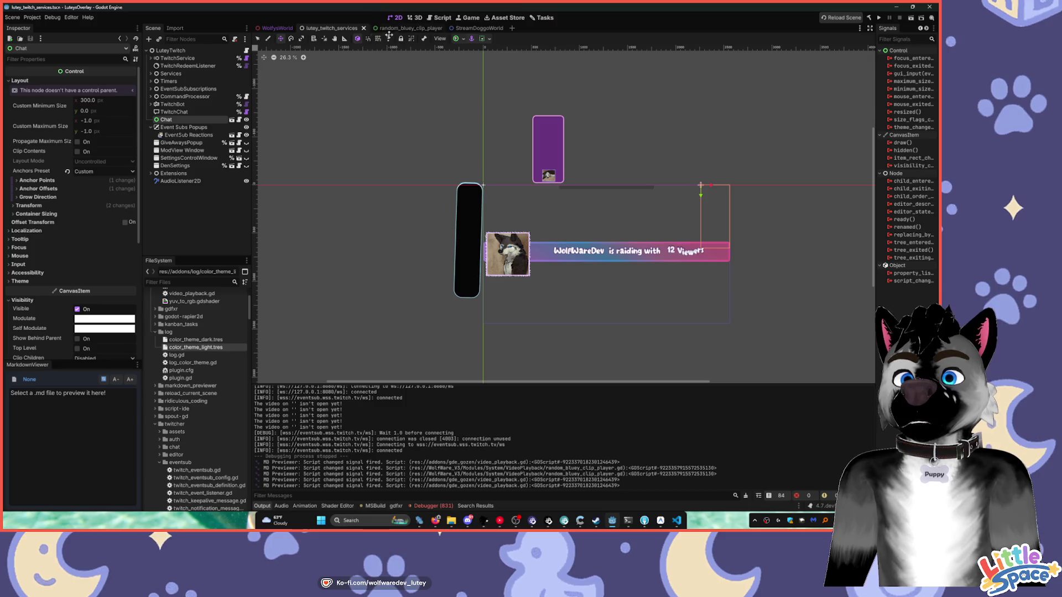
{"action": "left_click", "coordinate": [247, 120]}
{"action": "left_click", "coordinate": [247, 120]}
{"action": "left_click", "coordinate": [246, 119]}
{"action": "left_click", "coordinate": [247, 120]}
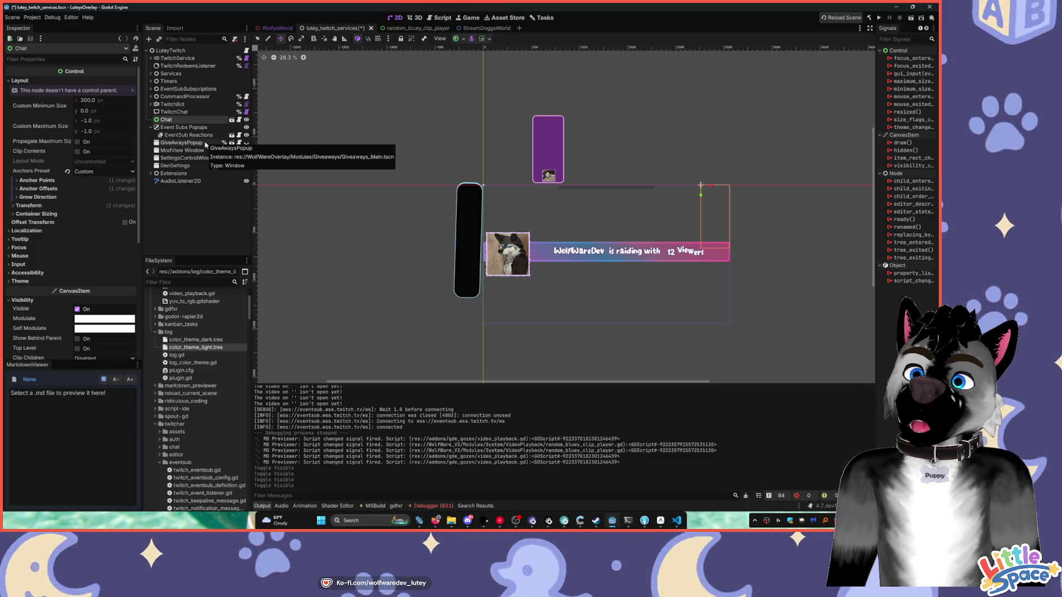
{"action": "left_click", "coordinate": [251, 145]}
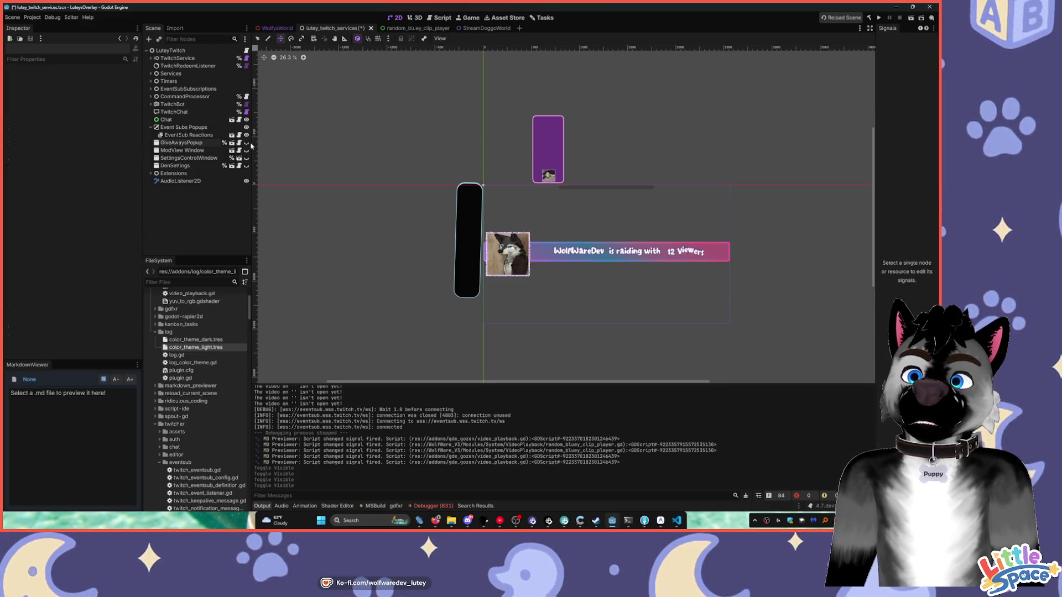
- Show the GiveAwaysPopup node and zoom in on the giveaway wheel
{"action": "left_click", "coordinate": [247, 142]}
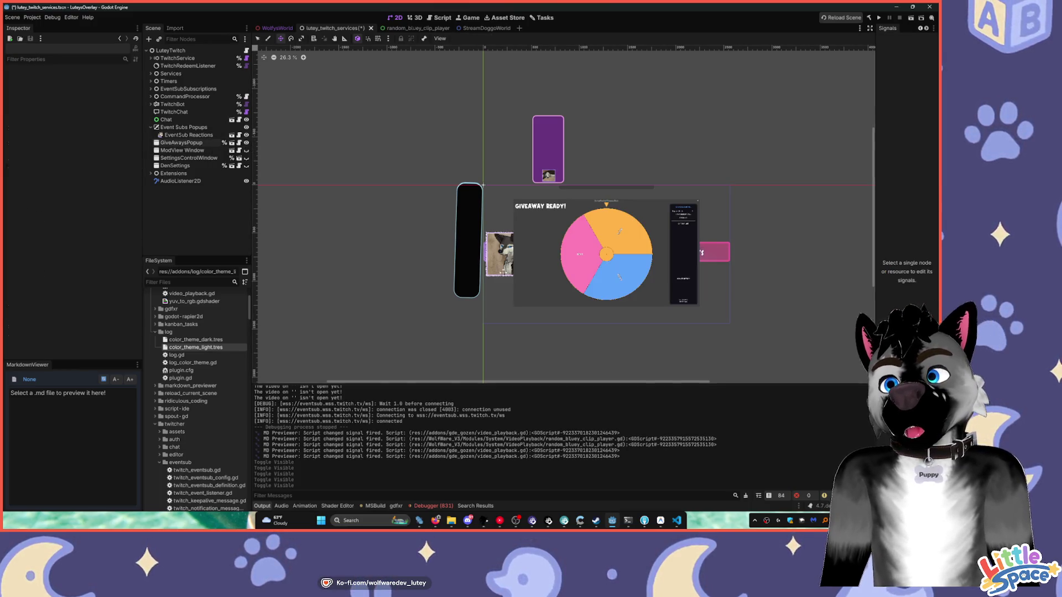
{"action": "scroll", "coordinate": [500, 244], "scroll_direction": "up", "scroll_amount": 5}
{"action": "scroll", "coordinate": [500, 244], "scroll_direction": "up", "scroll_amount": 2}
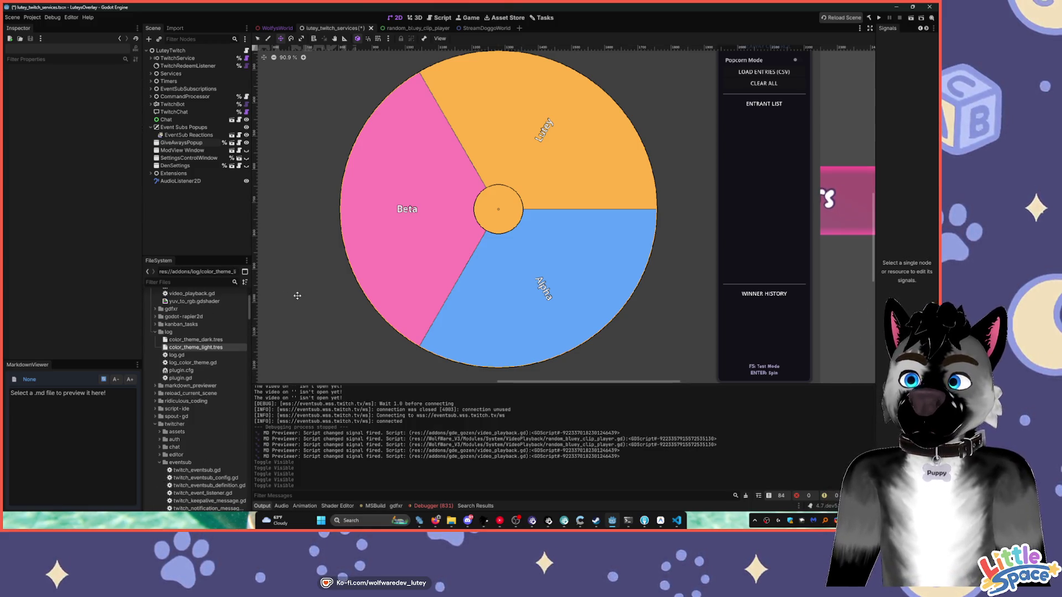
{"action": "left_click", "coordinate": [532, 17]}
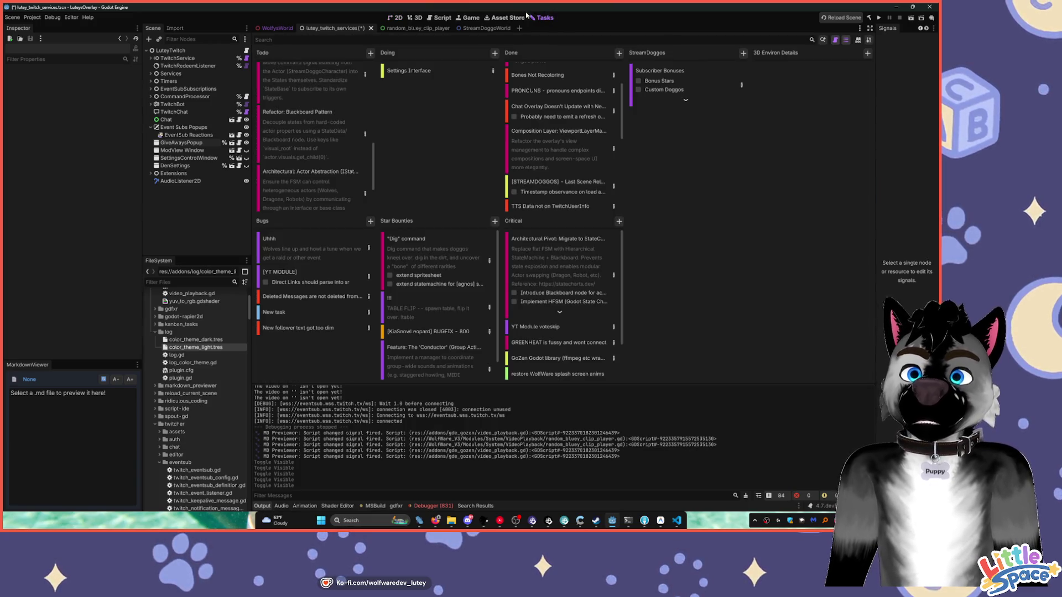
- Add an Implementation task '[GIVEAWAY] Wheel Of Punish -' as the second Todo card
{"action": "left_click", "coordinate": [371, 53]}
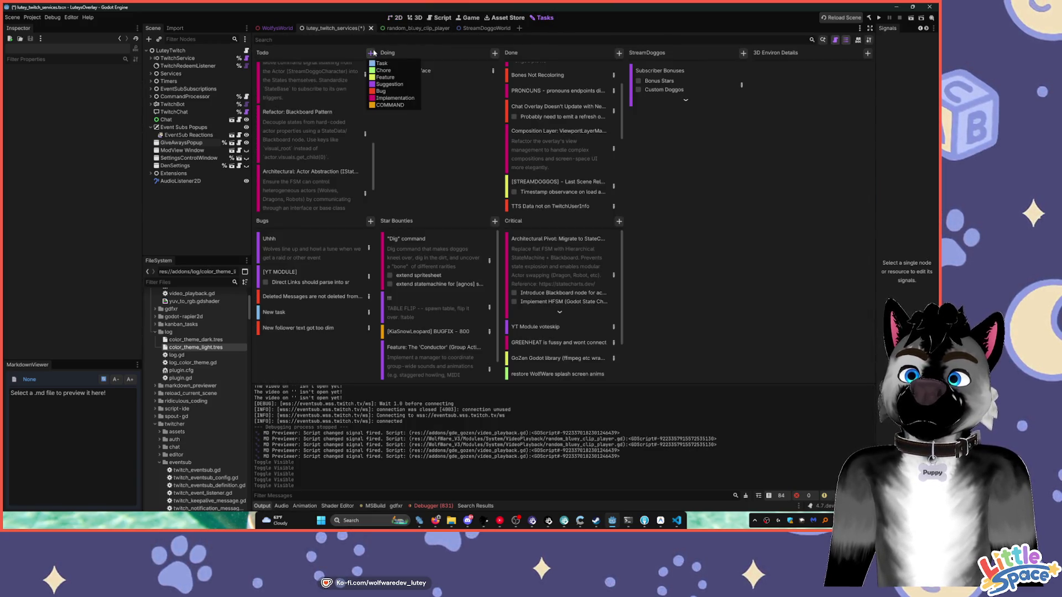
{"action": "left_click", "coordinate": [397, 98]}
{"action": "scroll", "coordinate": [314, 182], "scroll_direction": "down", "scroll_amount": 2}
{"action": "mouse_move", "coordinate": [315, 204]}
{"action": "left_mouse_down"}
{"action": "mouse_move", "coordinate": [316, 43]}
{"action": "mouse_move", "coordinate": [315, 84]}
{"action": "left_mouse_up"}
{"action": "double_click", "coordinate": [300, 85]}
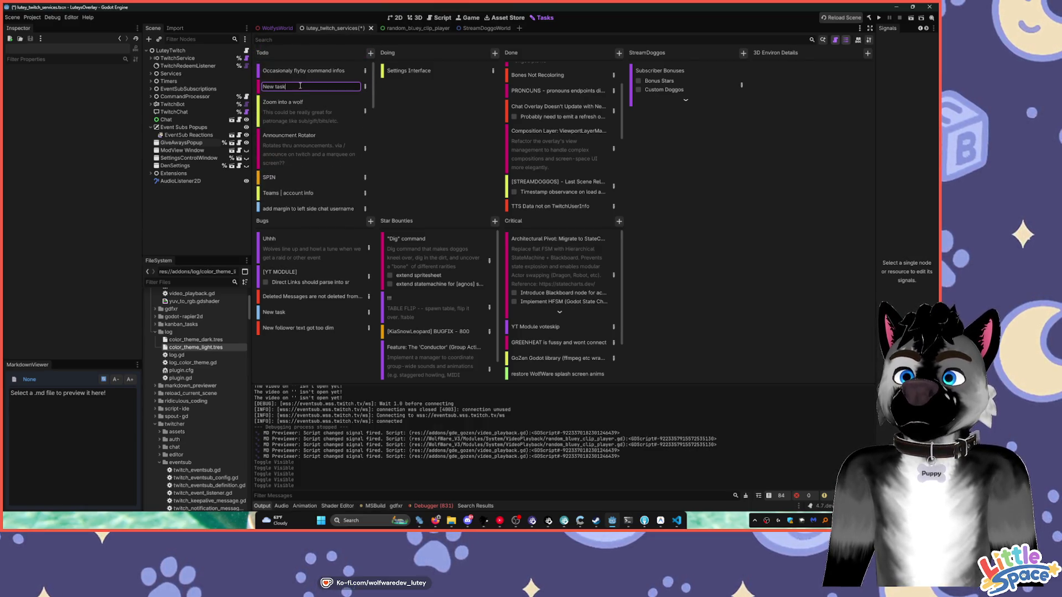
{"action": "key", "text": "ctrl+a"}
{"action": "type", "text": "W"}
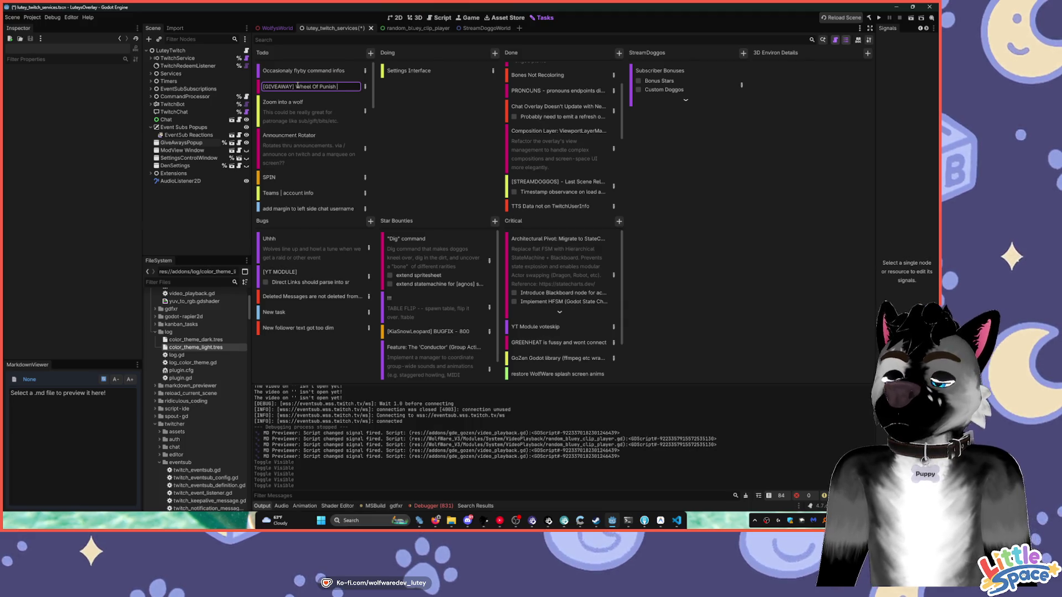
{"action": "key", "text": "Return"}
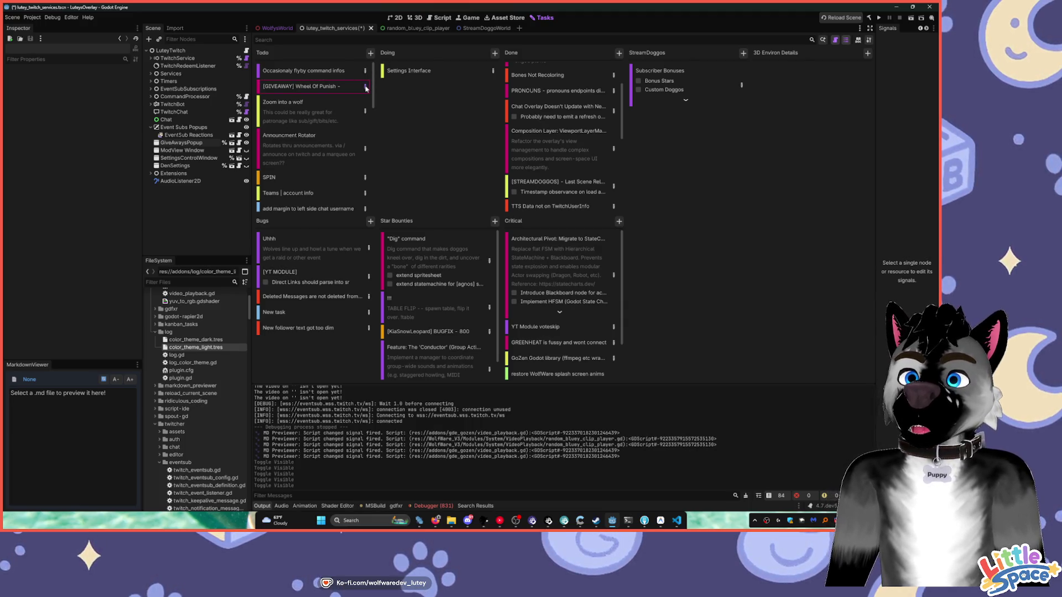
- Open the Wheel Of Punish details and start typing 'retrofit the giveaway' in the step field
{"action": "left_click", "coordinate": [365, 87]}
{"action": "left_click", "coordinate": [459, 154]}
{"action": "type", "text": "retrofit the giveaway"}
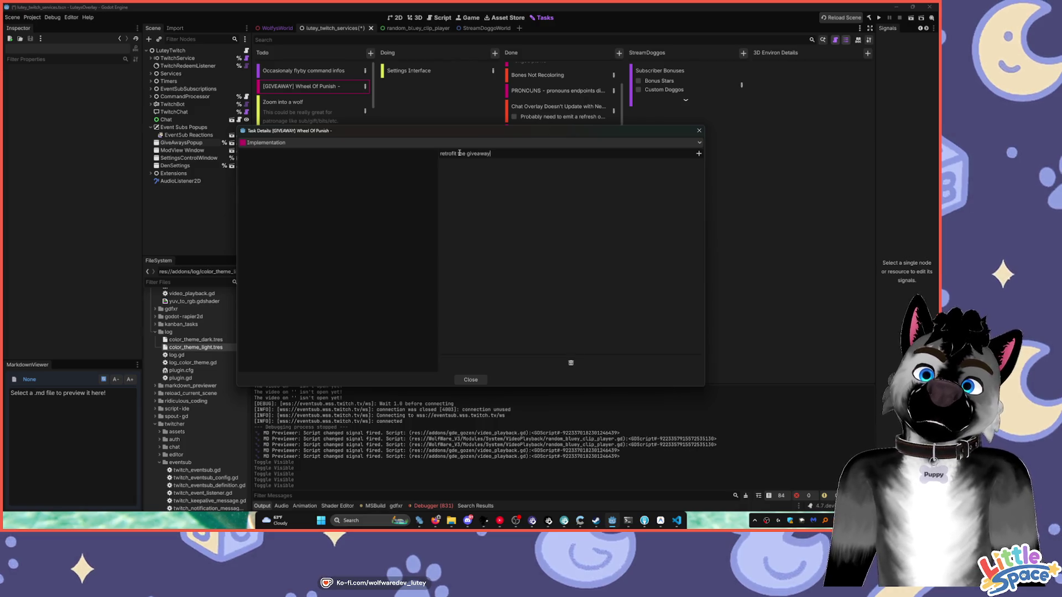
- Describe retrofitting the giveaway module into a generic csg-loadable wheel with Variant Callable result, then close details
{"action": "key", "text": "Return"}
{"action": "type", "text": "retrofit the giveaway"}
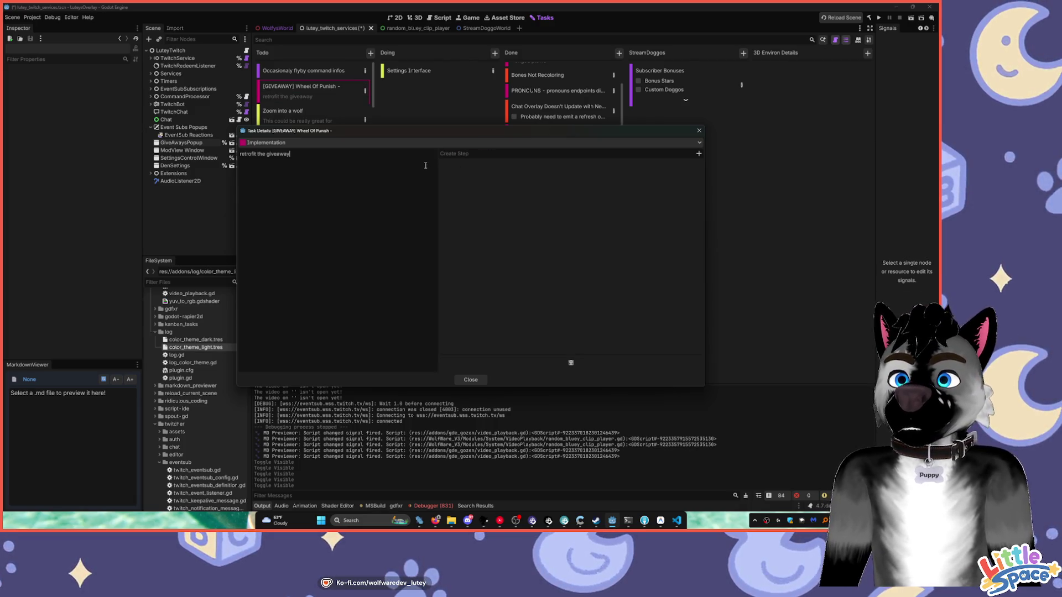
{"action": "type", "text": "sys"}
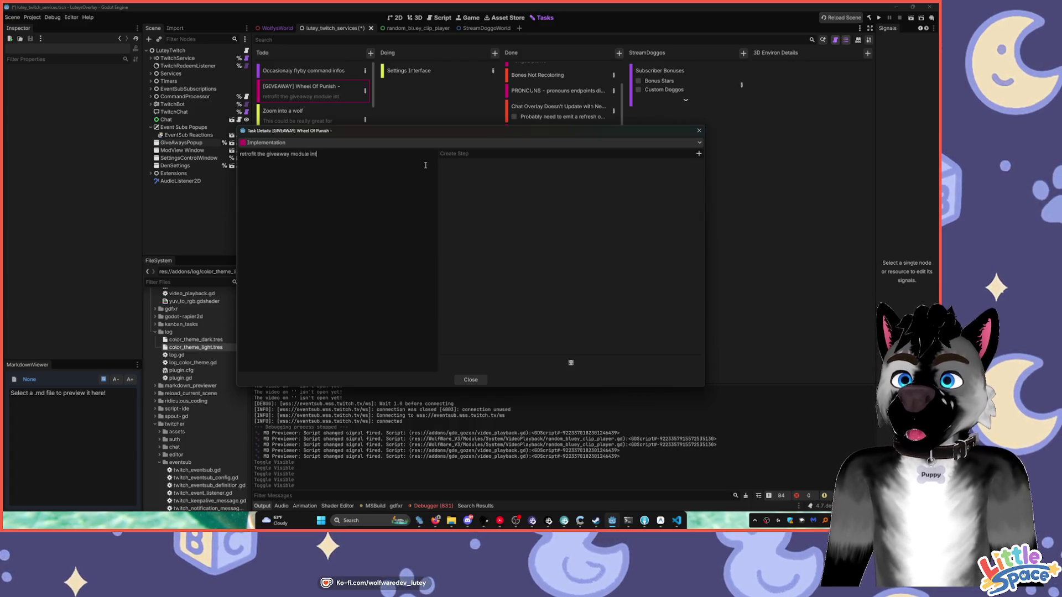
{"action": "type", "text": "a generic wheel load"}
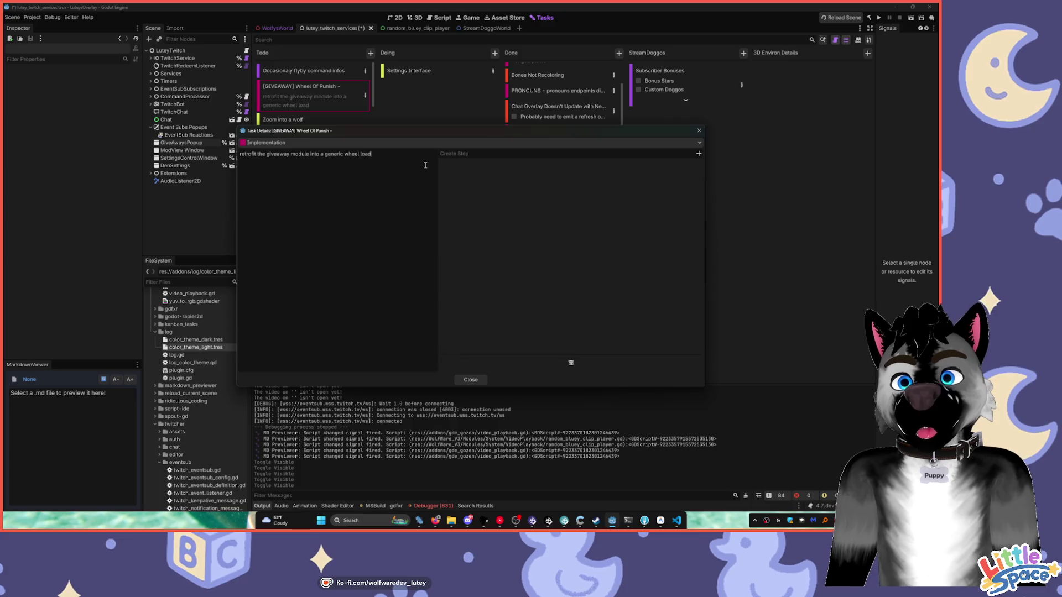
{"action": "type", "text": "re"}
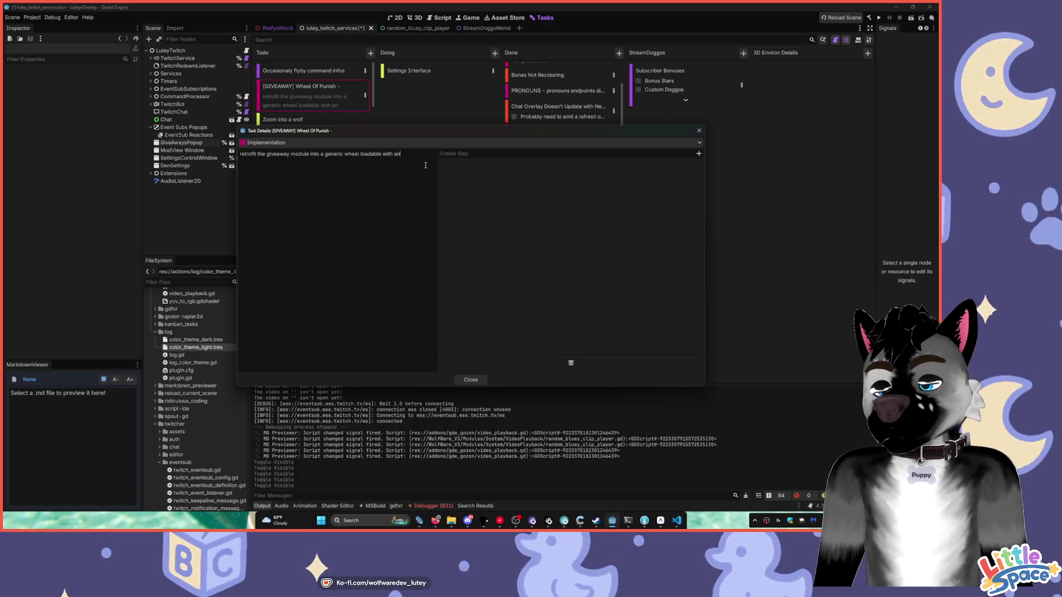
{"action": "type", "text": "nd"}
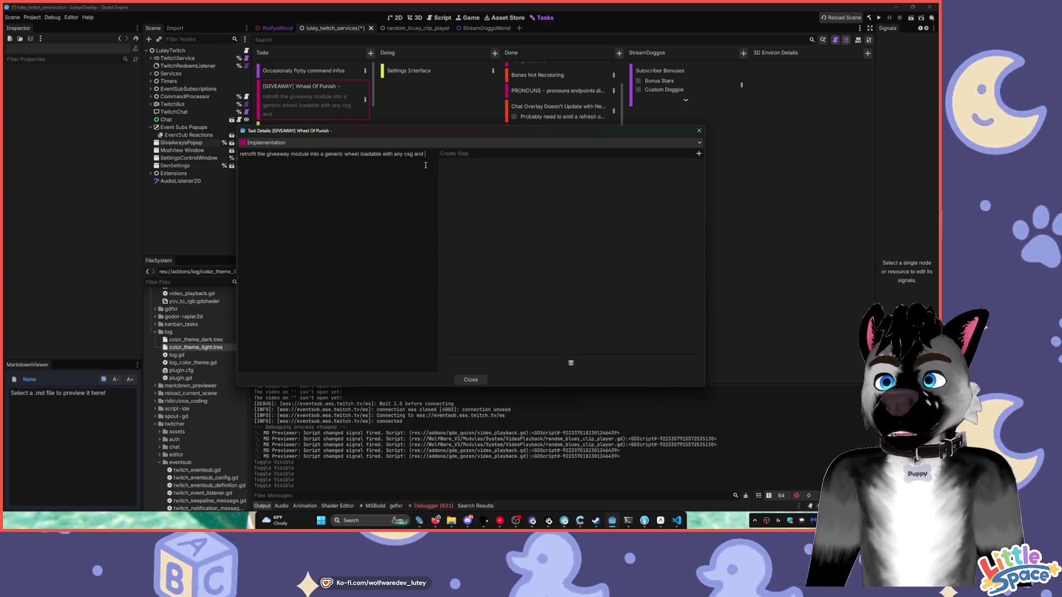
{"action": "type", "text": "Variant Callable as a result"}
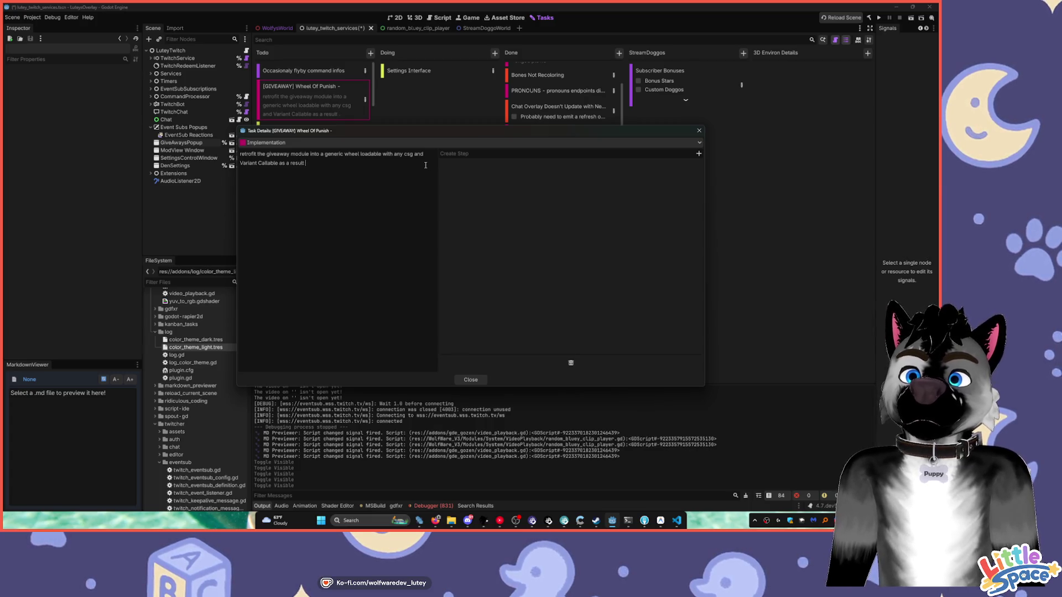
{"action": "type", "text": "oosing"}
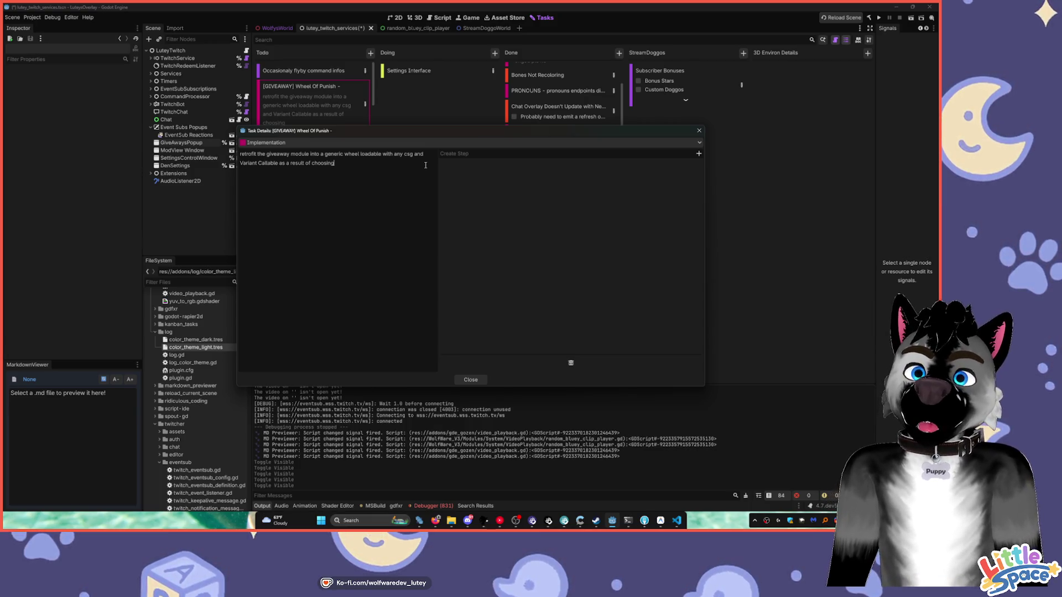
{"action": "left_click", "coordinate": [485, 379]}
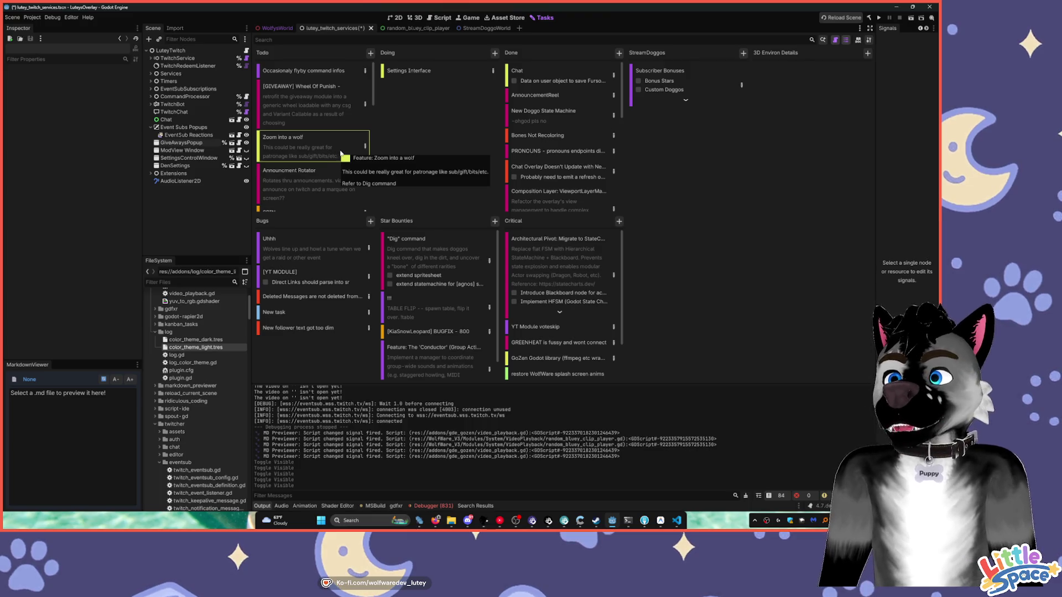
- Run the project, then close the Giveaway Show game window
{"action": "key", "text": "F5"}
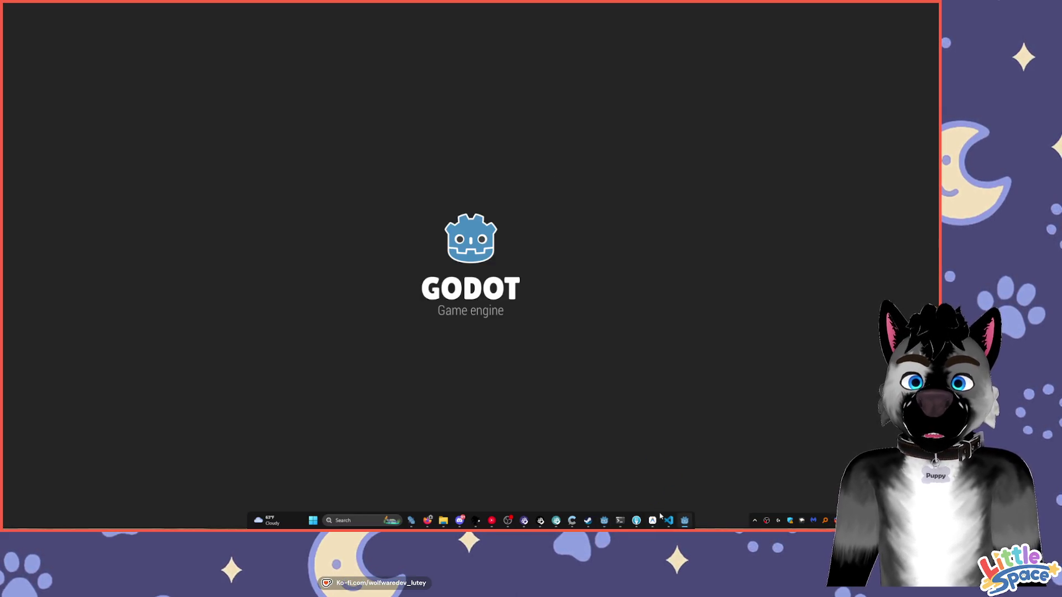
{"action": "key", "text": "alt+Tab"}
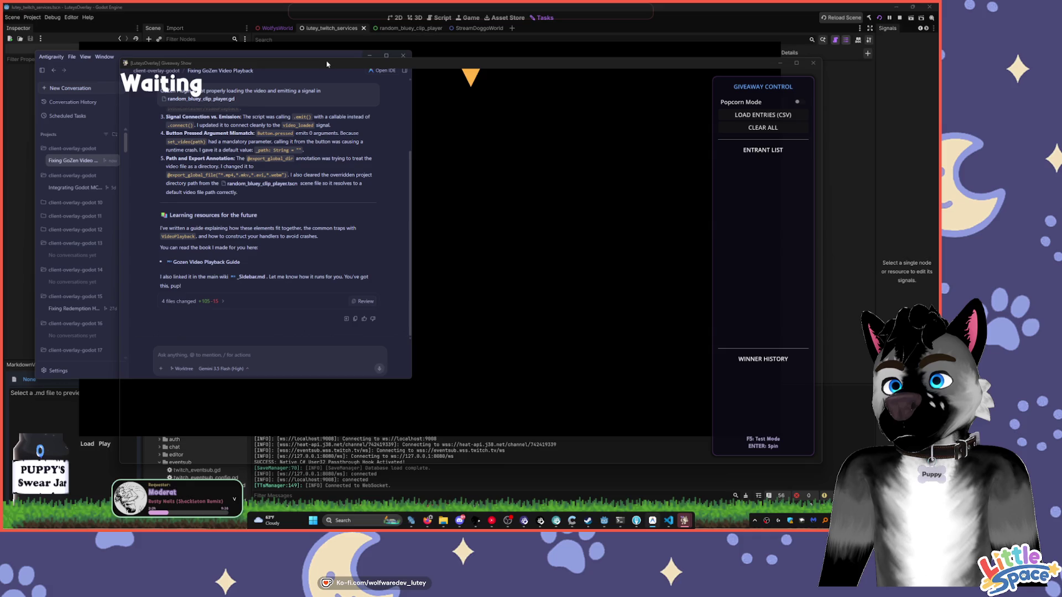
{"action": "left_click", "coordinate": [327, 64]}
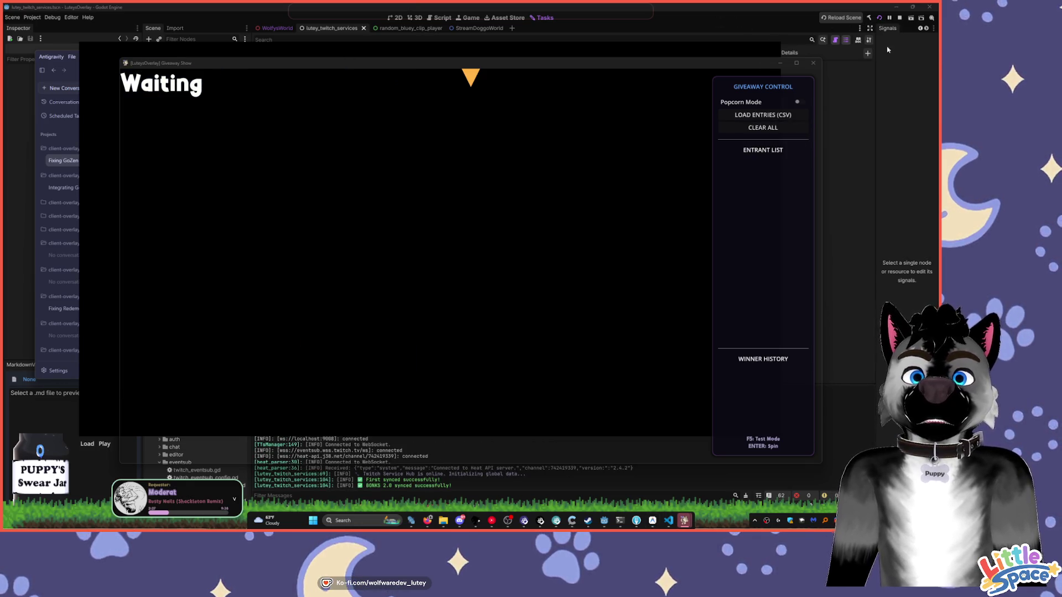
{"action": "right_click", "coordinate": [684, 520]}
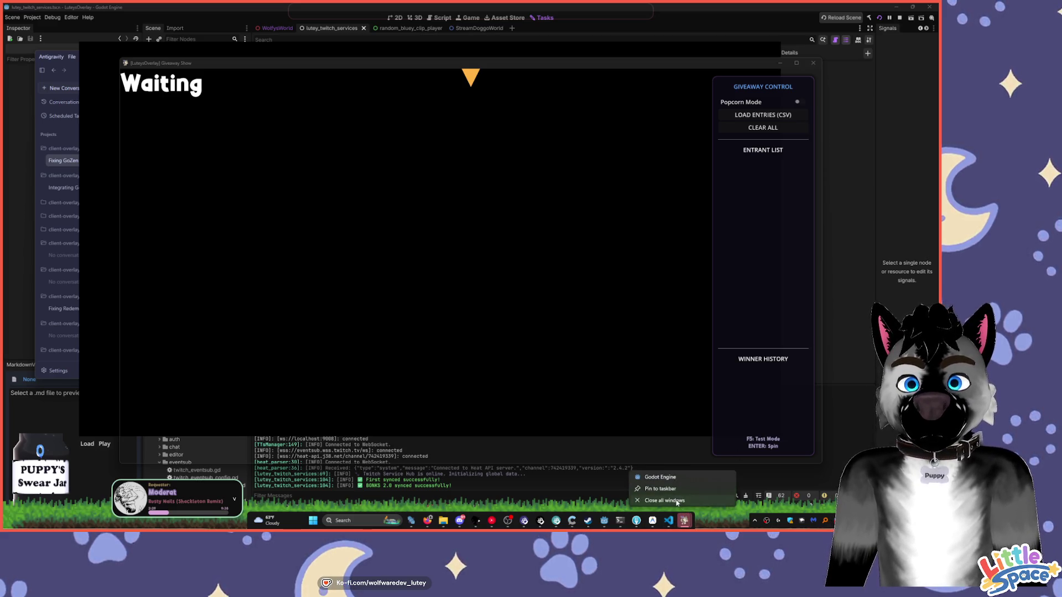
{"action": "left_click", "coordinate": [677, 499]}
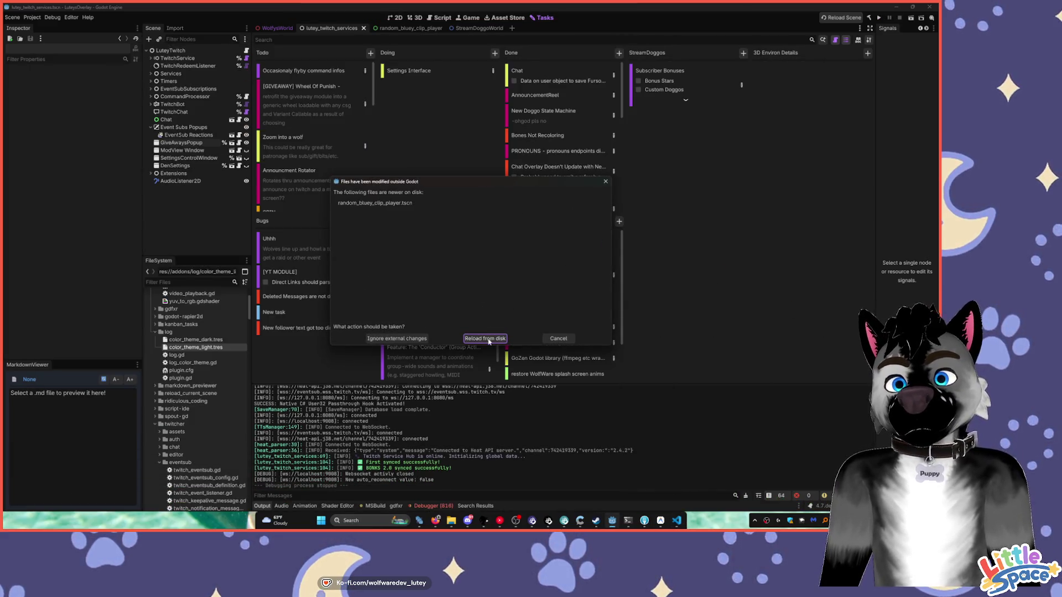
- Reload the changed scene from disk, hide GiveAwaysPopup in 2D, and run the overlay again
{"action": "left_click", "coordinate": [489, 341]}
{"action": "left_click", "coordinate": [397, 18]}
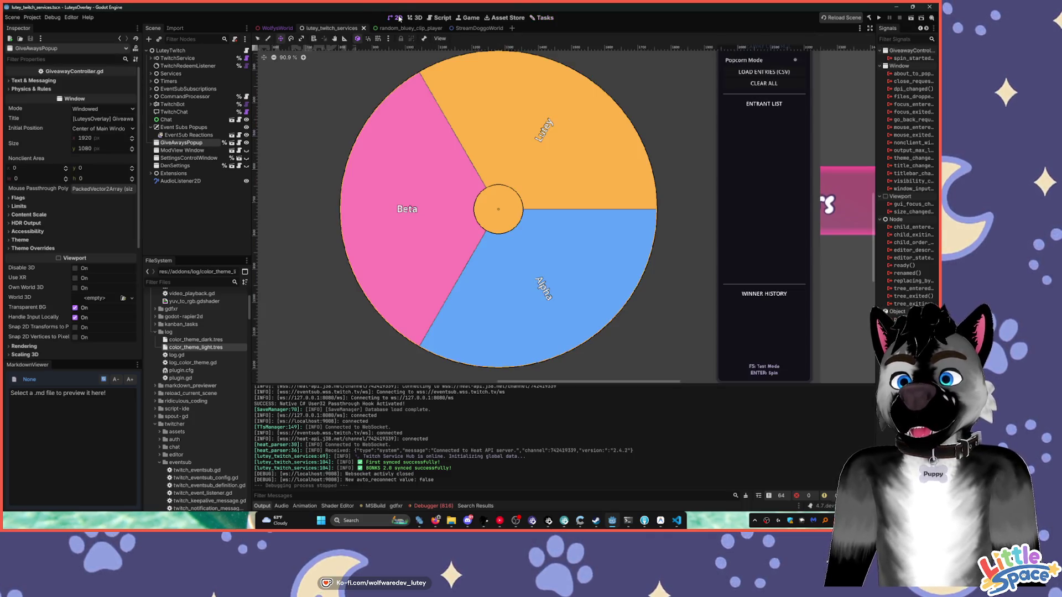
{"action": "left_click", "coordinate": [199, 135]}
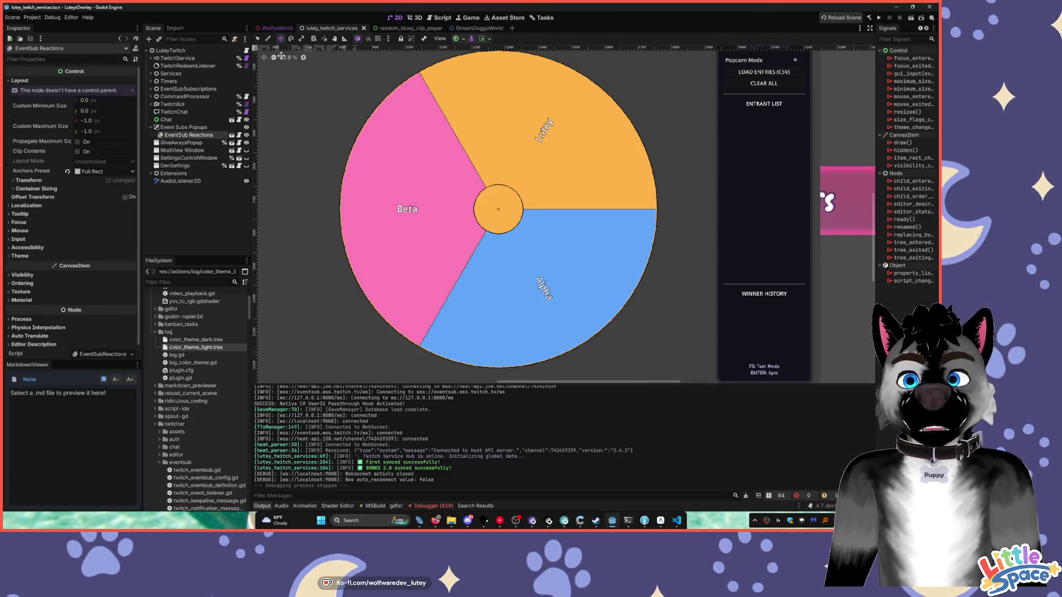
{"action": "left_click", "coordinate": [247, 142]}
{"action": "key", "text": "F5"}
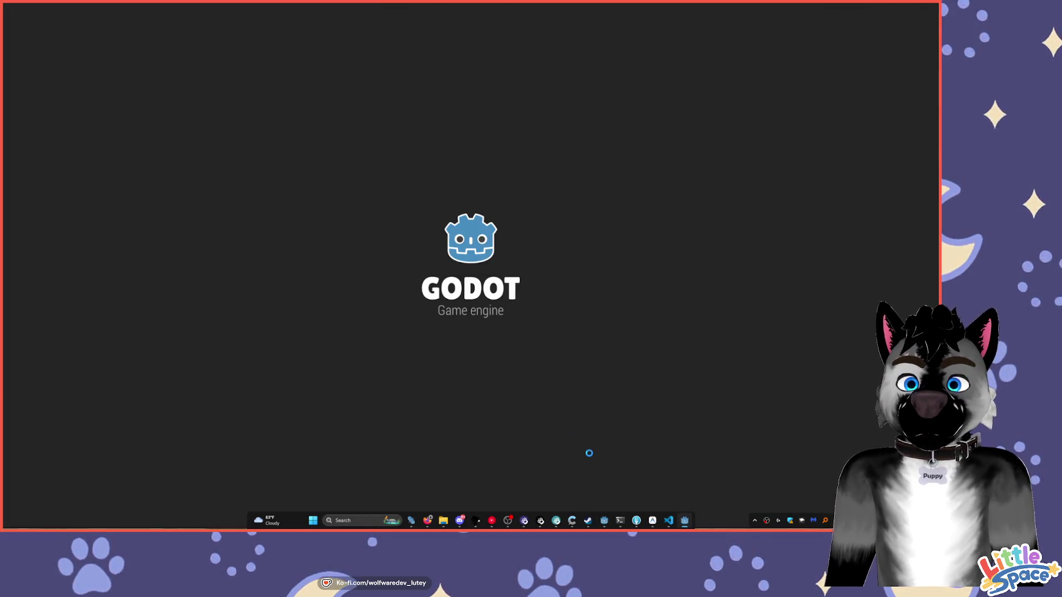
{"action": "left_click", "coordinate": [669, 520]}
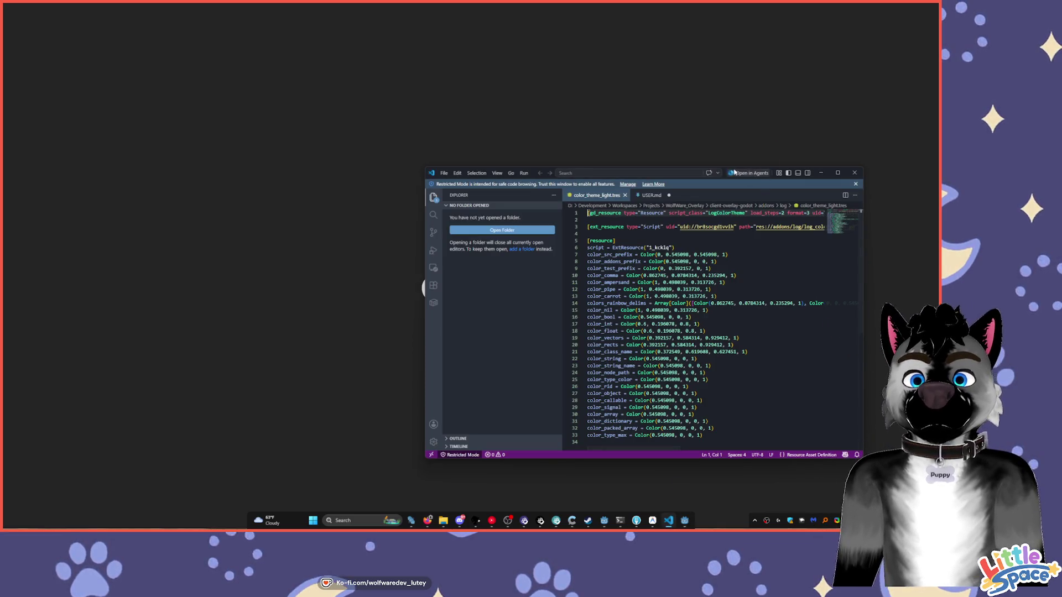
- Close color_theme_light.tres and USER.md, discarding USER.md's changes, and shut the VS Code window
{"action": "middle_click", "coordinate": [600, 198]}
{"action": "middle_click", "coordinate": [588, 194]}
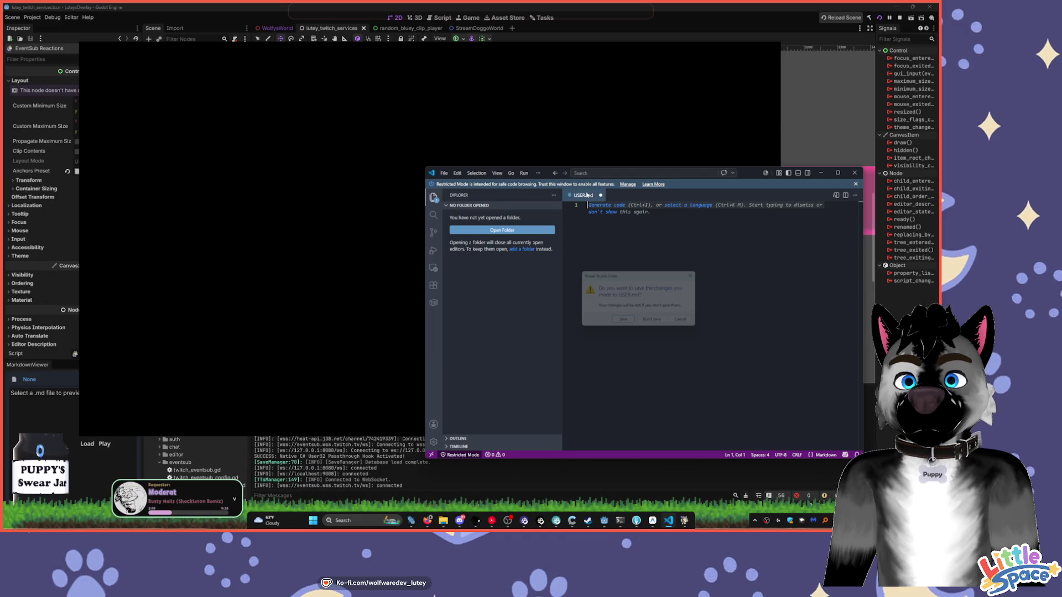
{"action": "left_click", "coordinate": [650, 323]}
{"action": "left_click", "coordinate": [854, 172]}
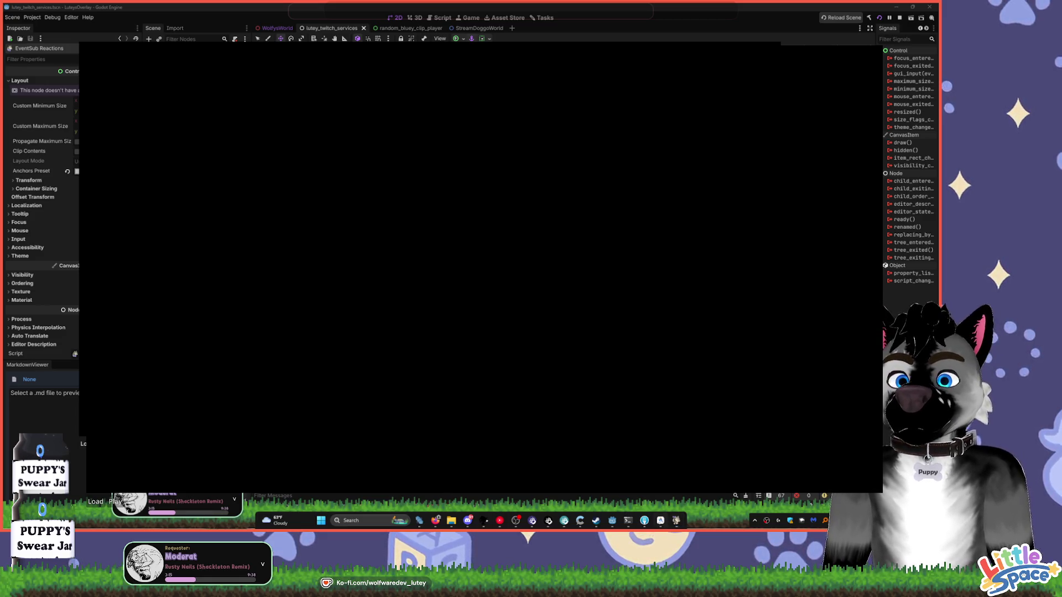
- Leave the Antigravity window, return to Godot and open the random_bluey_clip_player scene tab
{"action": "left_click", "coordinate": [661, 521]}
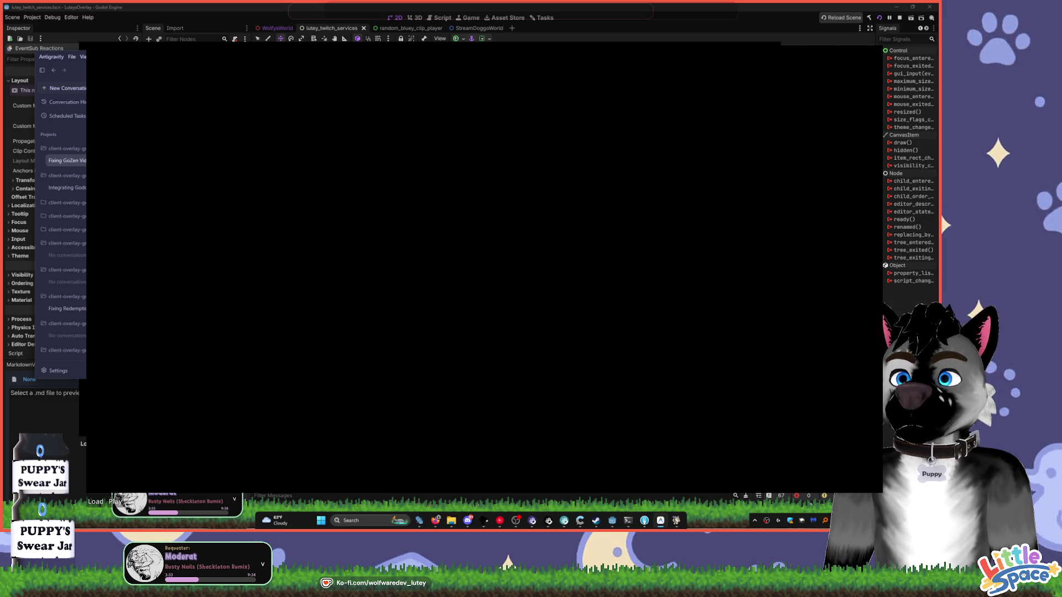
{"action": "left_click", "coordinate": [714, 36]}
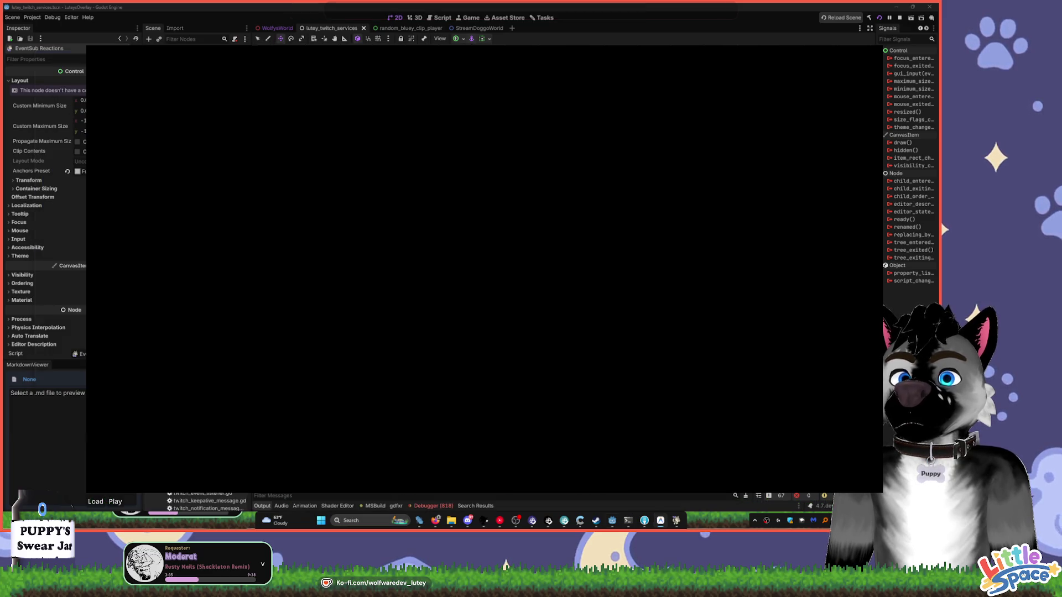
{"action": "left_click", "coordinate": [416, 28]}
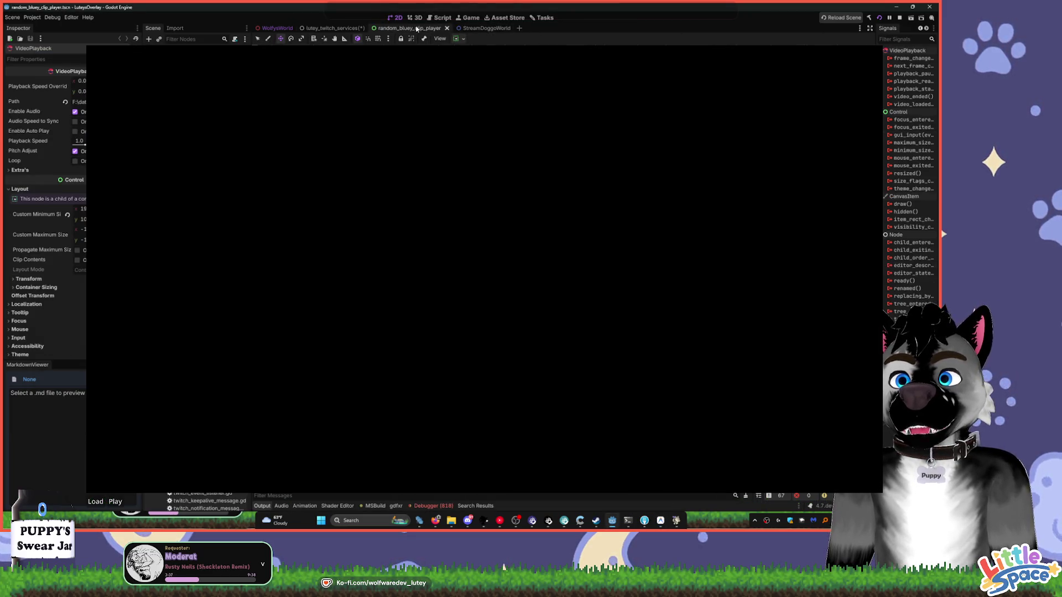
- Show random_bluey_clip_player.gd in the Script workspace, close the game window, and stop debugging
{"action": "key", "text": "ctrl+F3"}
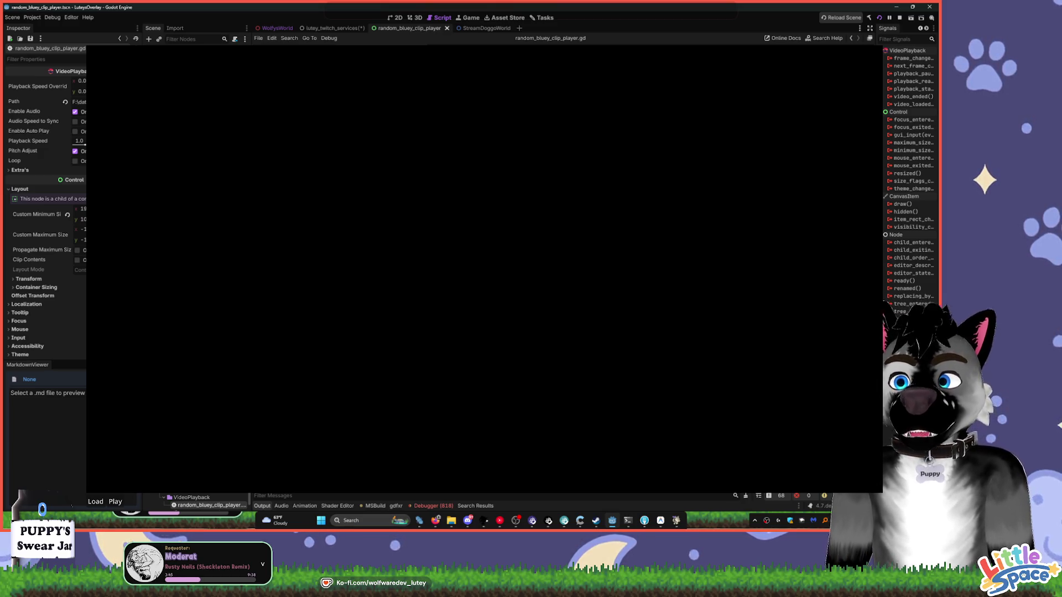
{"action": "left_click", "coordinate": [929, 7]}
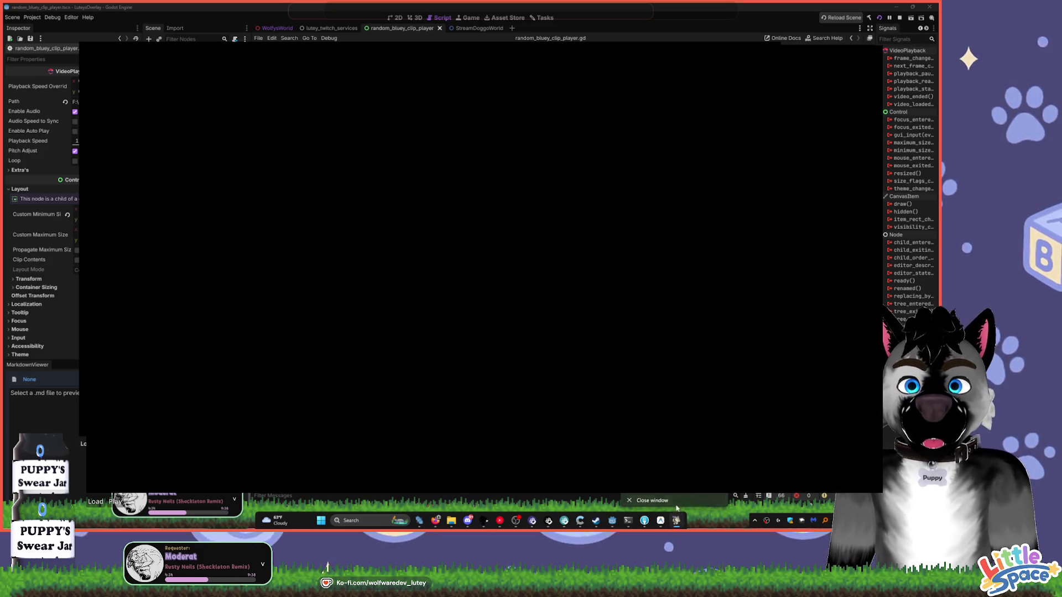
{"action": "key", "text": "F8"}
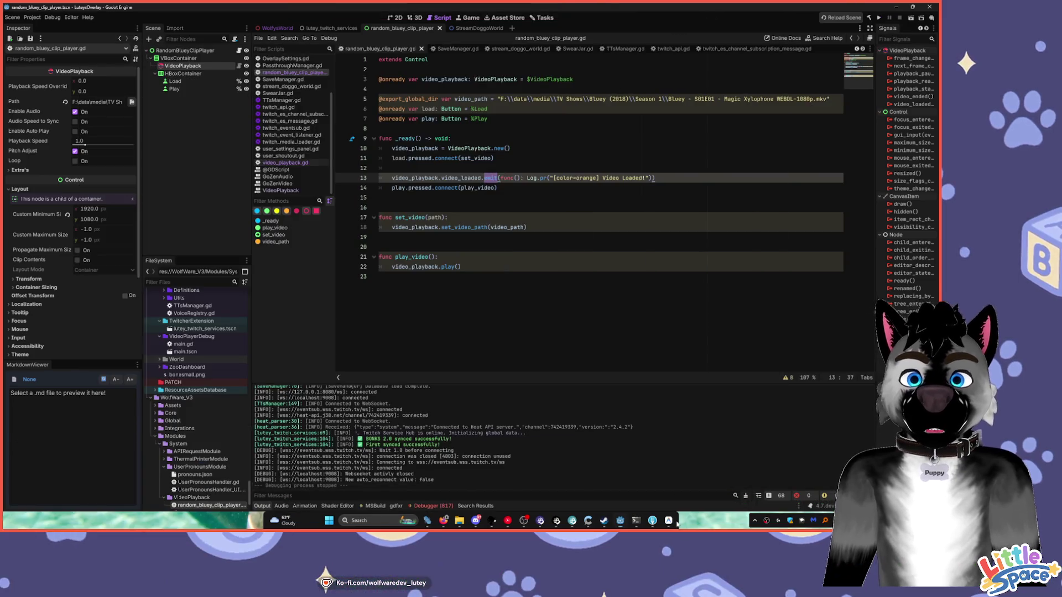
- Run the StreamDoggoWorld scene from its tab, then open the Tasks kanban board
{"action": "left_click", "coordinate": [397, 17]}
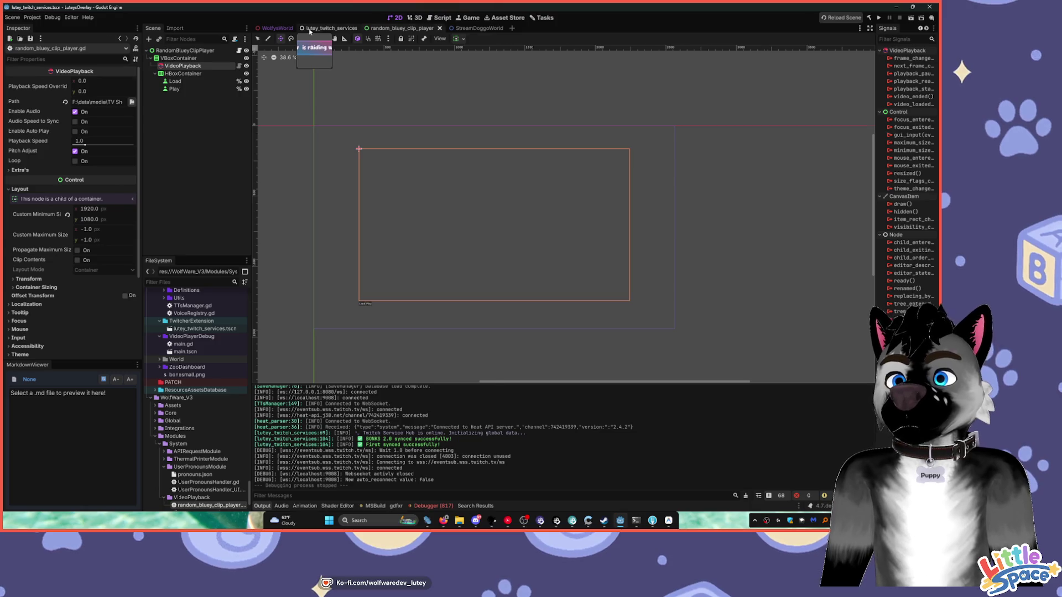
{"action": "left_click", "coordinate": [328, 28]}
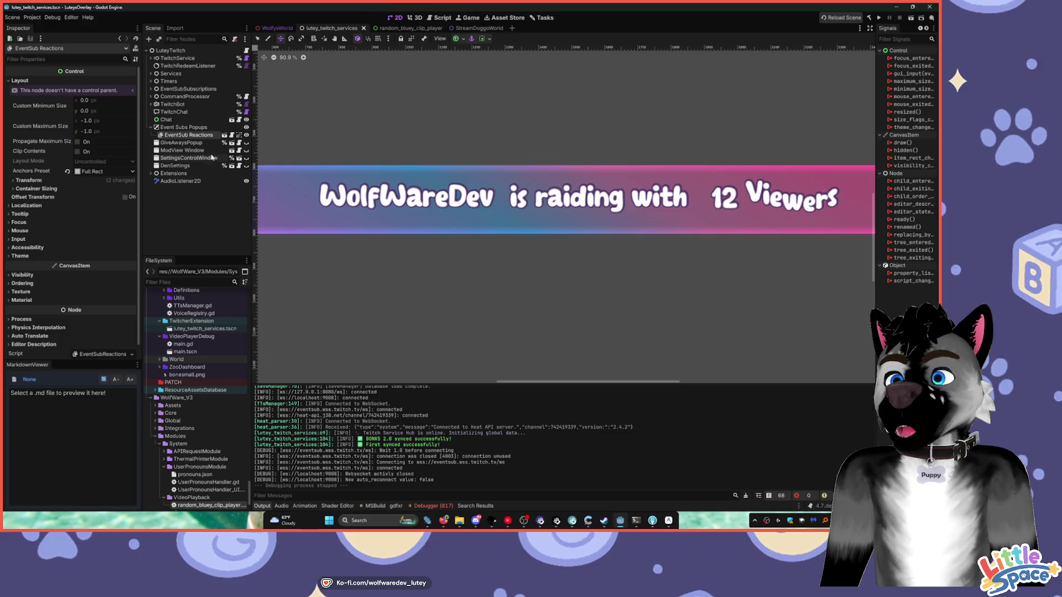
{"action": "left_click", "coordinate": [464, 29]}
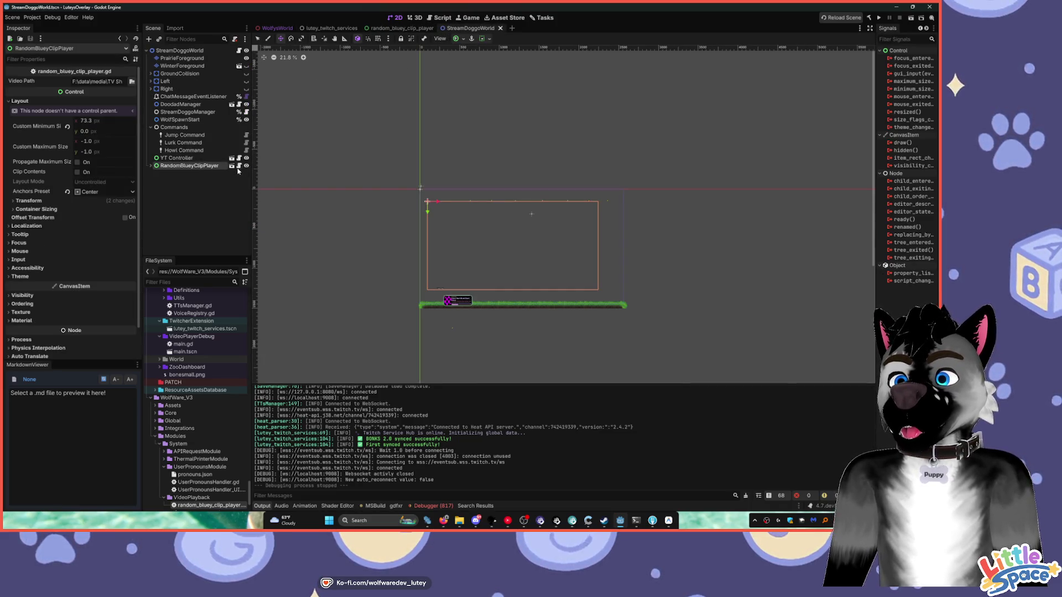
{"action": "left_click", "coordinate": [879, 17]}
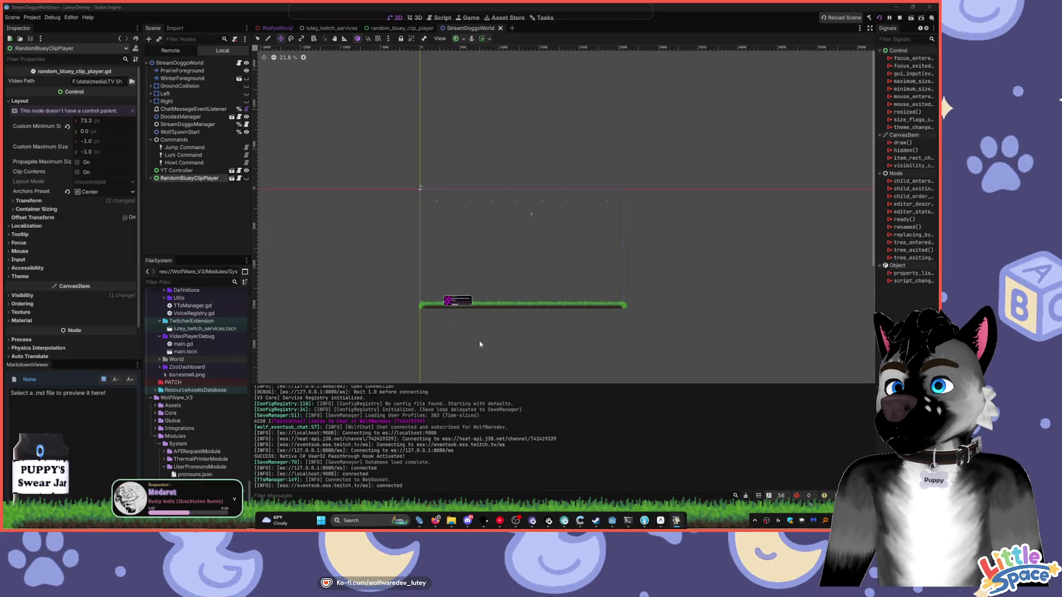
{"action": "left_click", "coordinate": [556, 204]}
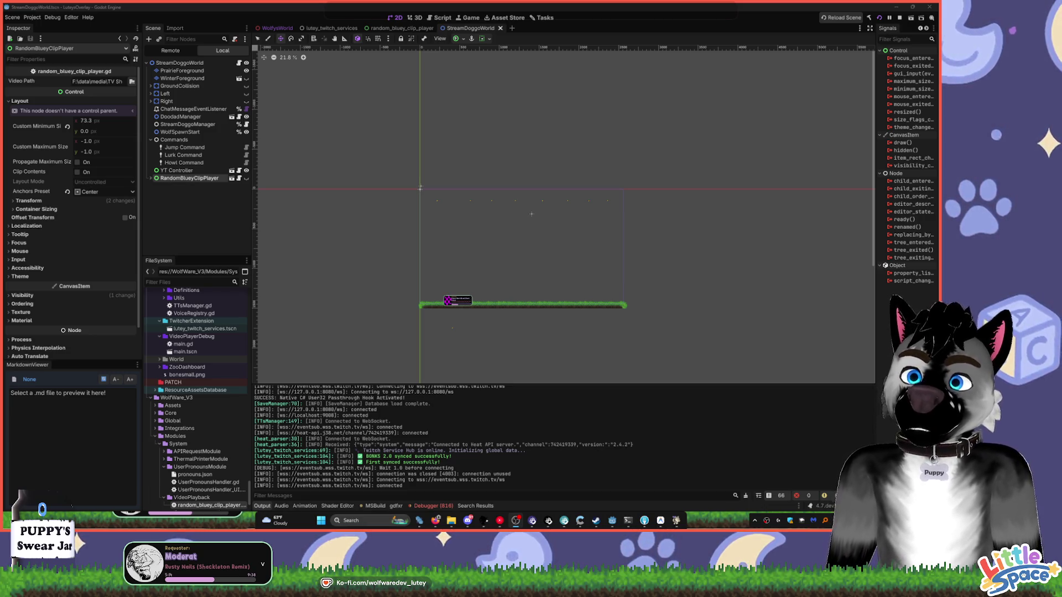
{"action": "left_click", "coordinate": [542, 17]}
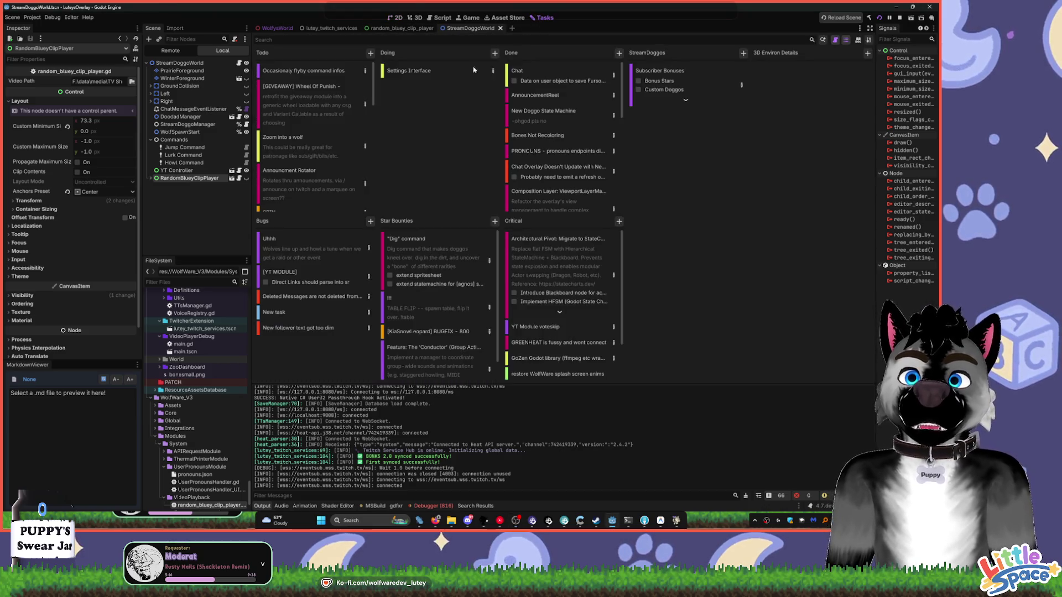
- Add a Bug card titled 'FIRST redeem is not timestamped daily' to the Bugs column and open its details
{"action": "scroll", "coordinate": [337, 178], "scroll_direction": "down", "scroll_amount": 5}
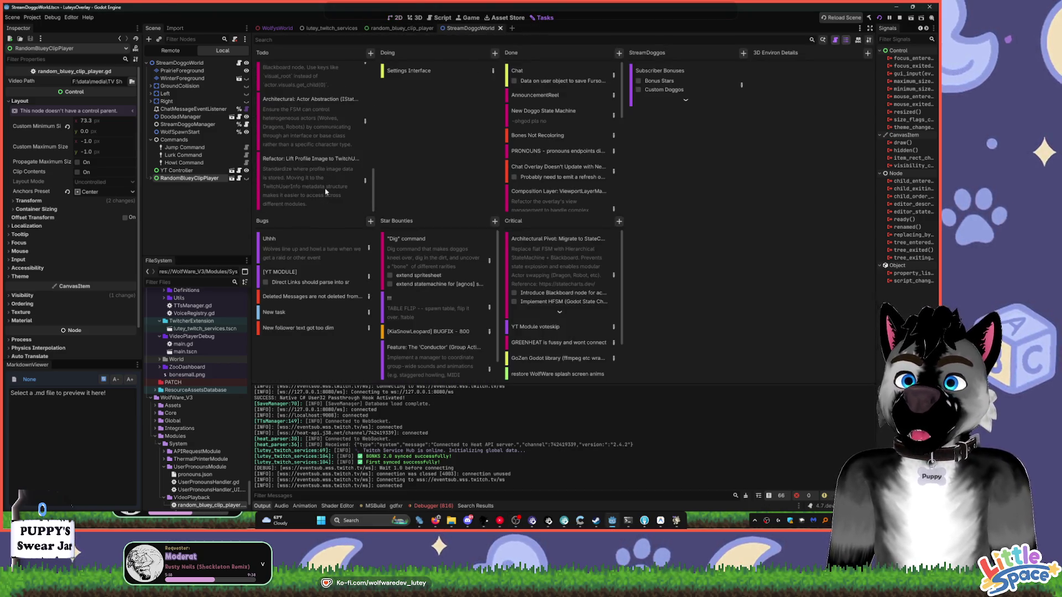
{"action": "left_click", "coordinate": [370, 53]}
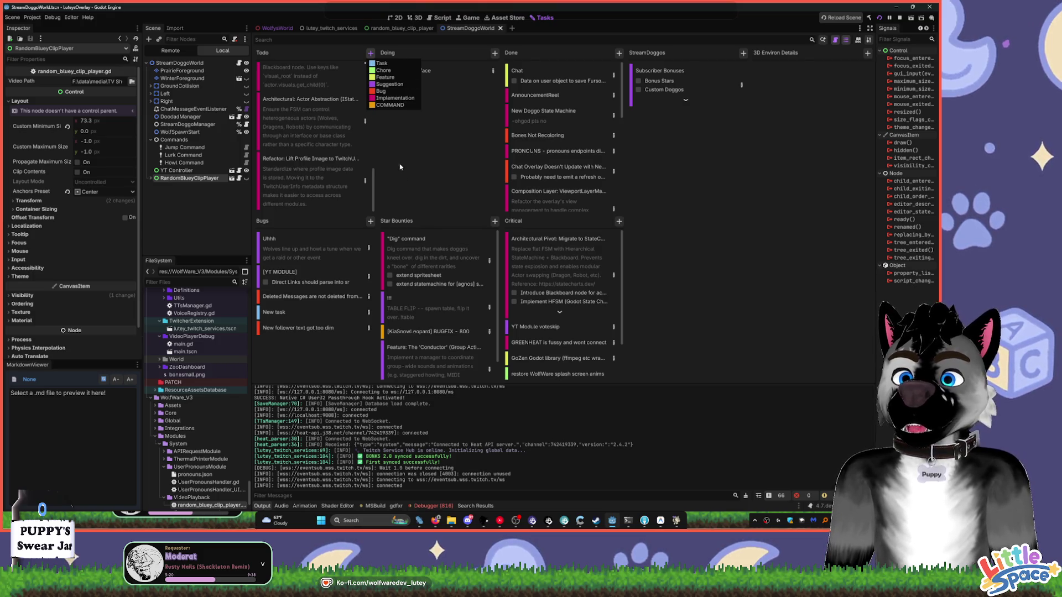
{"action": "left_click", "coordinate": [370, 221]}
{"action": "left_click", "coordinate": [370, 220]}
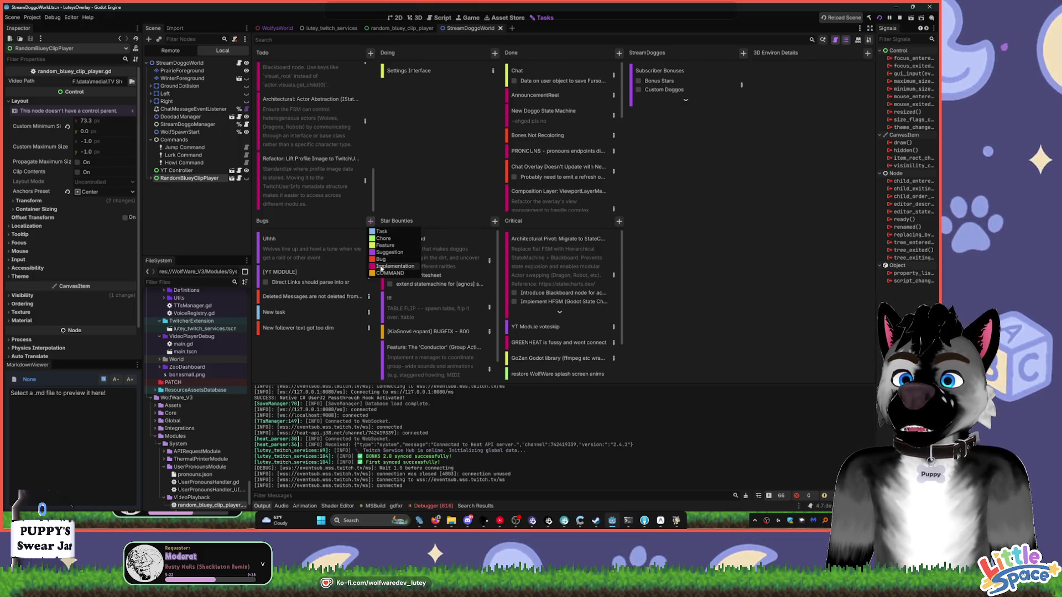
{"action": "left_click", "coordinate": [409, 262]}
{"action": "type", "text": "FIRST redeem is not"}
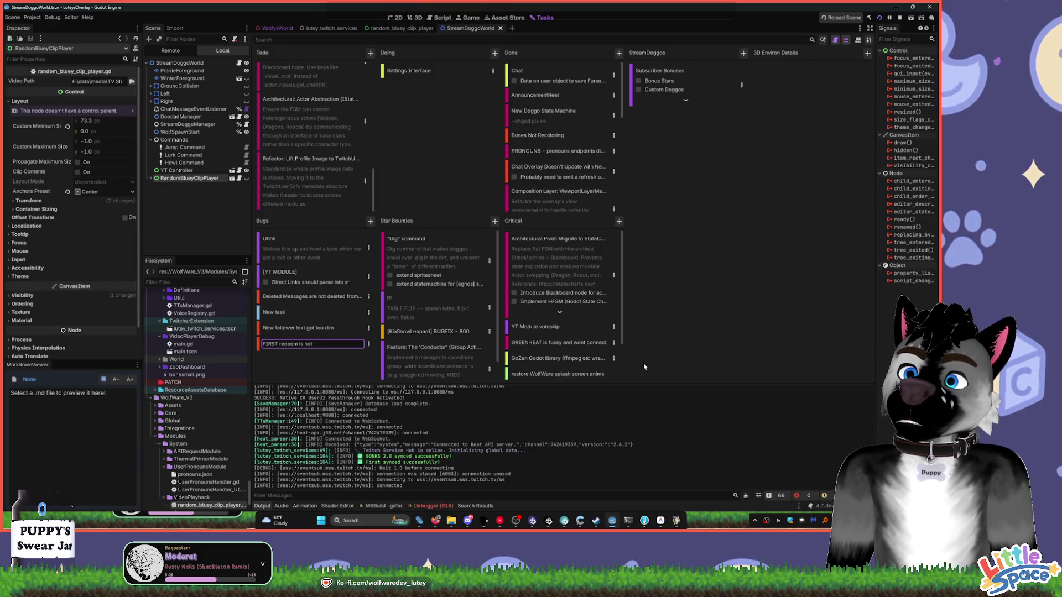
{"action": "type", "text": "mped daily"}
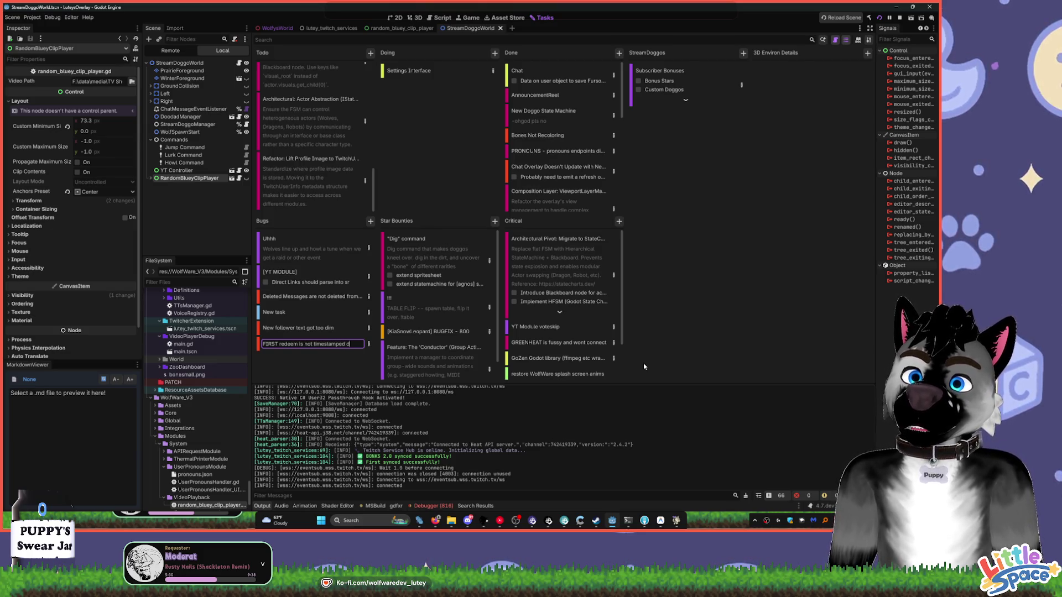
{"action": "key", "text": "Return"}
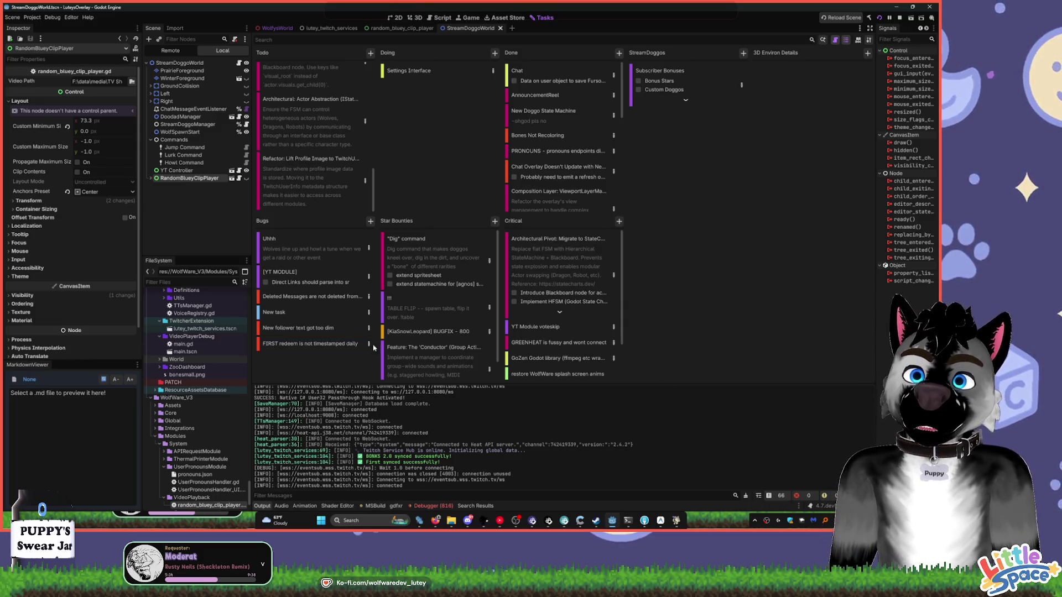
{"action": "double_click", "coordinate": [354, 344]}
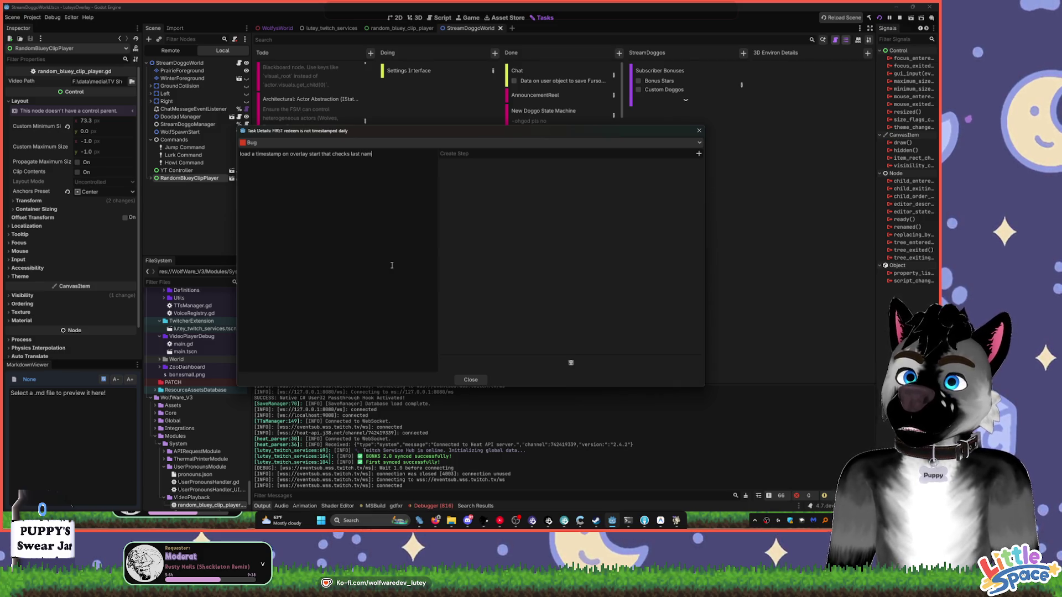
- Fix the description typo, end it with 'rather than each start', and close the details
{"action": "key", "text": "BackSpace"}
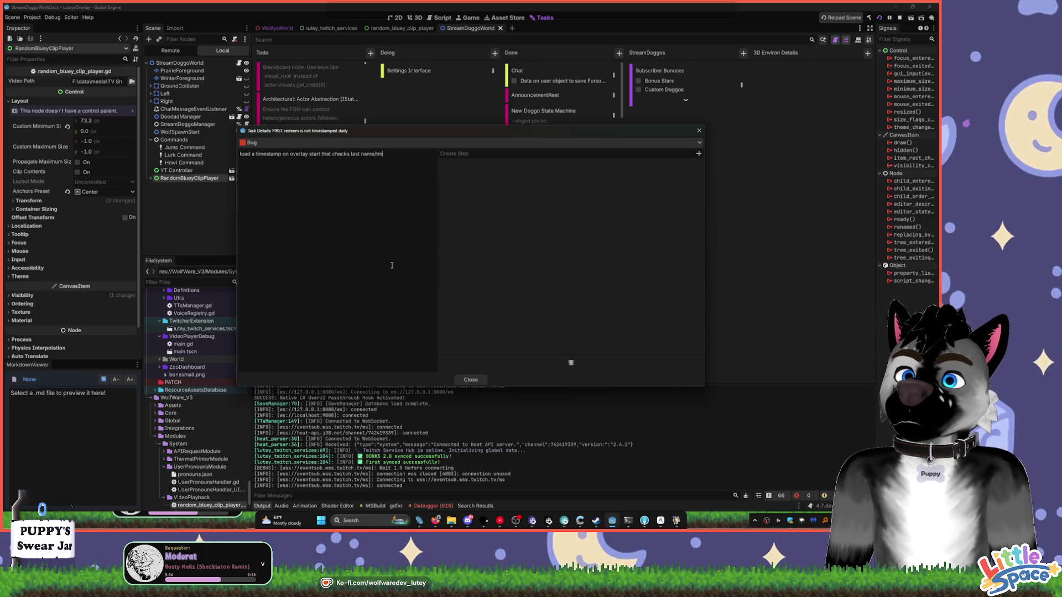
{"action": "type", "text": "ea"}
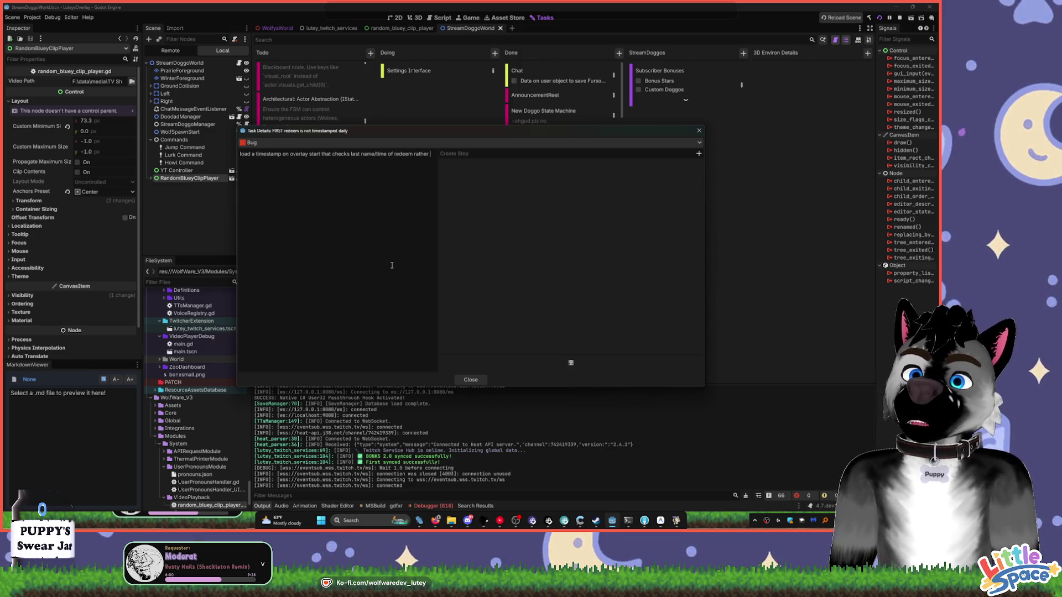
{"action": "type", "text": "ch start"}
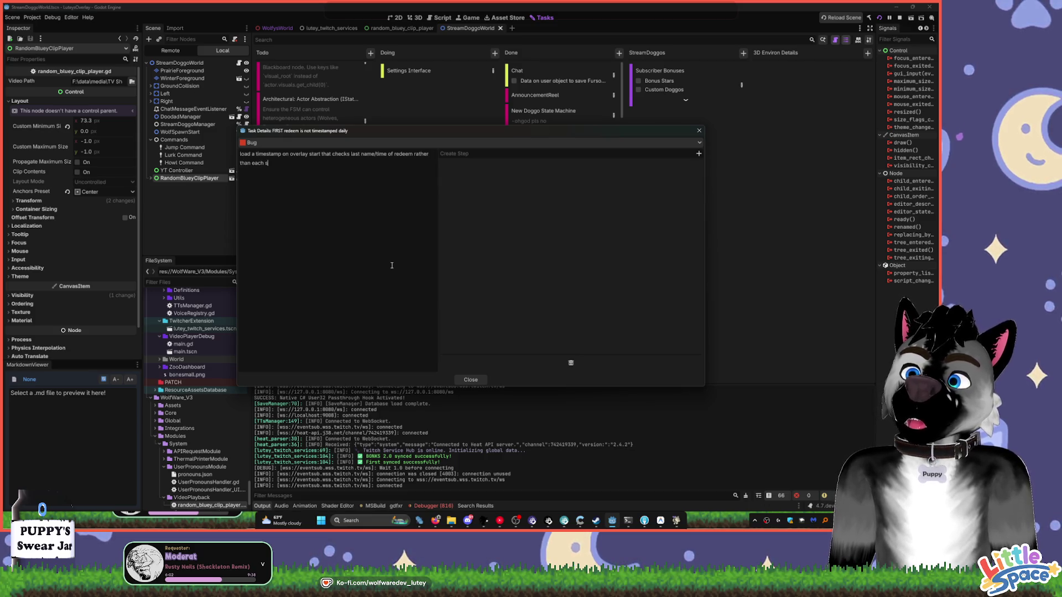
{"action": "left_click", "coordinate": [466, 378]}
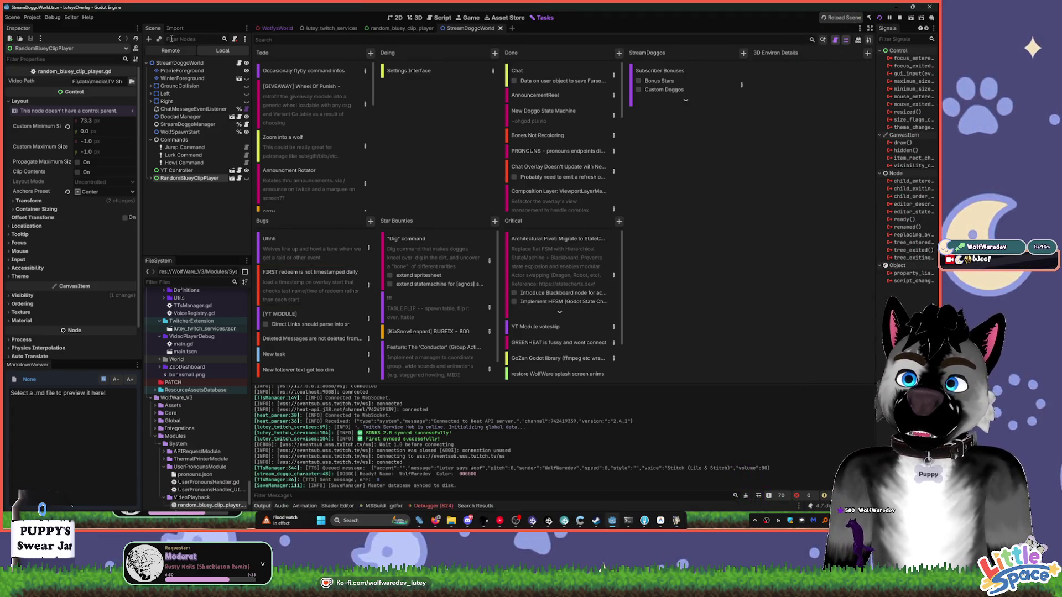
- Open Project Settings from the Project menu
{"action": "left_click", "coordinate": [32, 17]}
{"action": "left_click", "coordinate": [50, 29]}
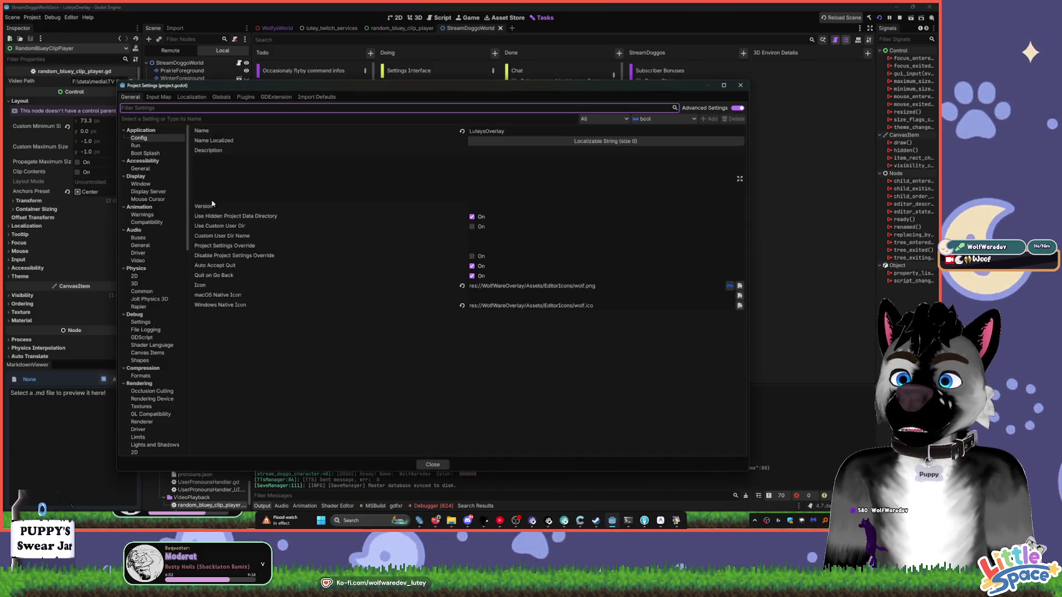
- Check the Input Map, then search the project for 'howltime' and open its match in stream_doggo_world.gd
{"action": "left_click", "coordinate": [158, 97]}
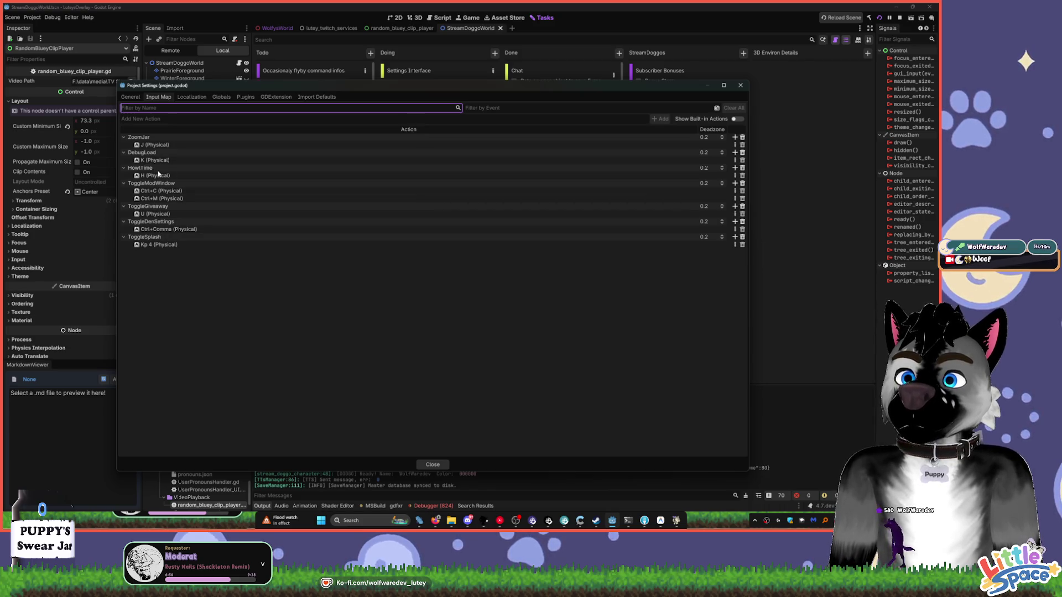
{"action": "key", "text": "Escape"}
{"action": "key", "text": "ctrl+shift+f"}
{"action": "type", "text": "howlt"}
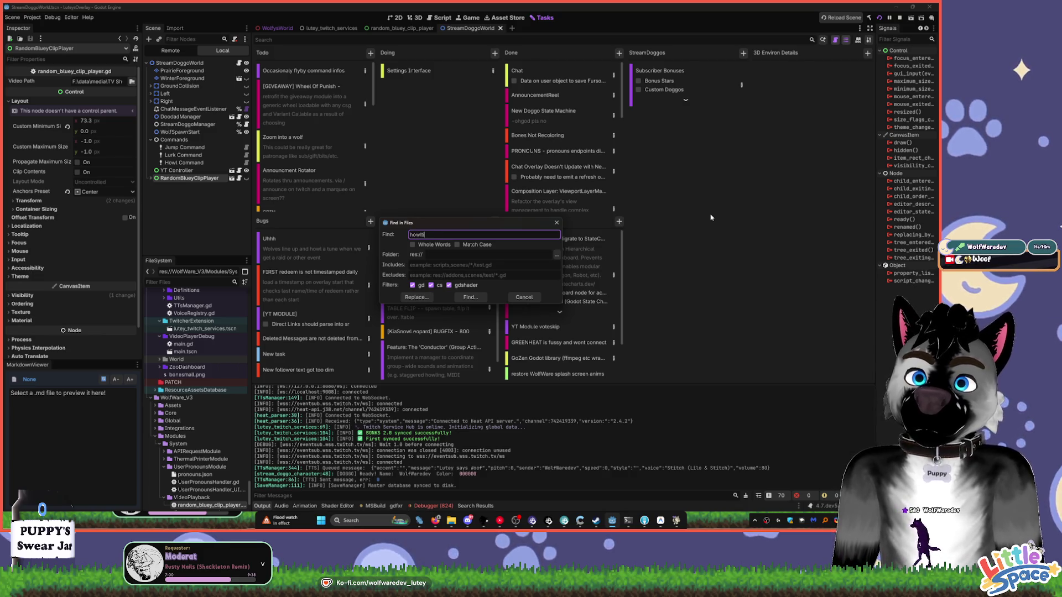
{"action": "type", "text": "ime"}
{"action": "key", "text": "Return"}
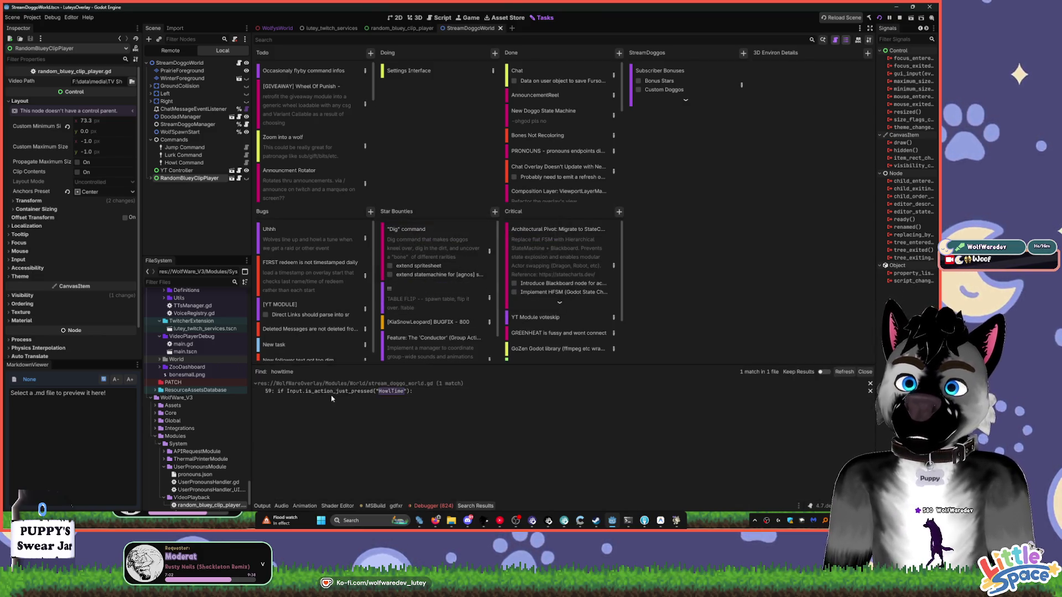
{"action": "left_click", "coordinate": [337, 391]}
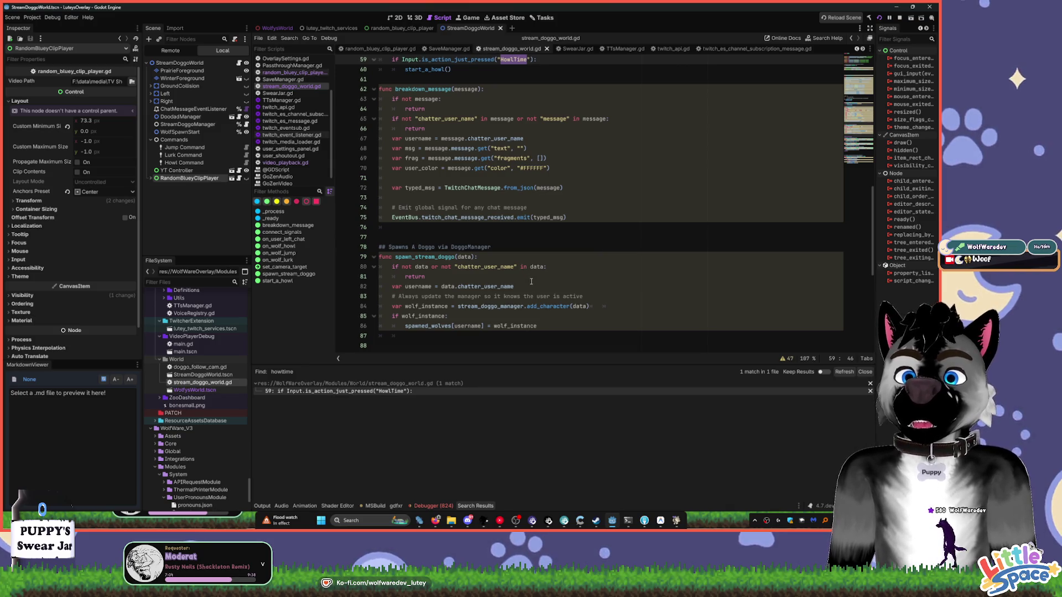
- Jump to the start_a_howl definition and delete its trailing pass statement
{"action": "scroll", "coordinate": [538, 211], "scroll_direction": "up", "scroll_amount": 2}
{"action": "left_click", "coordinate": [431, 129]}
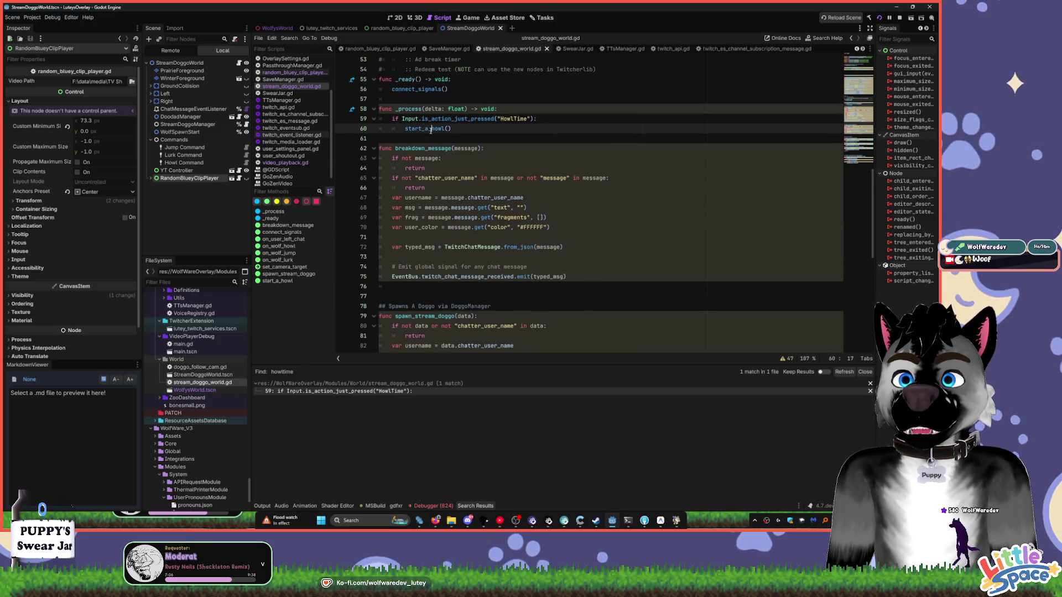
{"action": "left_click", "coordinate": [431, 129], "text": "ctrl"}
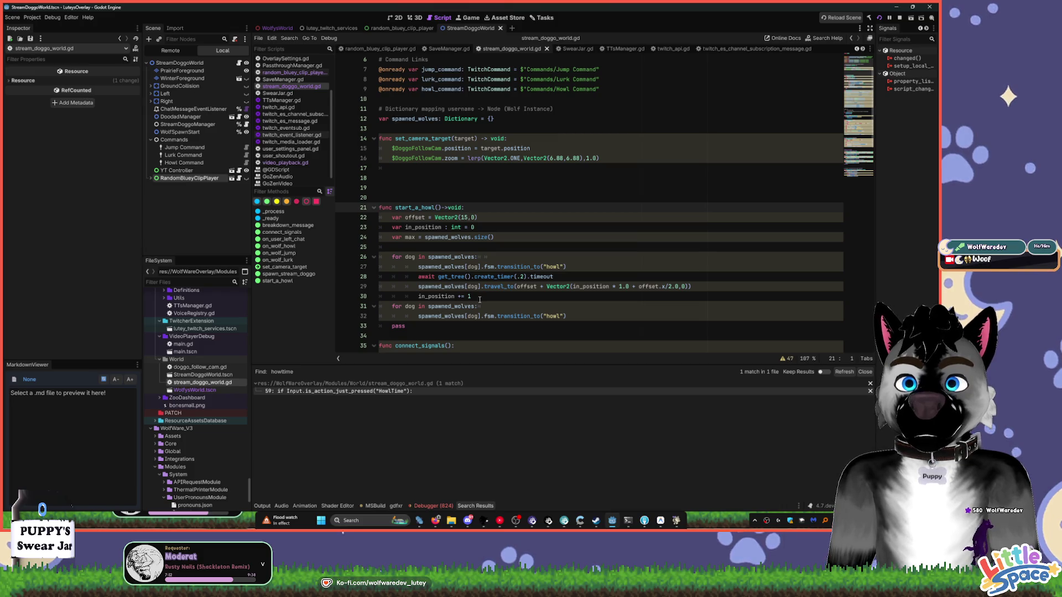
{"action": "scroll", "coordinate": [479, 299], "scroll_direction": "down", "scroll_amount": 3}
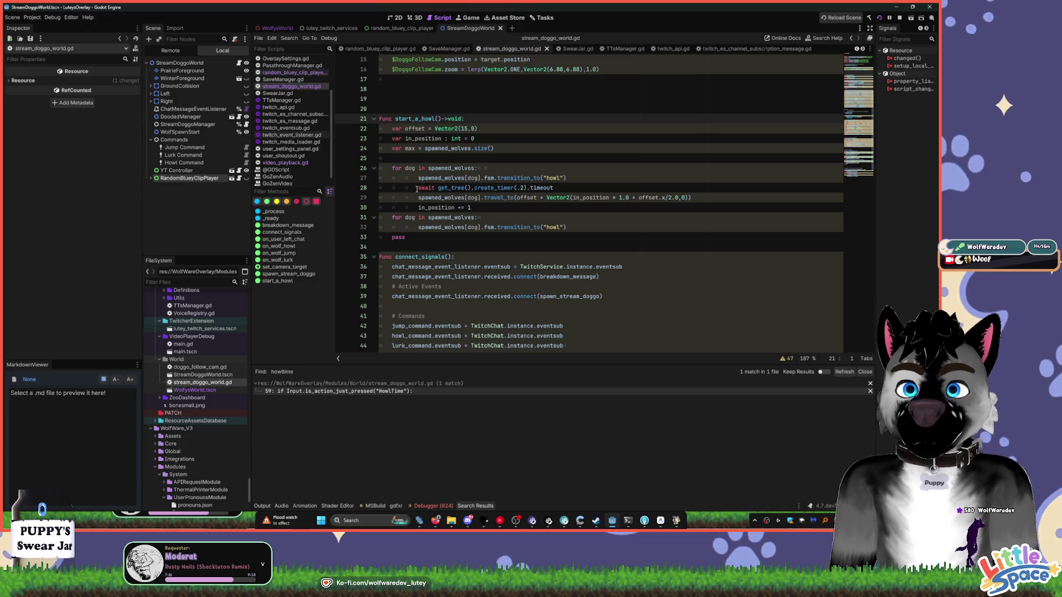
{"action": "mouse_move", "coordinate": [415, 203]}
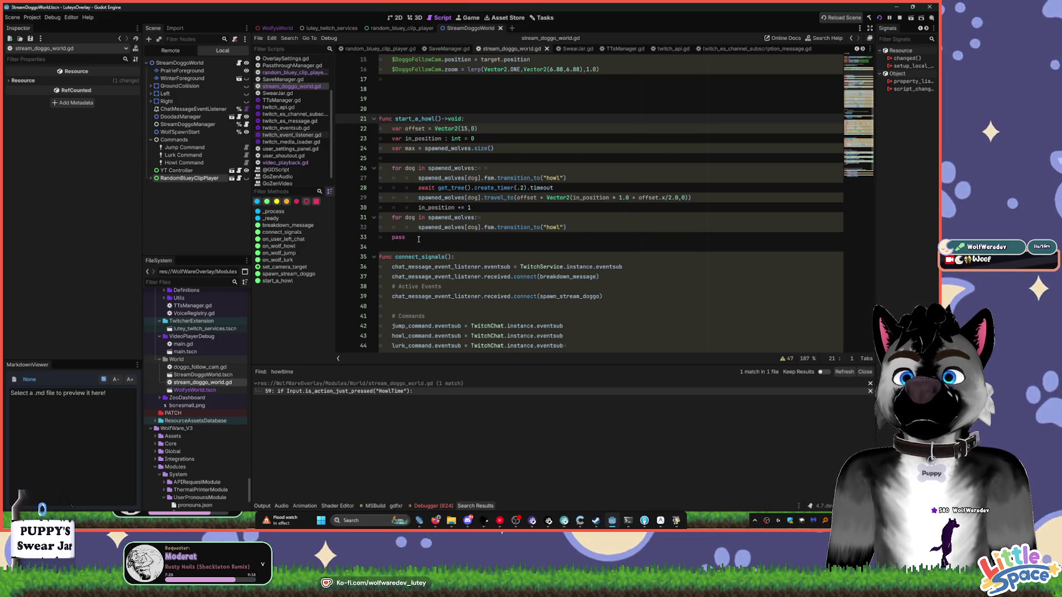
{"action": "left_click", "coordinate": [380, 237]}
{"action": "key", "text": "ctrl+Delete"}
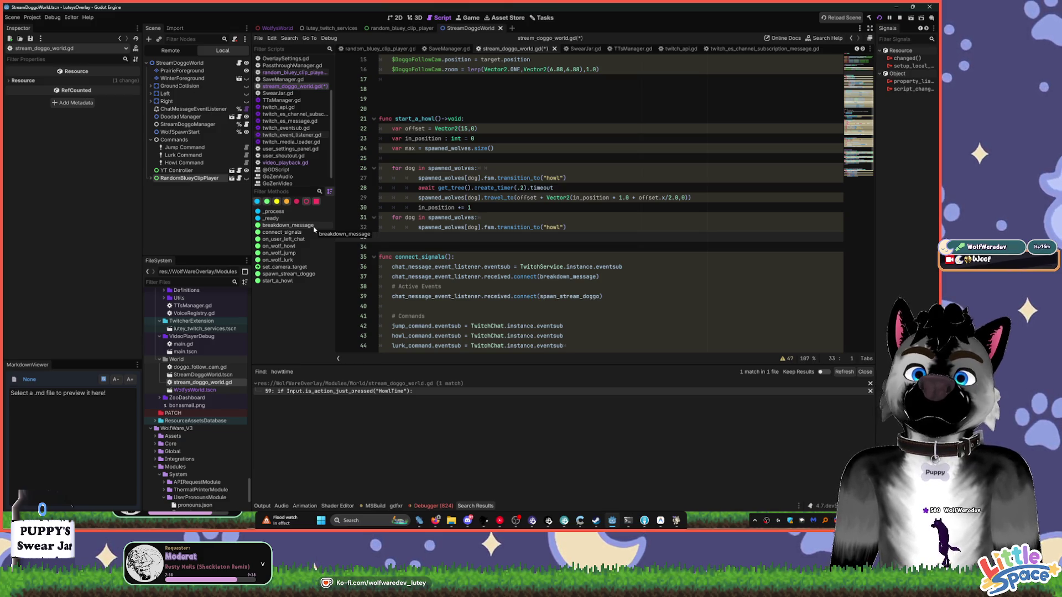
- Change the travel_to argument to -offset, then stop and rerun the overlay
{"action": "scroll", "coordinate": [558, 284], "scroll_direction": "down", "scroll_amount": 4}
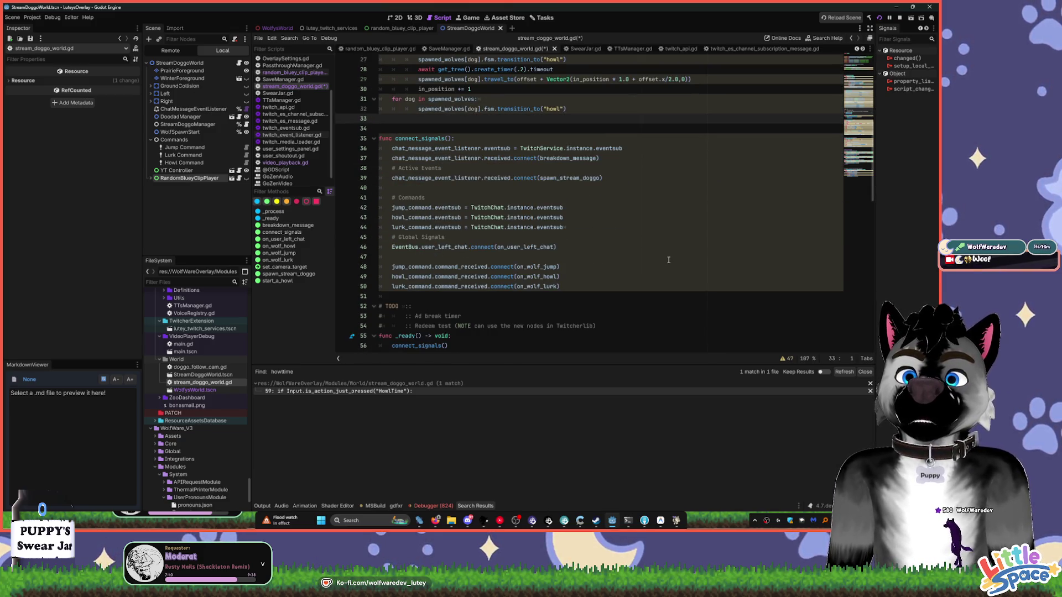
{"action": "scroll", "coordinate": [681, 254], "scroll_direction": "up", "scroll_amount": 4}
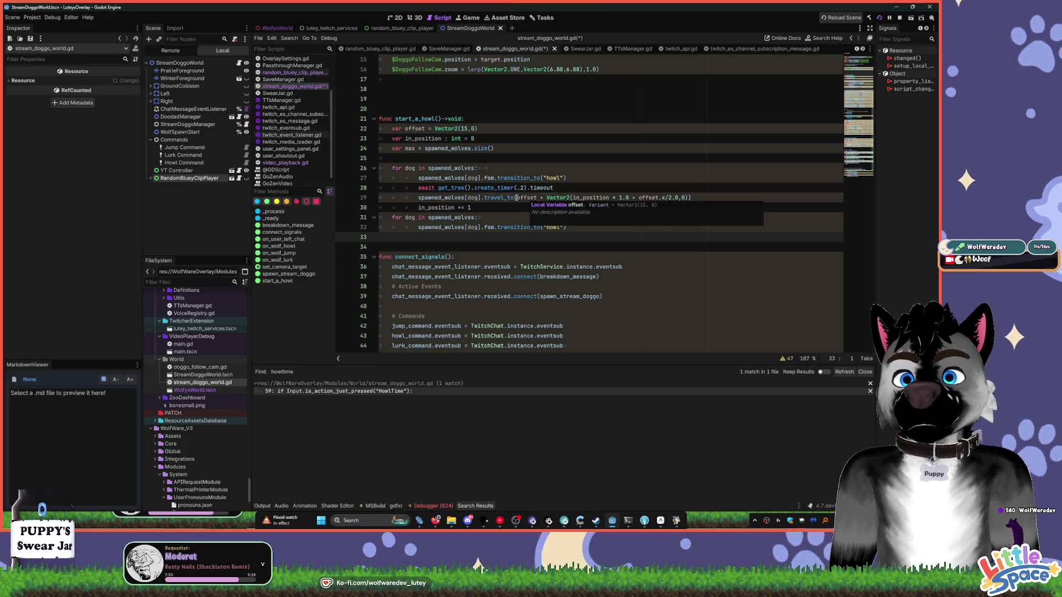
{"action": "left_click", "coordinate": [516, 198]}
{"action": "type", "text": "-"}
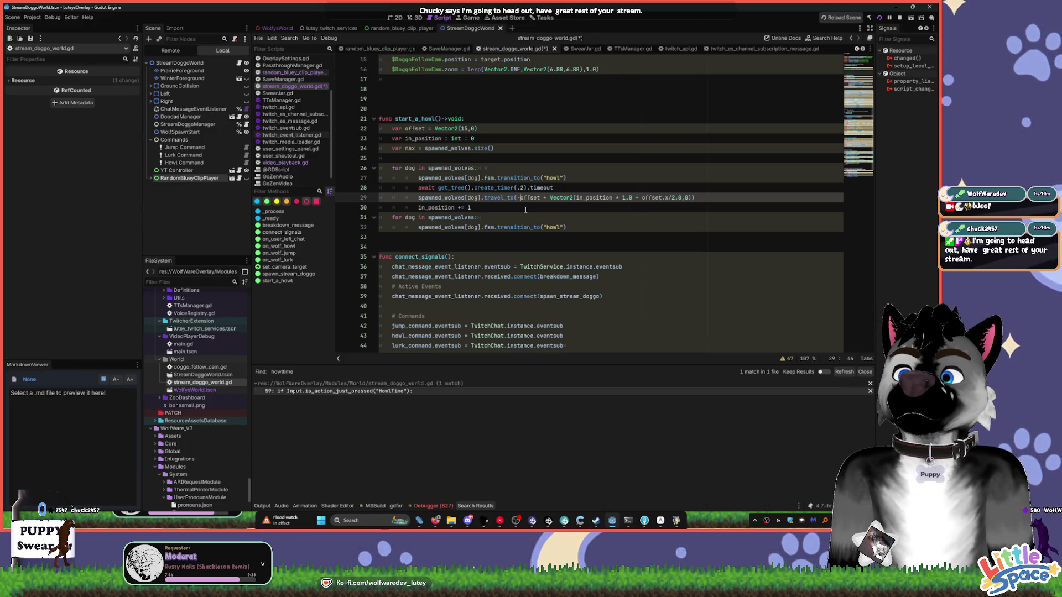
{"action": "left_click", "coordinate": [880, 18]}
{"action": "left_click", "coordinate": [880, 18]}
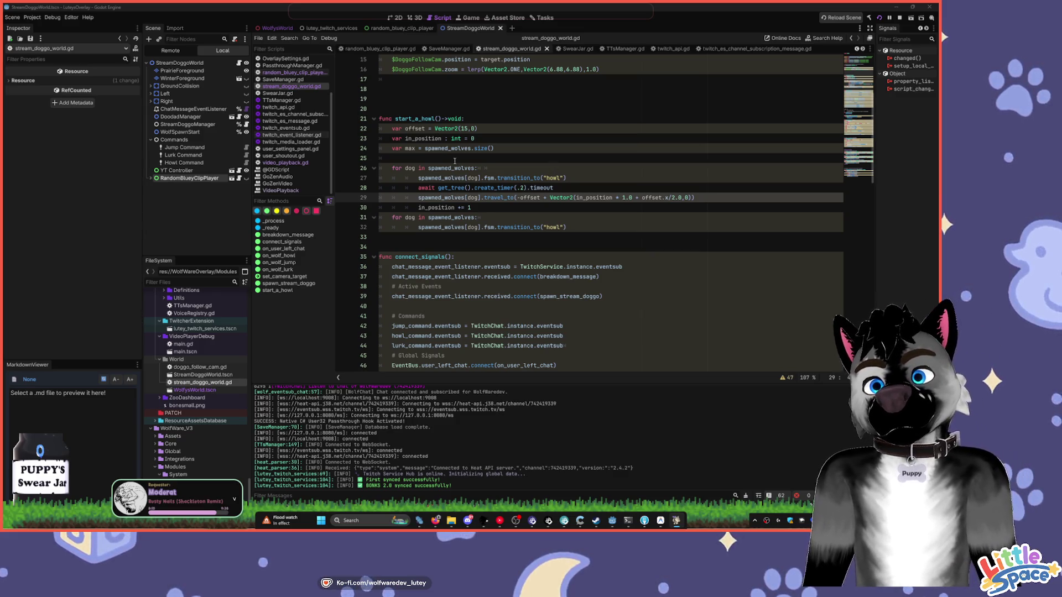
- Delete the empty line 25 and select the eventsub connection log line
{"action": "left_click", "coordinate": [462, 161]}
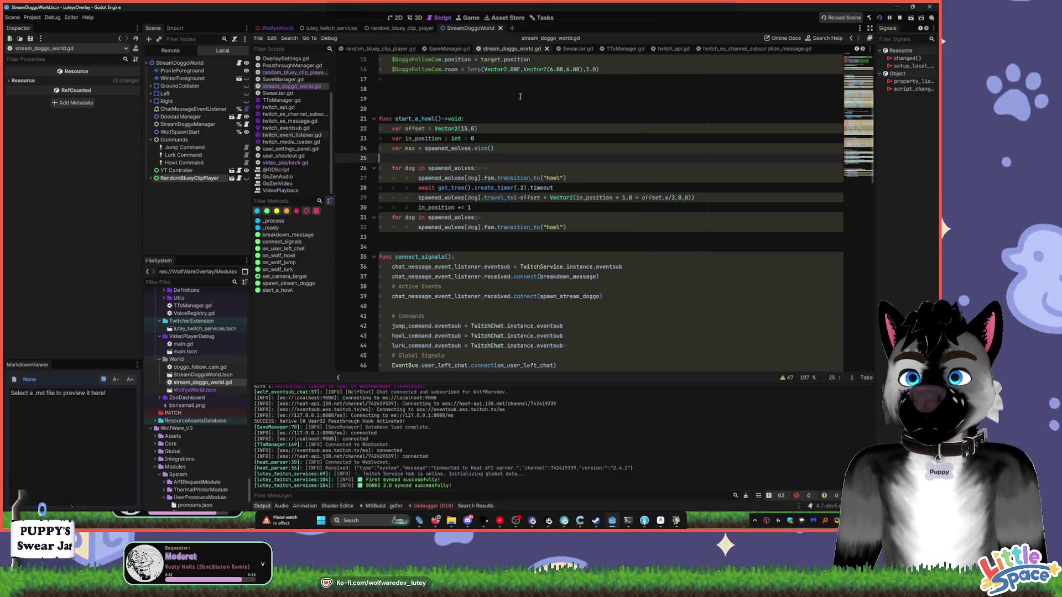
{"action": "key", "text": "Delete"}
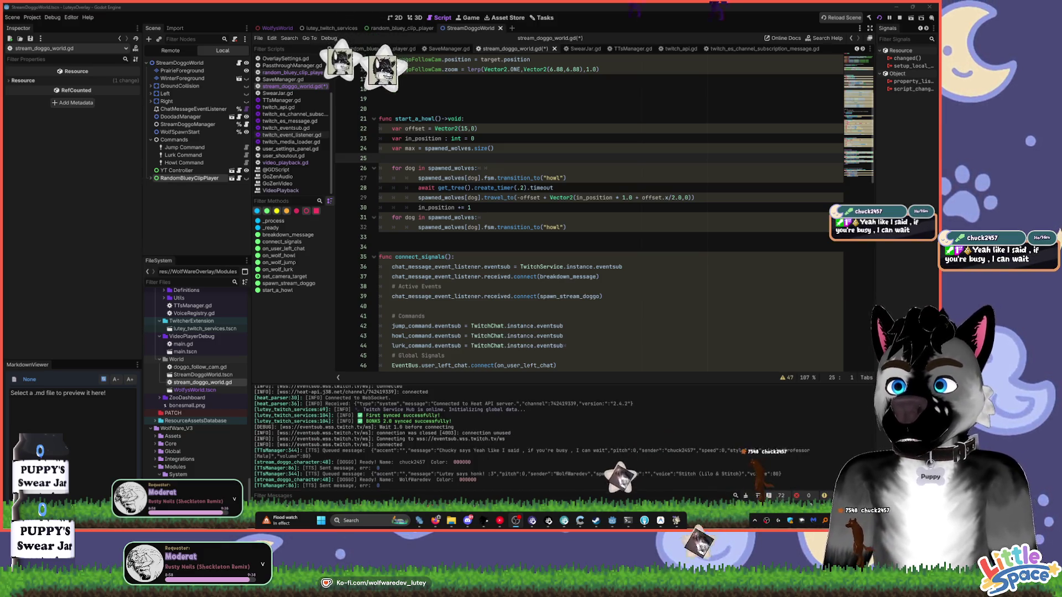
{"action": "triple_click", "coordinate": [593, 439]}
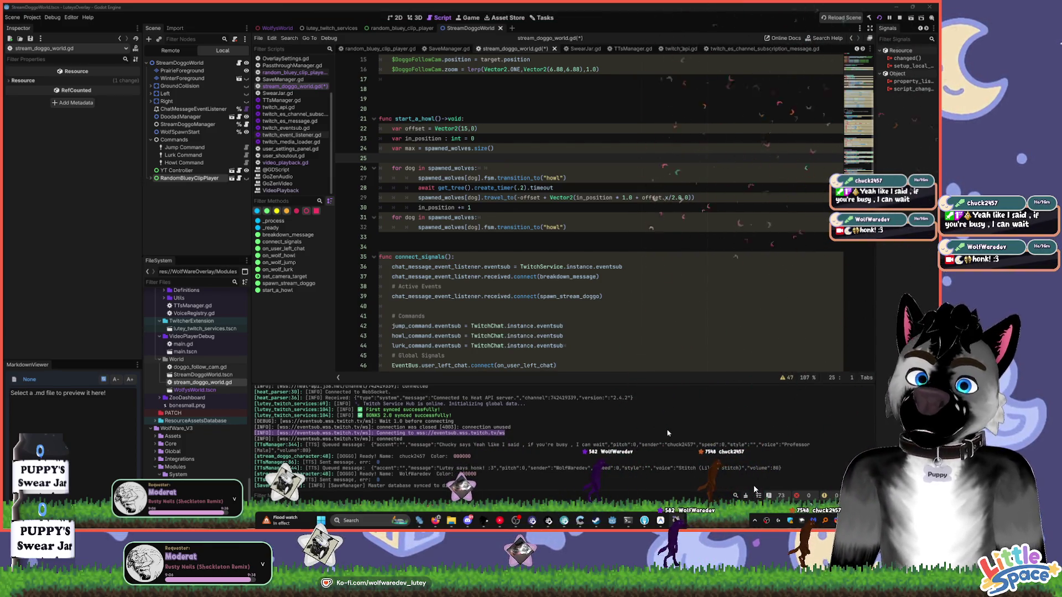
- Remove the minus on line 29 so travel_to uses plain offset, then check offset's uses
{"action": "left_click", "coordinate": [520, 198]}
{"action": "key", "text": "BackSpace"}
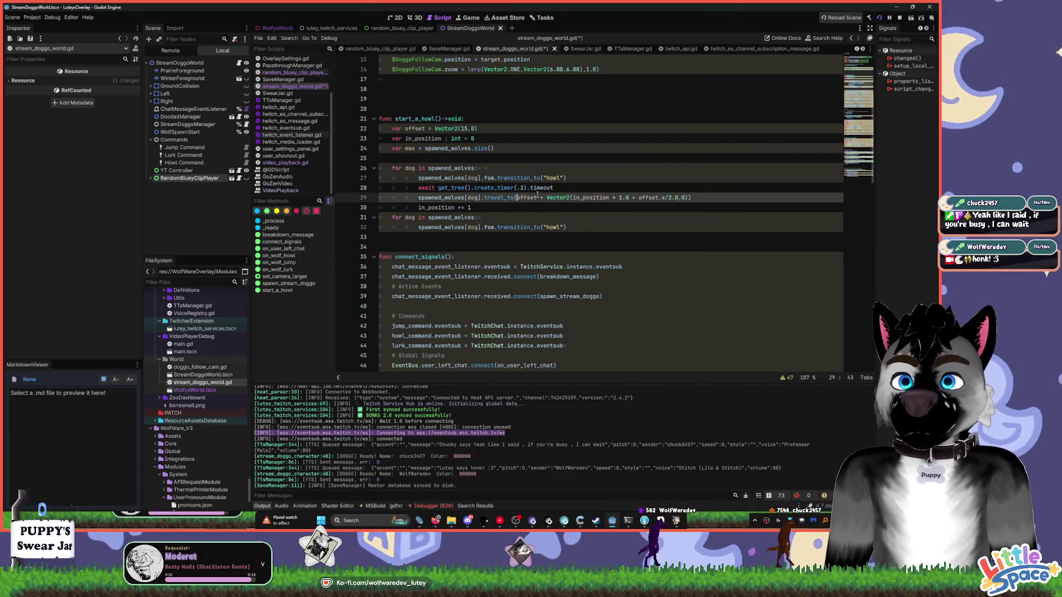
{"action": "double_click", "coordinate": [525, 198]}
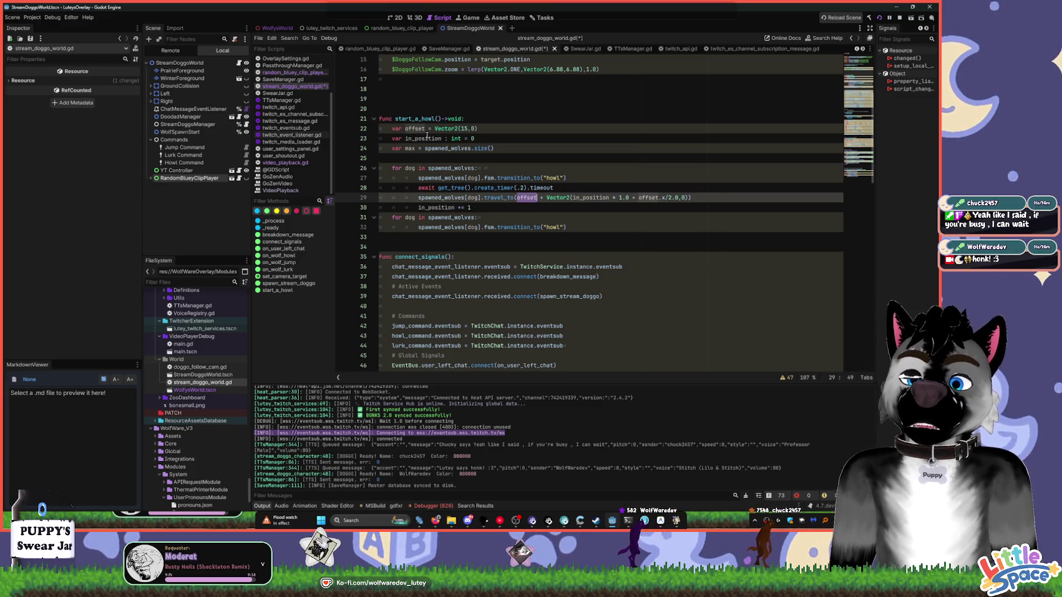
{"action": "mouse_move", "coordinate": [445, 146]}
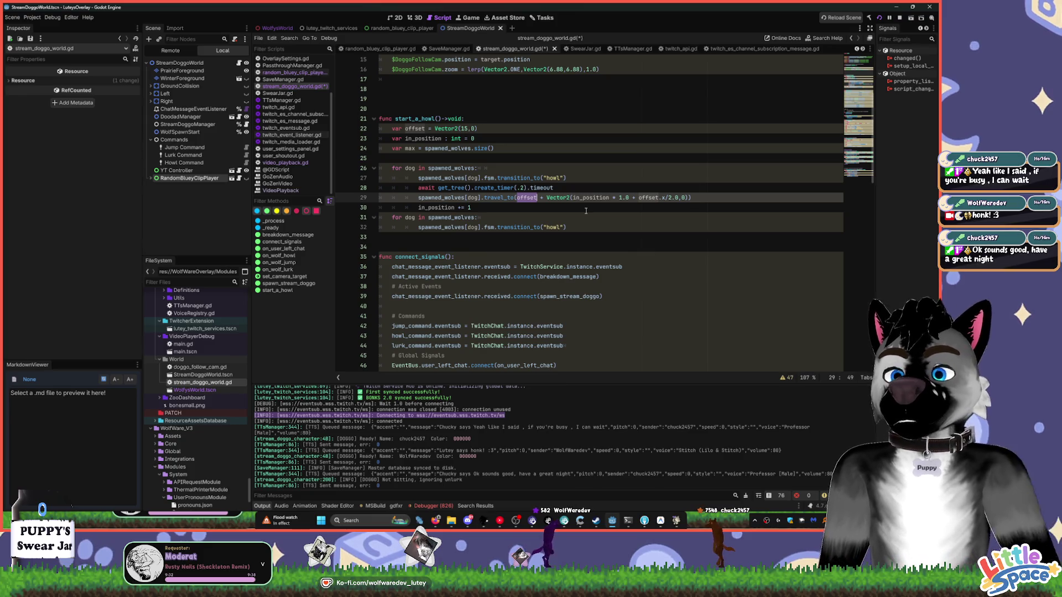
{"action": "scroll", "coordinate": [592, 197], "scroll_direction": "down", "scroll_amount": 6}
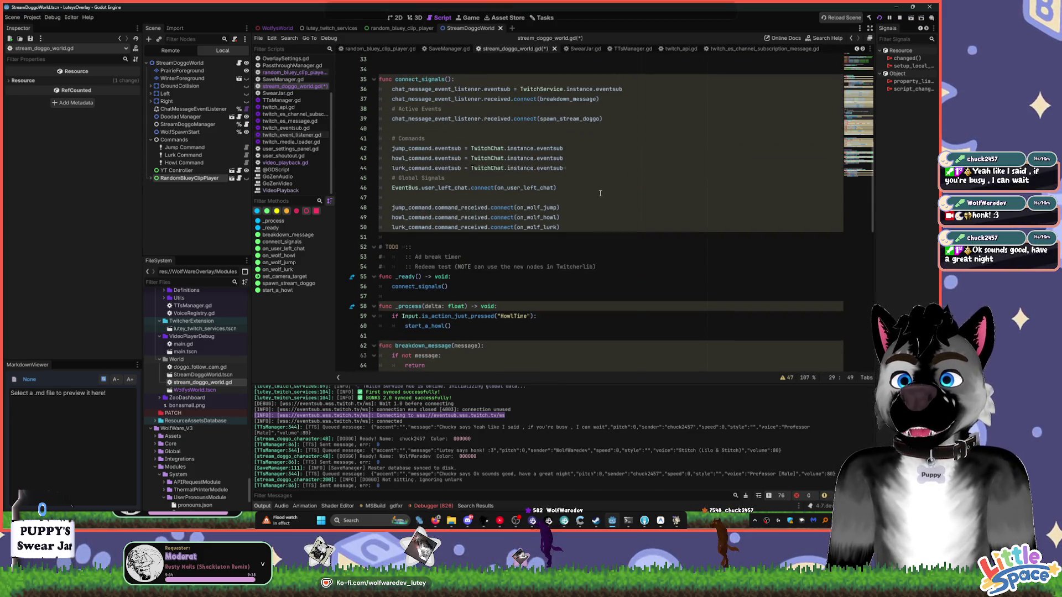
{"action": "scroll", "coordinate": [600, 193], "scroll_direction": "down", "scroll_amount": 10}
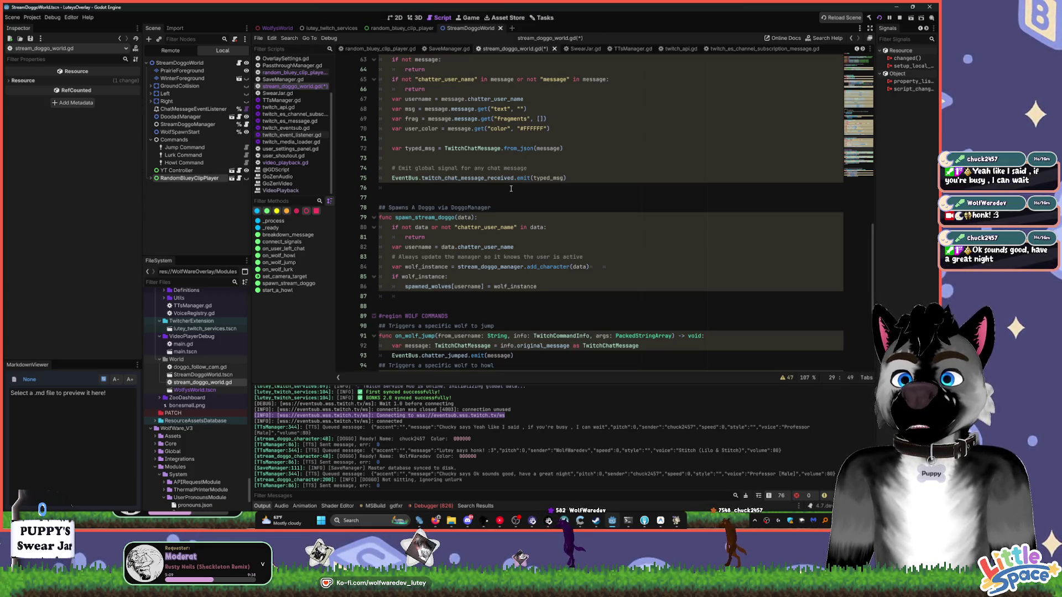
{"action": "scroll", "coordinate": [371, 326], "scroll_direction": "up", "scroll_amount": 15}
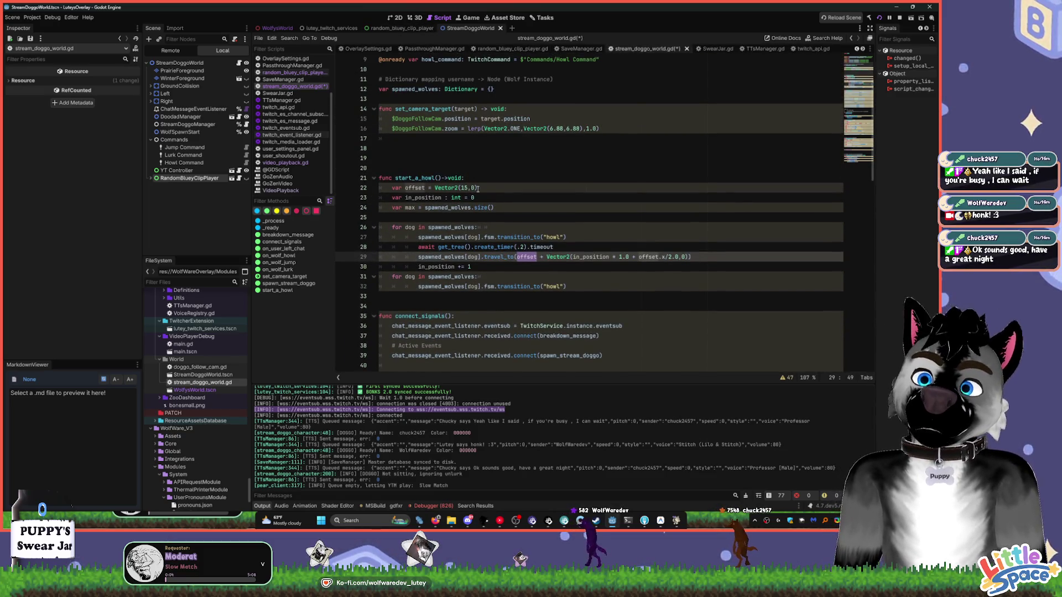
- Show the lutey_twitch_services scene in the 2D view, framed to fit
{"action": "left_click", "coordinate": [402, 18]}
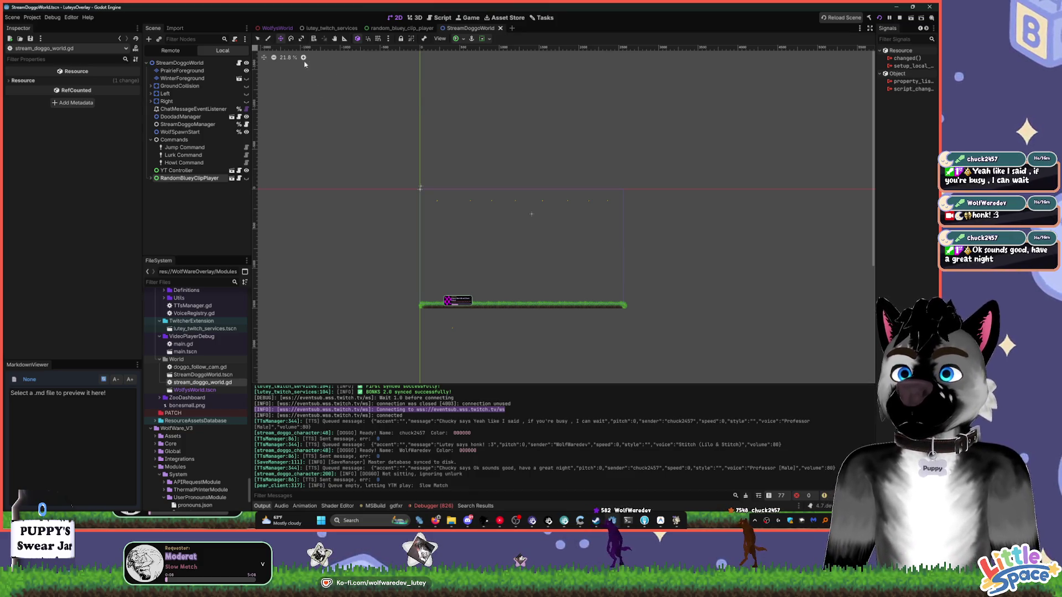
{"action": "left_click", "coordinate": [327, 28]}
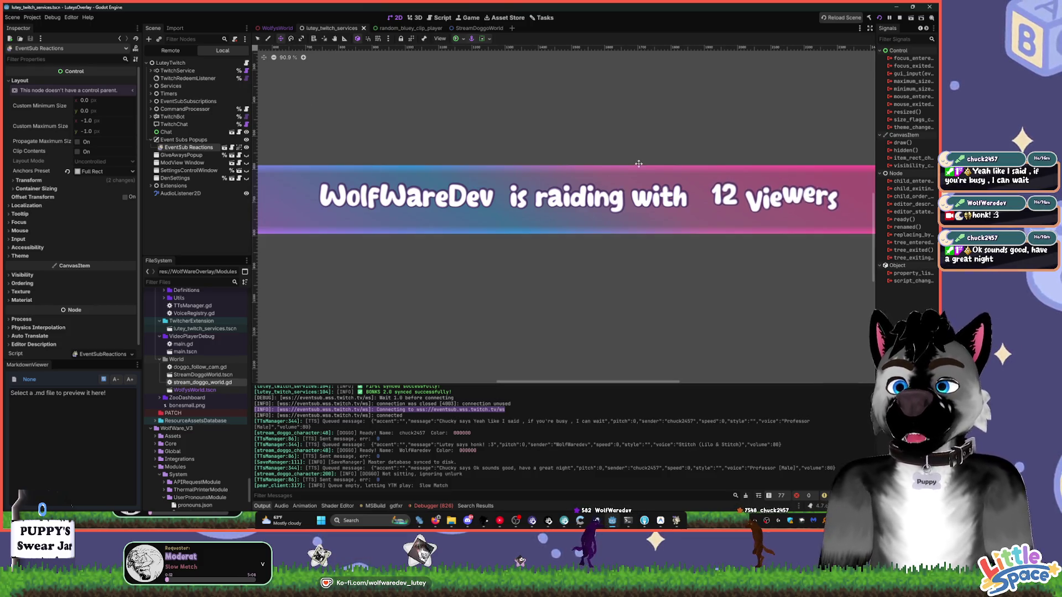
{"action": "key", "text": "f"}
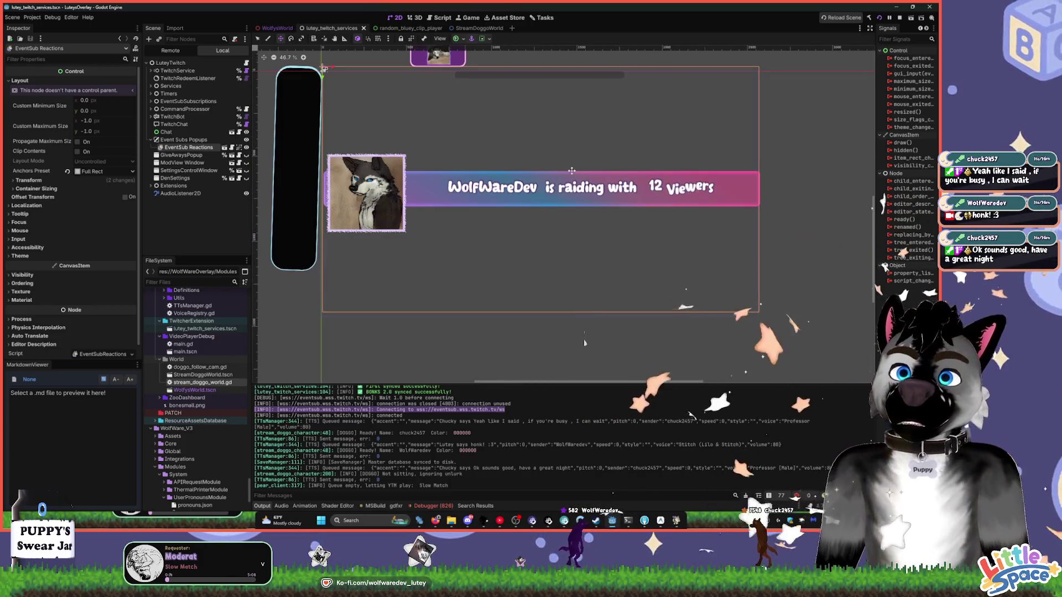
- Filter the FileSystem by 'little' and start a new empty scene
{"action": "left_click", "coordinate": [187, 283]}
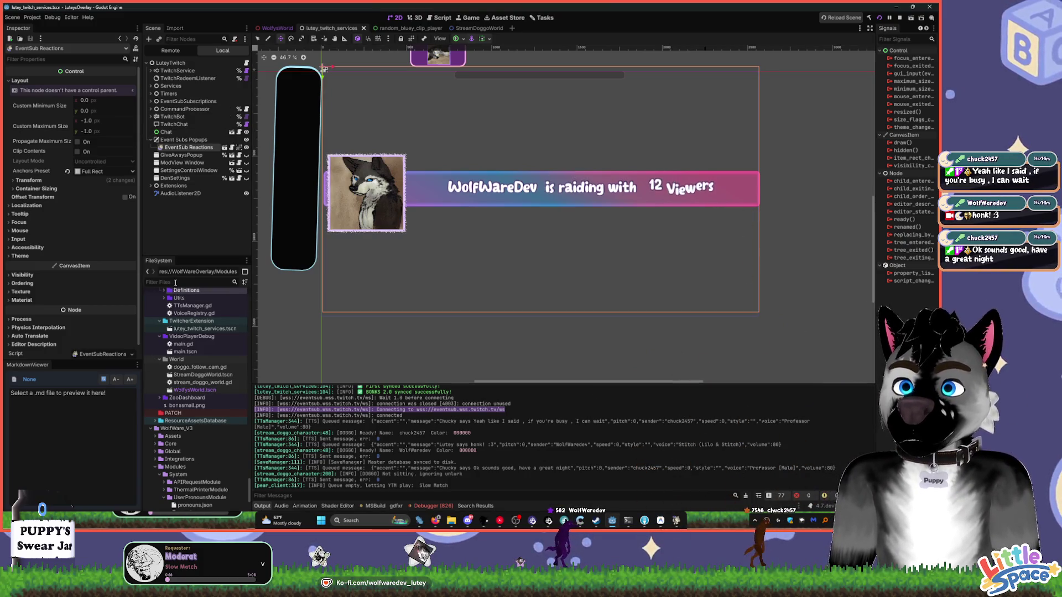
{"action": "type", "text": "little"}
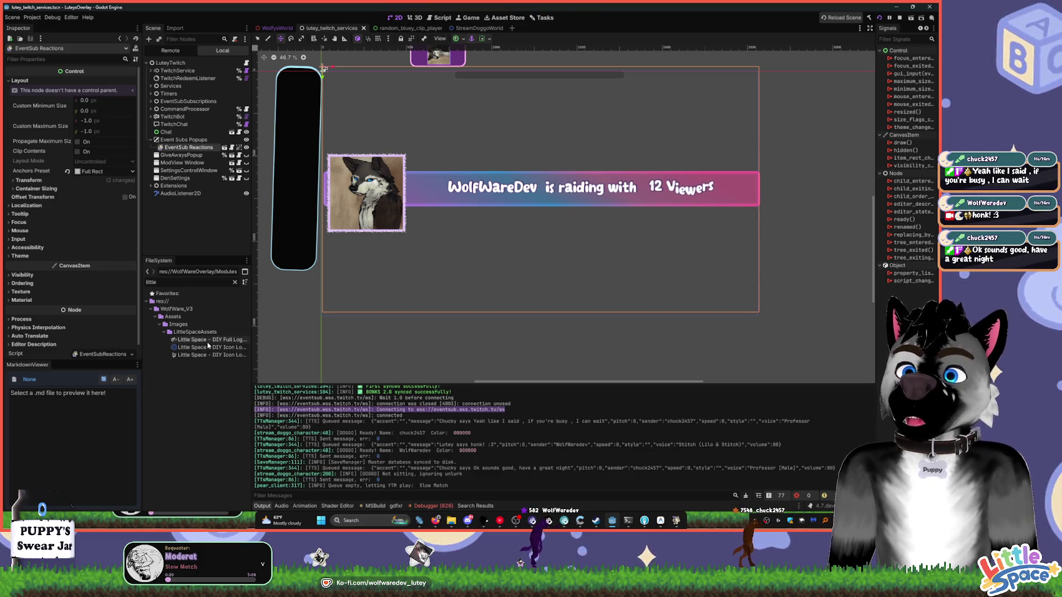
{"action": "scroll", "coordinate": [556, 147], "scroll_direction": "up", "scroll_amount": 3}
{"action": "left_click", "coordinate": [512, 28]}
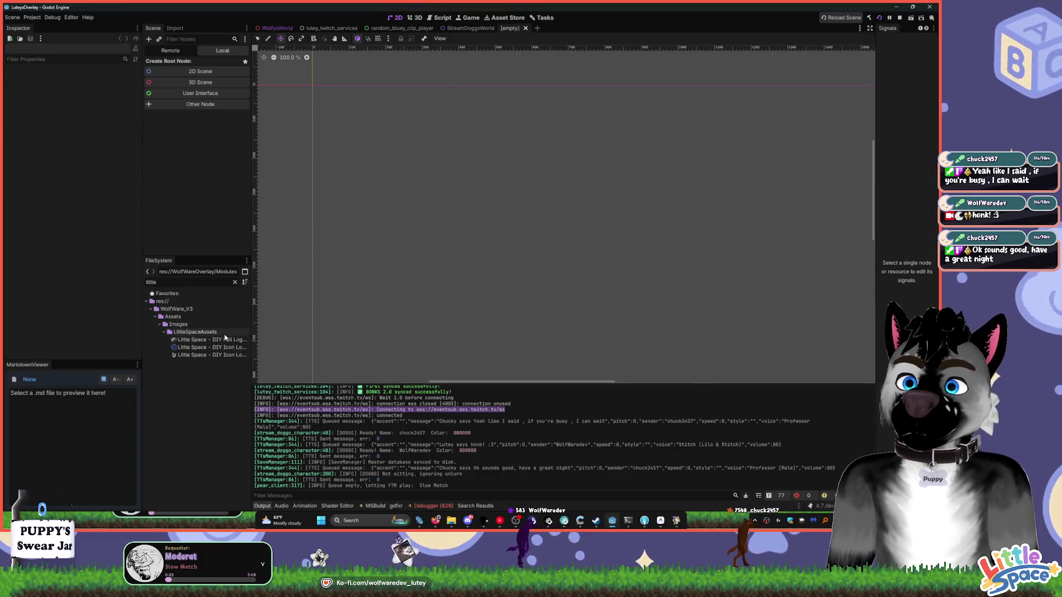
- Drag the Little Space full logo and two icon logo sprites into the scene and position them
{"action": "left_click_drag", "start_coordinate": [211, 340], "coordinate": [350, 251]}
{"action": "scroll", "coordinate": [414, 264], "scroll_direction": "down", "scroll_amount": 8}
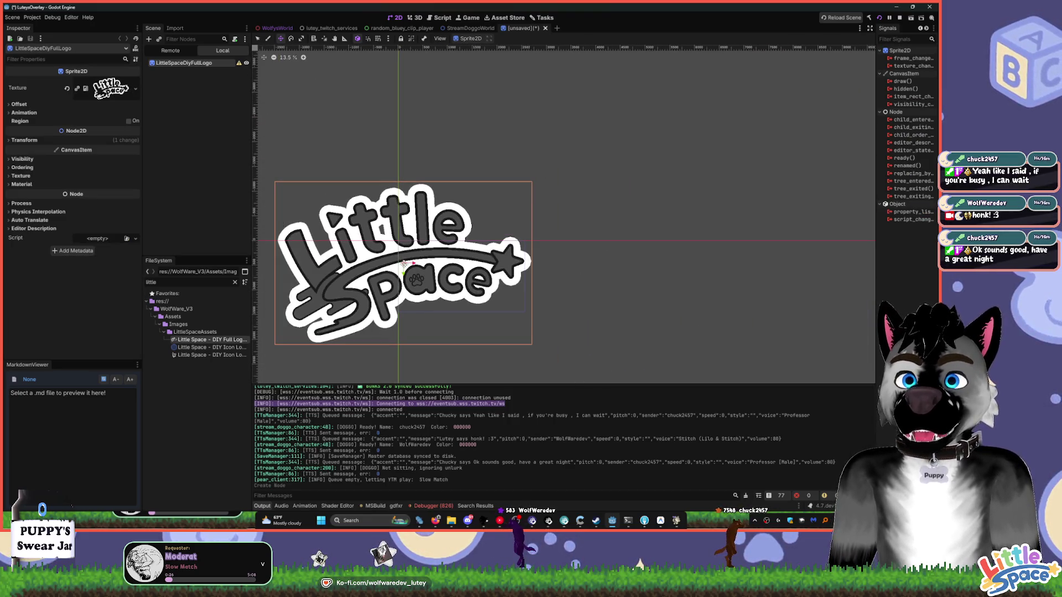
{"action": "mouse_move", "coordinate": [210, 348]}
{"action": "left_mouse_down"}
{"action": "mouse_move", "coordinate": [416, 300]}
{"action": "mouse_move", "coordinate": [444, 274]}
{"action": "left_mouse_up"}
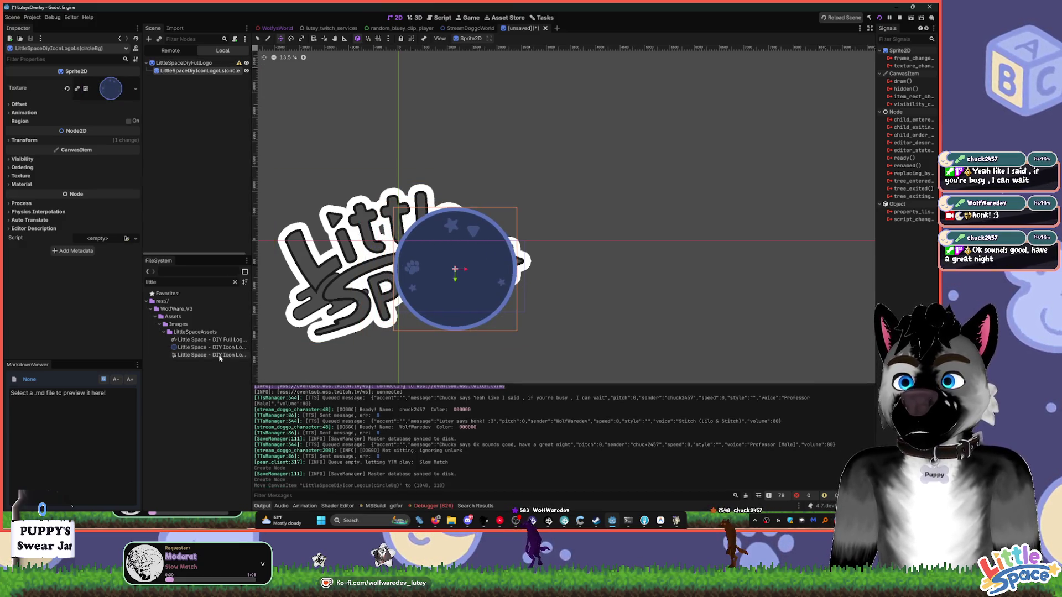
{"action": "left_click_drag", "start_coordinate": [212, 354], "coordinate": [456, 265]}
{"action": "scroll", "coordinate": [452, 232], "scroll_direction": "up", "scroll_amount": 6}
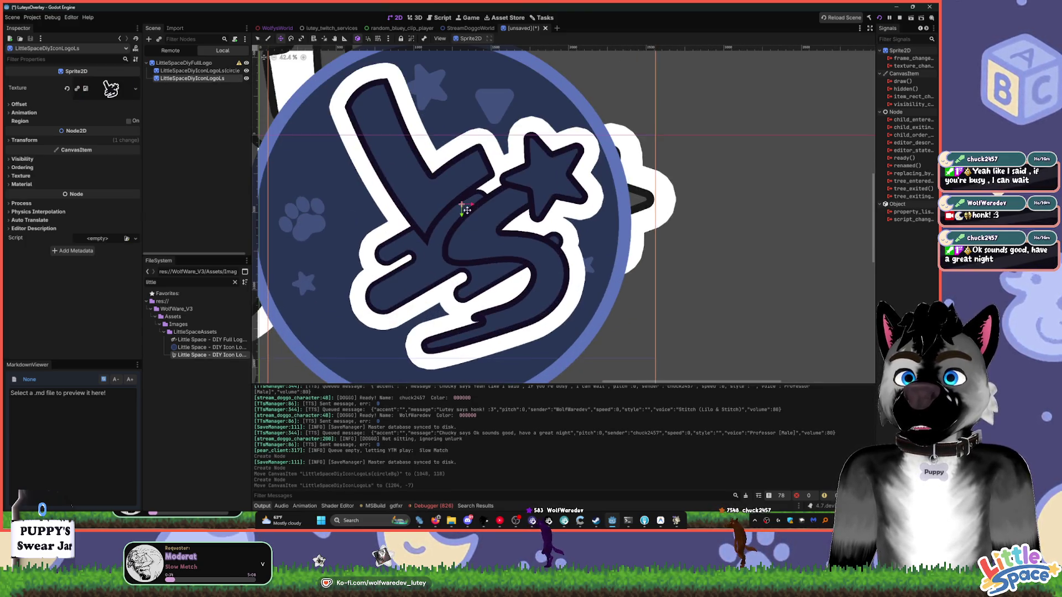
{"action": "left_click_drag", "start_coordinate": [453, 226], "coordinate": [440, 233]}
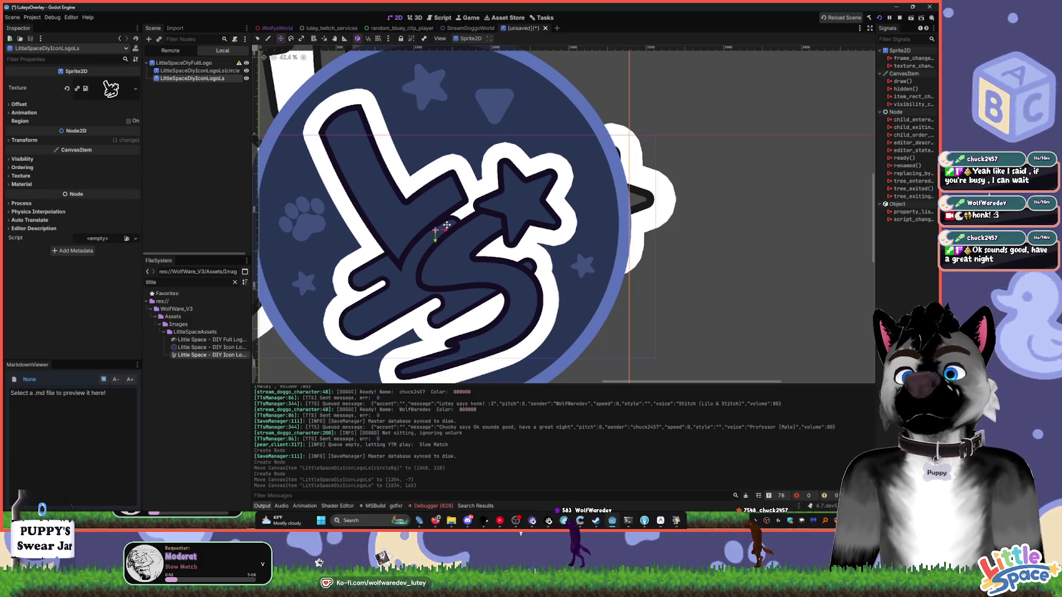
{"action": "scroll", "coordinate": [717, 266], "scroll_direction": "down", "scroll_amount": 6}
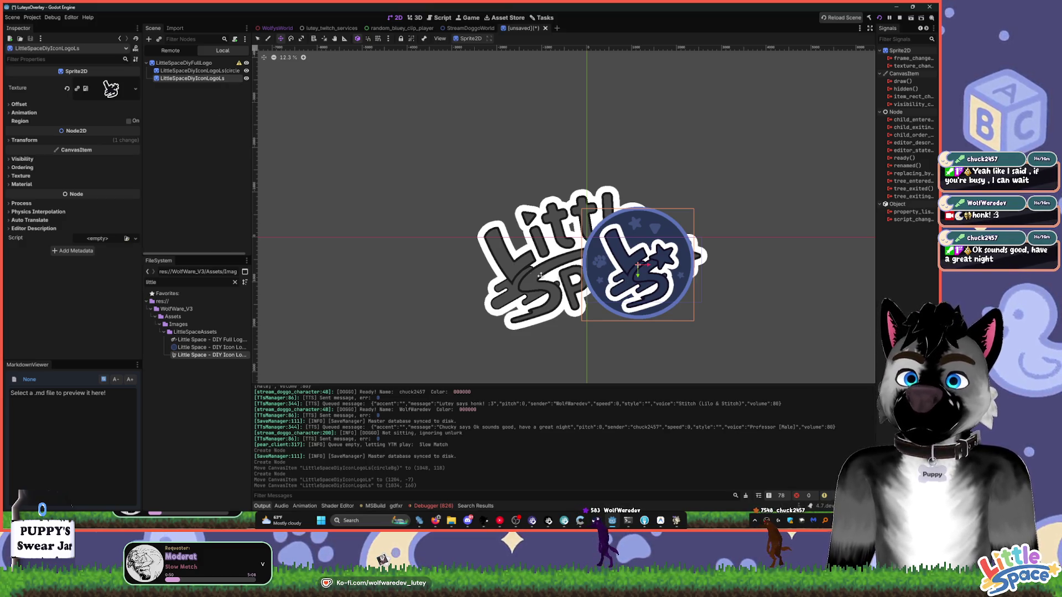
- Delete the LittleSpaceDiyFullLogo root node, keeping its name, and confirm the deletion
{"action": "left_click", "coordinate": [199, 63]}
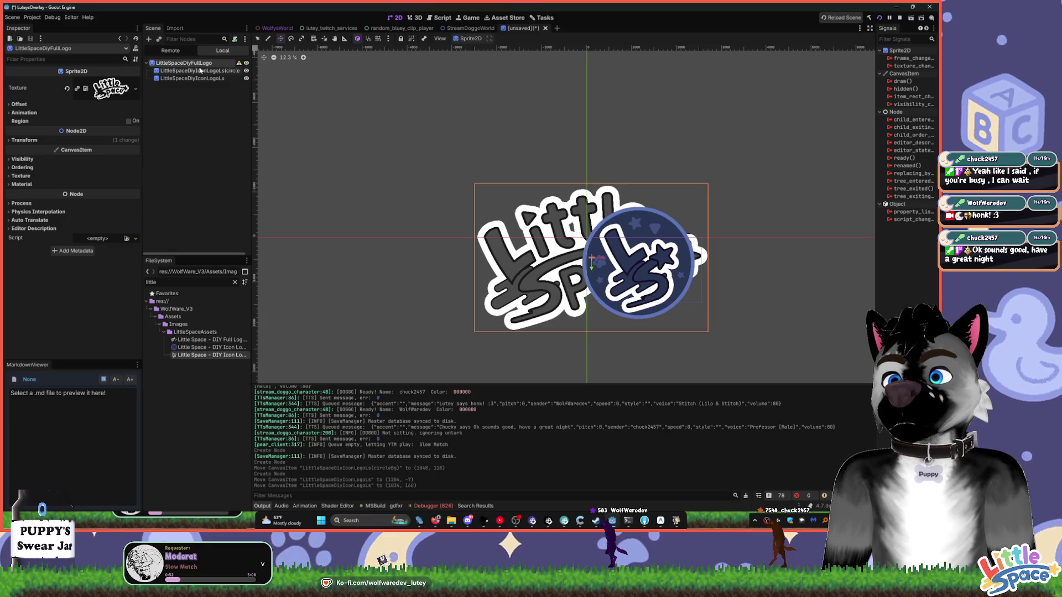
{"action": "double_click", "coordinate": [205, 65]}
{"action": "key", "text": "Return"}
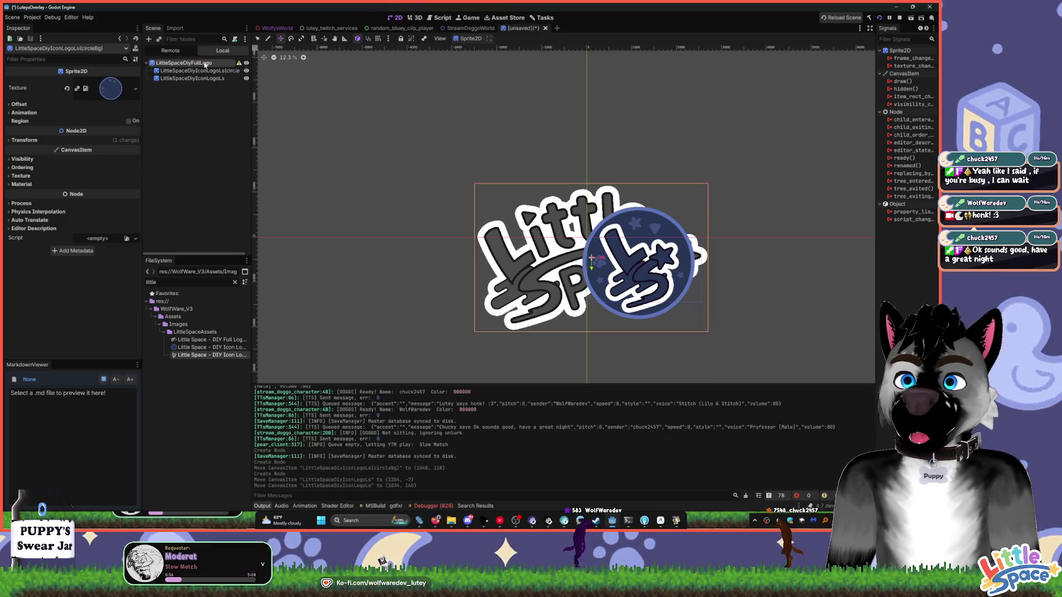
{"action": "key", "text": "Delete"}
{"action": "left_click", "coordinate": [450, 272]}
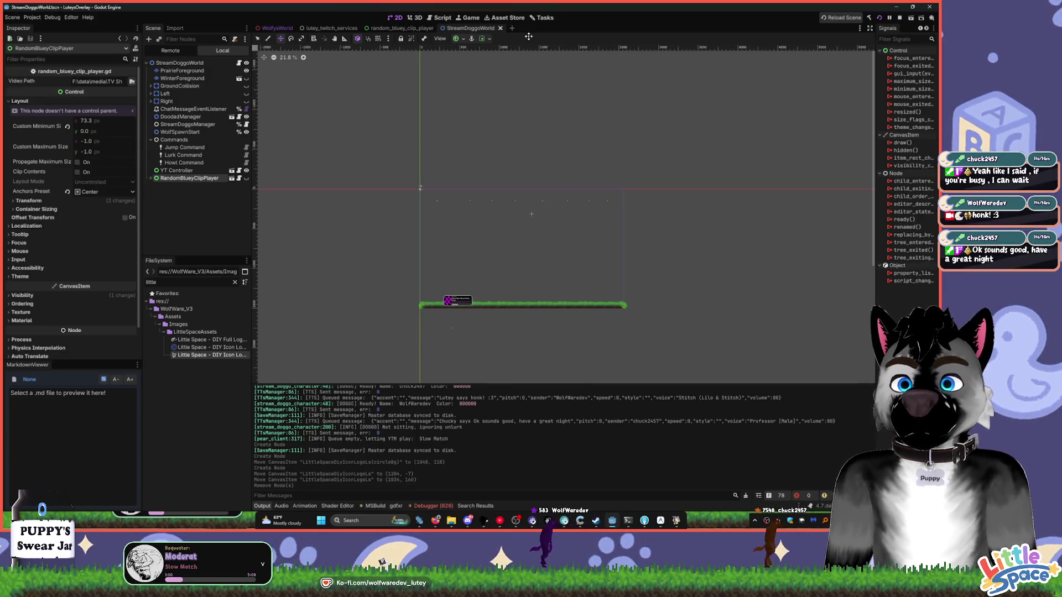
- Switch to the WolfysWorld scene and collapse the SubViewportContainer's children
{"action": "scroll", "coordinate": [608, 348], "scroll_direction": "up", "scroll_amount": 7}
{"action": "scroll", "coordinate": [593, 258], "scroll_direction": "up", "scroll_amount": 2}
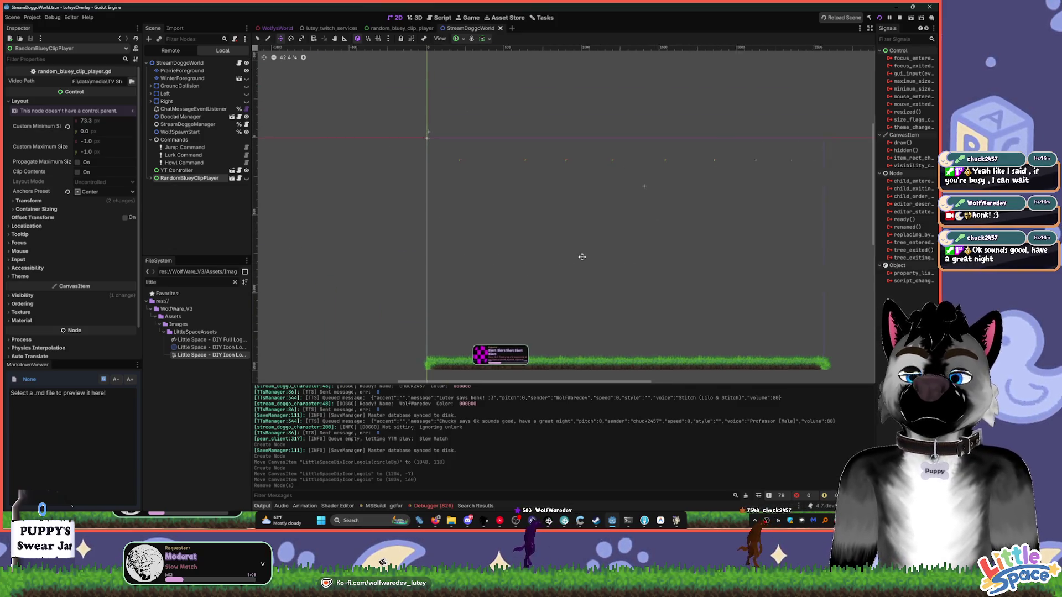
{"action": "key", "text": "ctrl+shift+Tab"}
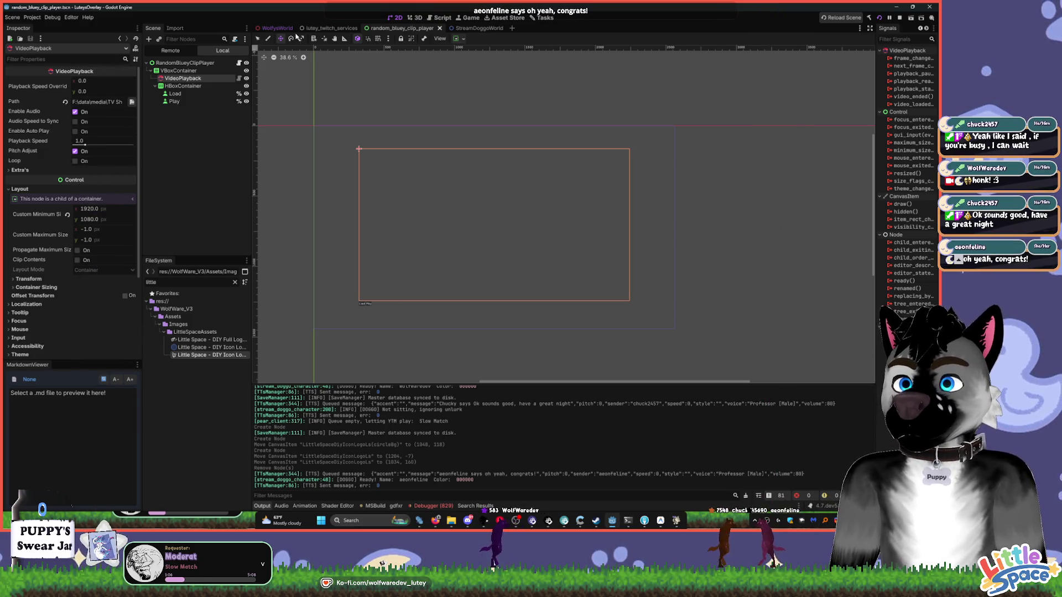
{"action": "key", "text": "ctrl+shift+Tab"}
{"action": "key", "text": "ctrl+shift+Tab"}
{"action": "left_click", "coordinate": [151, 78]}
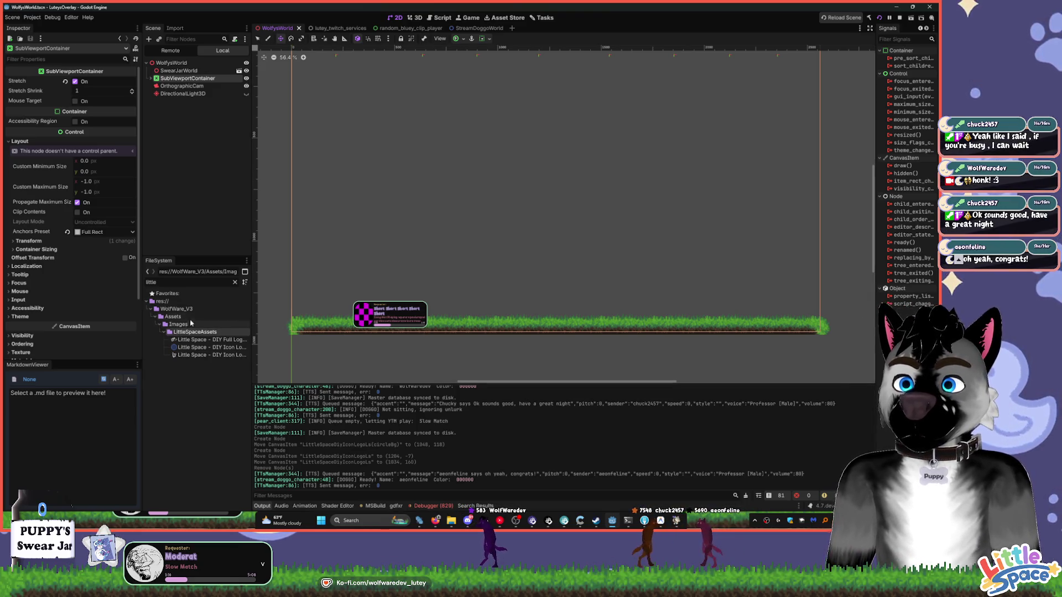
- Clear the FileSystem filter and open Core/Autoloads/ConfigRegistry.gd in the script editor
{"action": "left_click", "coordinate": [236, 283]}
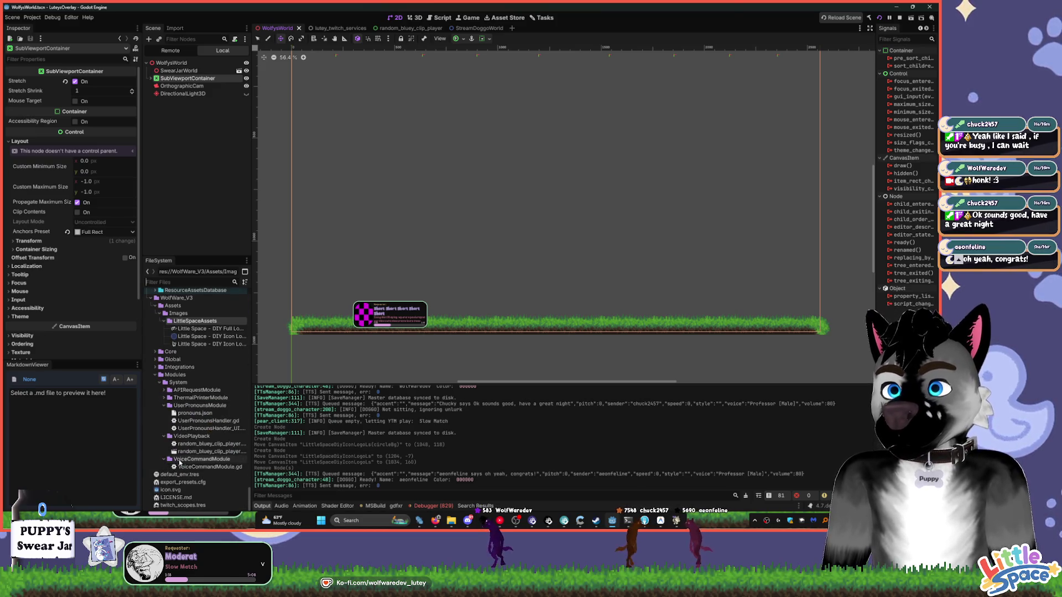
{"action": "left_click", "coordinate": [166, 321]}
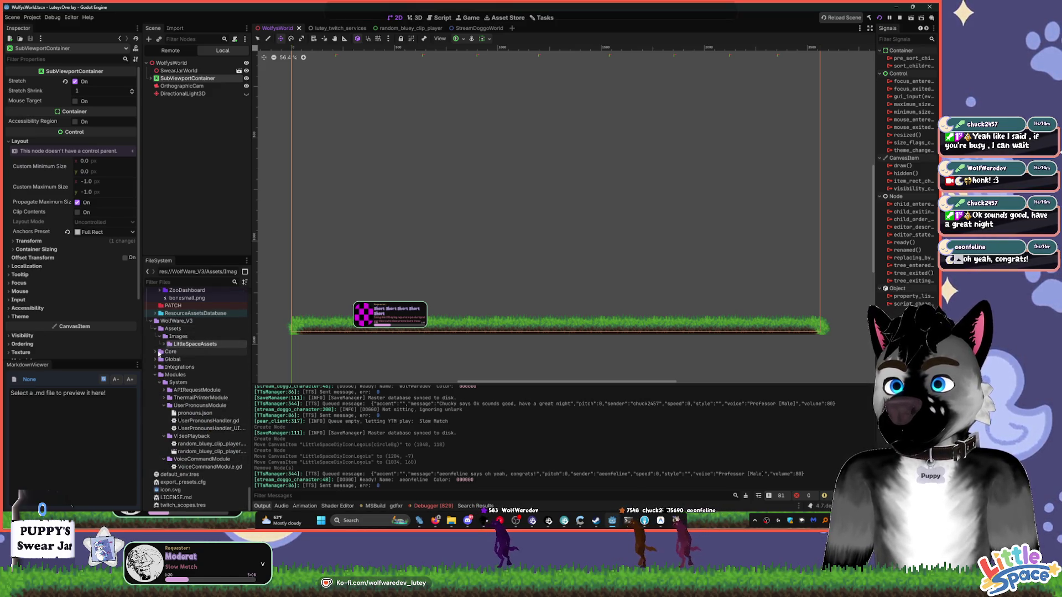
{"action": "left_click", "coordinate": [159, 352]}
{"action": "double_click", "coordinate": [186, 368]}
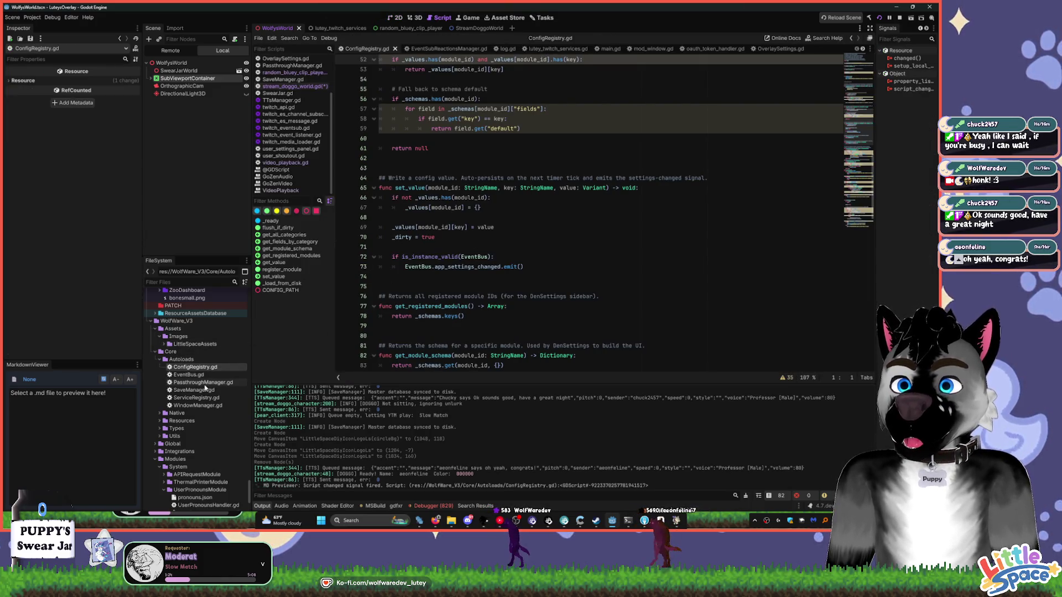
- Open Global/Data/VoiceRegistry.gd, scroll to get_default_voice, then bring up TTS Voice Wizard
{"action": "left_click", "coordinate": [160, 360]}
{"action": "left_click", "coordinate": [156, 398]}
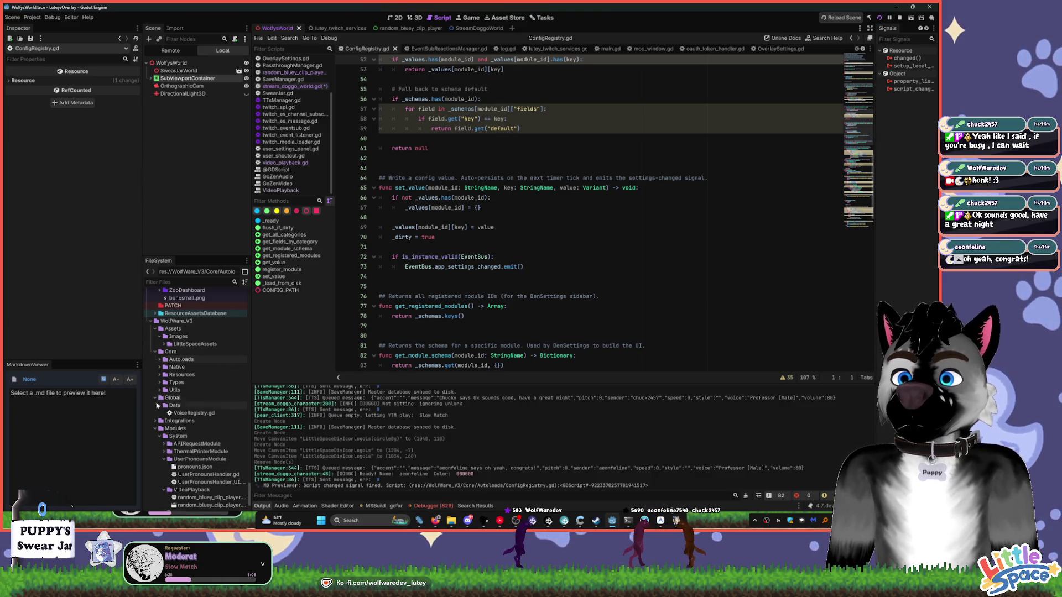
{"action": "double_click", "coordinate": [194, 413]}
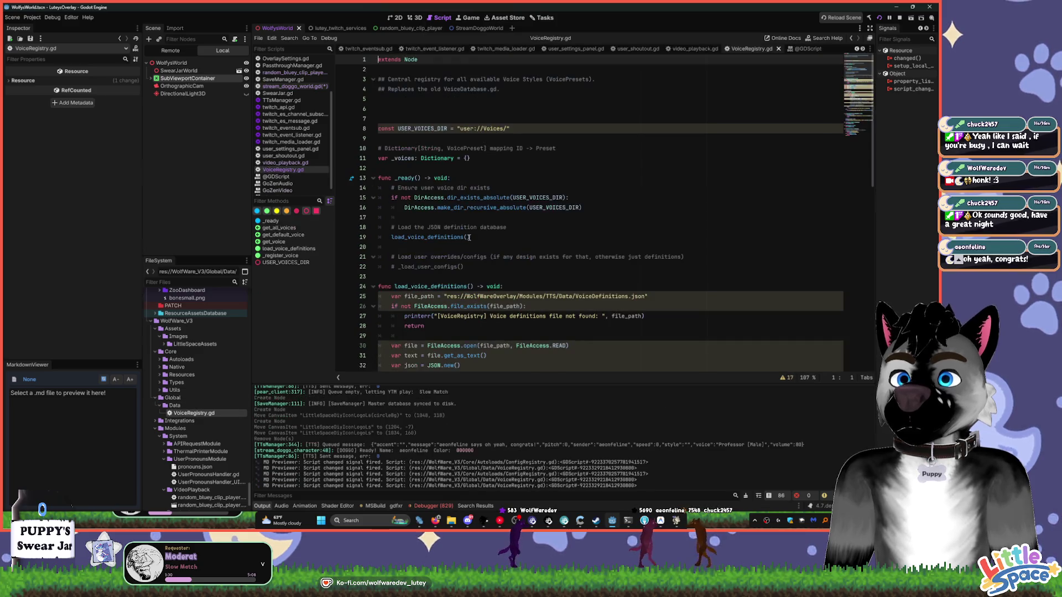
{"action": "scroll", "coordinate": [500, 221], "scroll_direction": "down", "scroll_amount": 10}
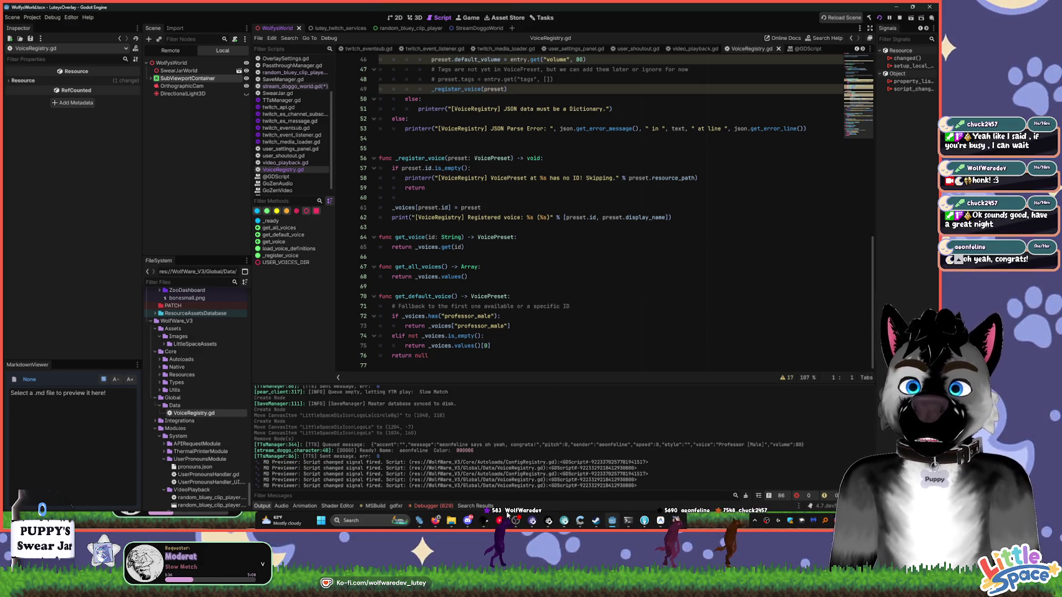
{"action": "left_click", "coordinate": [485, 520]}
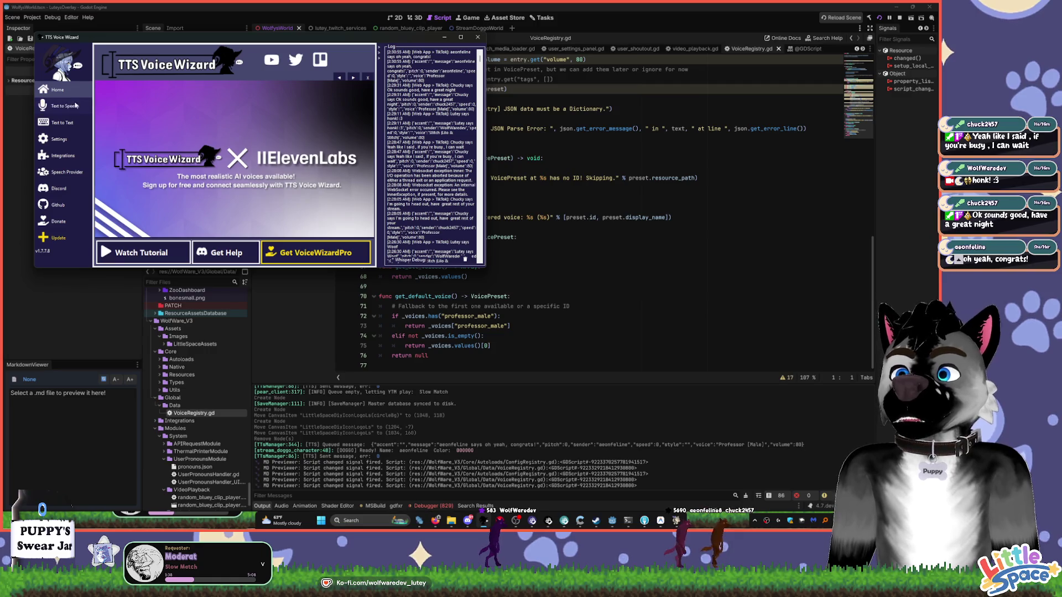
- In TikTok Text to Speech, try Professor at 130% volume, then play Magician at 120%
{"action": "left_click", "coordinate": [65, 106]}
{"action": "left_click", "coordinate": [313, 66]}
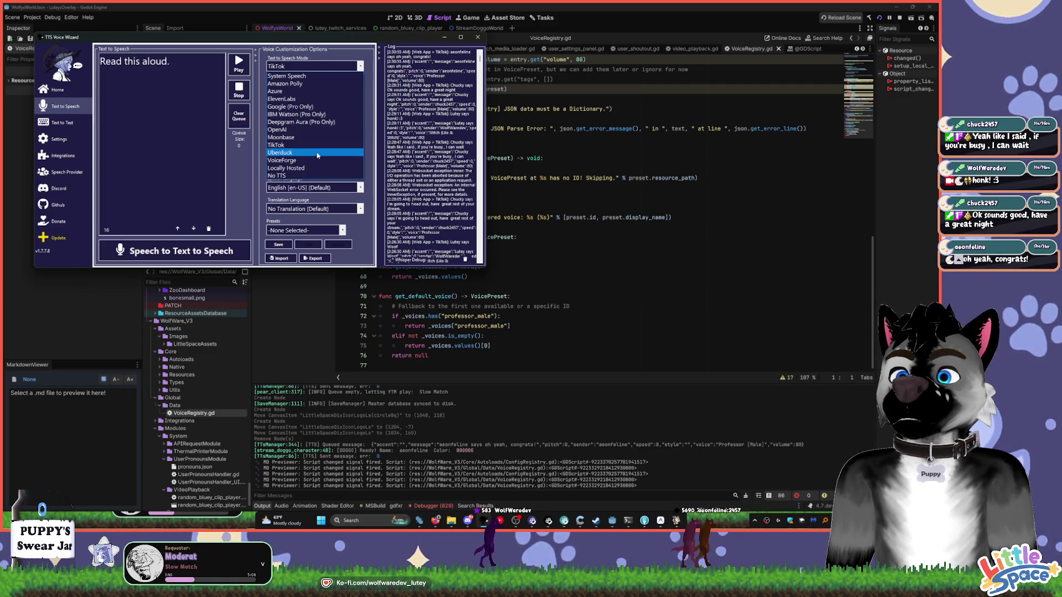
{"action": "left_click", "coordinate": [276, 144]}
{"action": "left_click", "coordinate": [313, 85]}
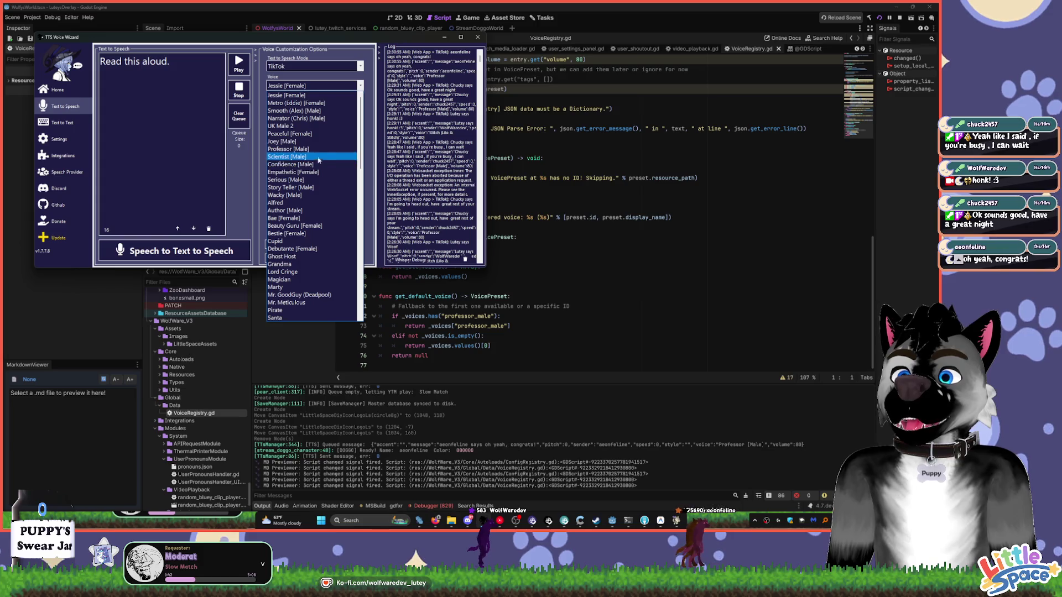
{"action": "left_click", "coordinate": [318, 149]}
{"action": "left_click", "coordinate": [329, 163]}
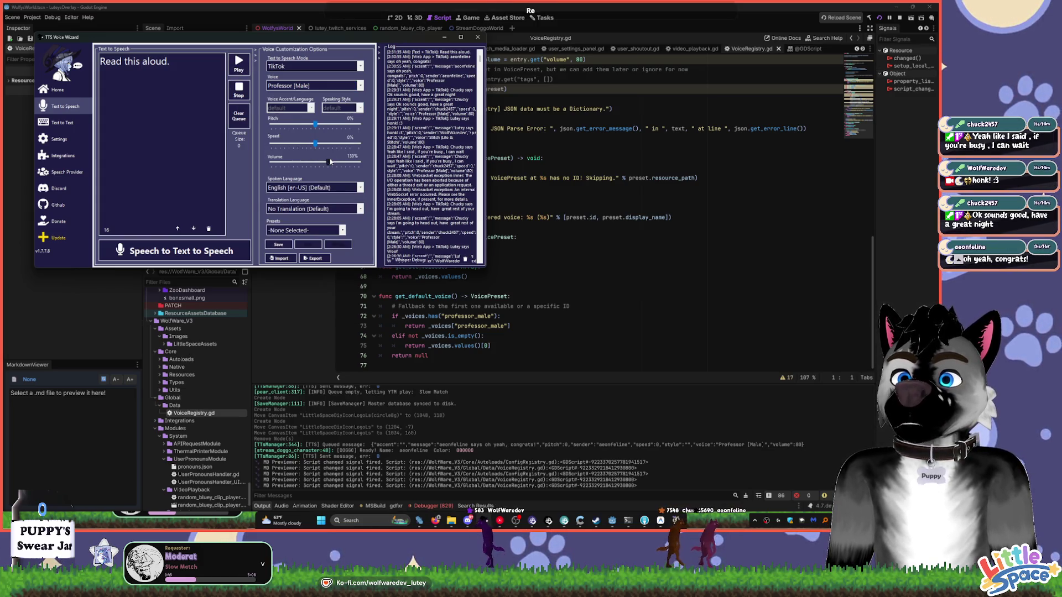
{"action": "left_click", "coordinate": [329, 85]}
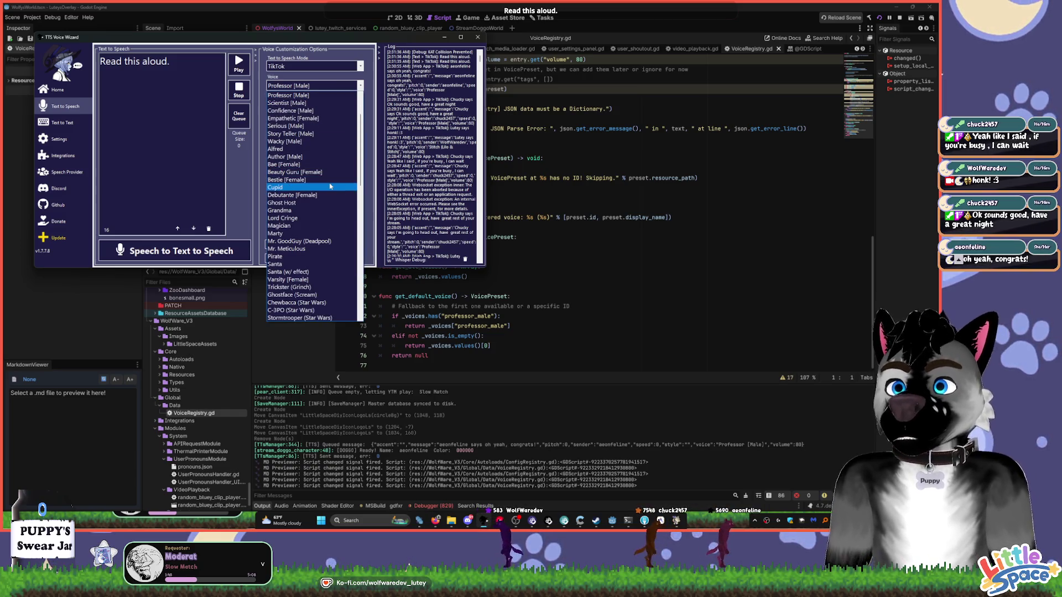
{"action": "left_click", "coordinate": [327, 225]}
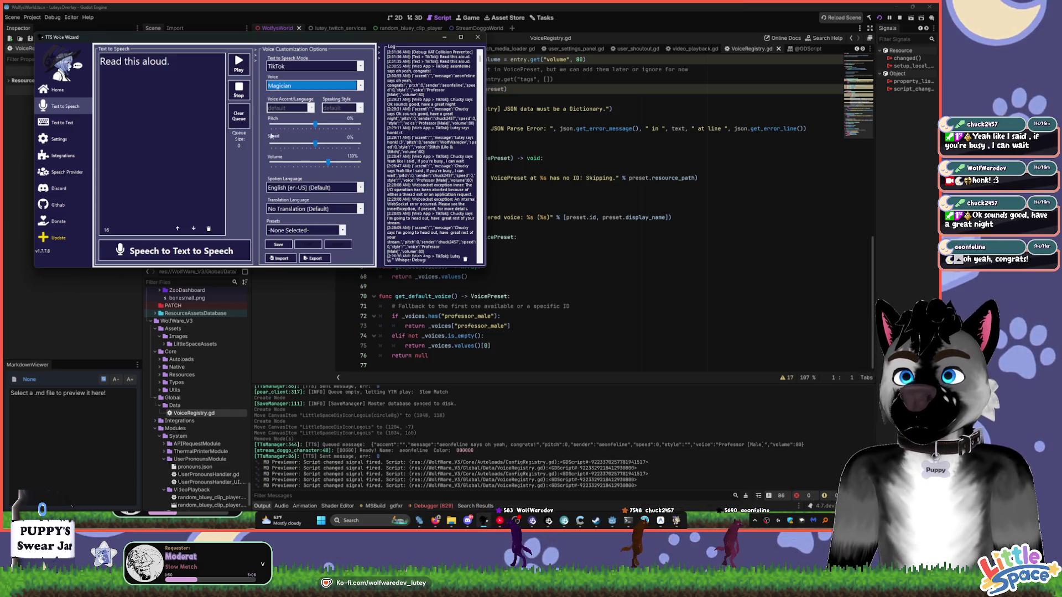
{"action": "left_click", "coordinate": [324, 162]}
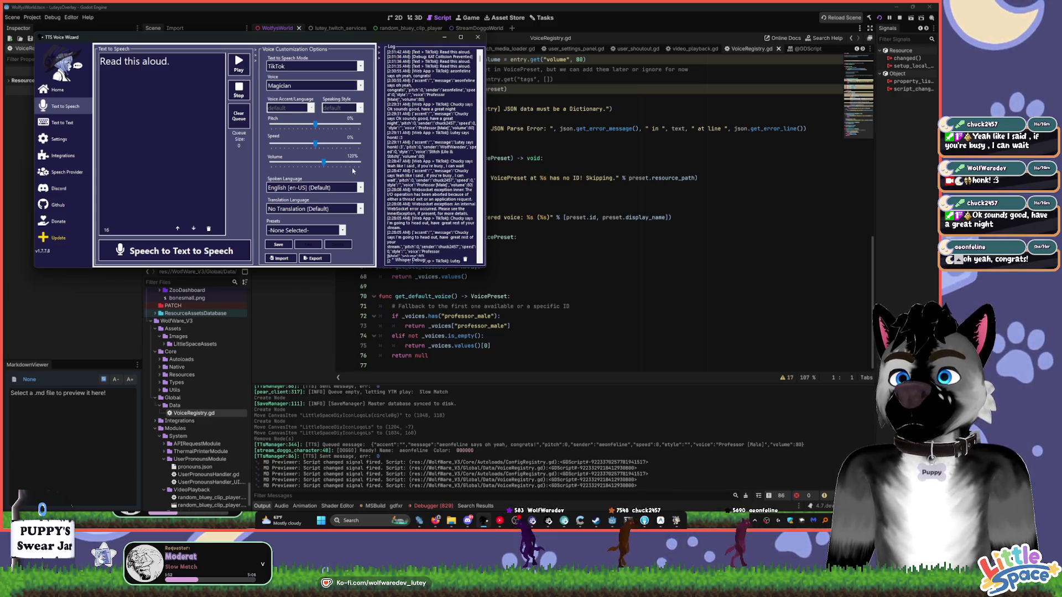
{"action": "left_click", "coordinate": [238, 69]}
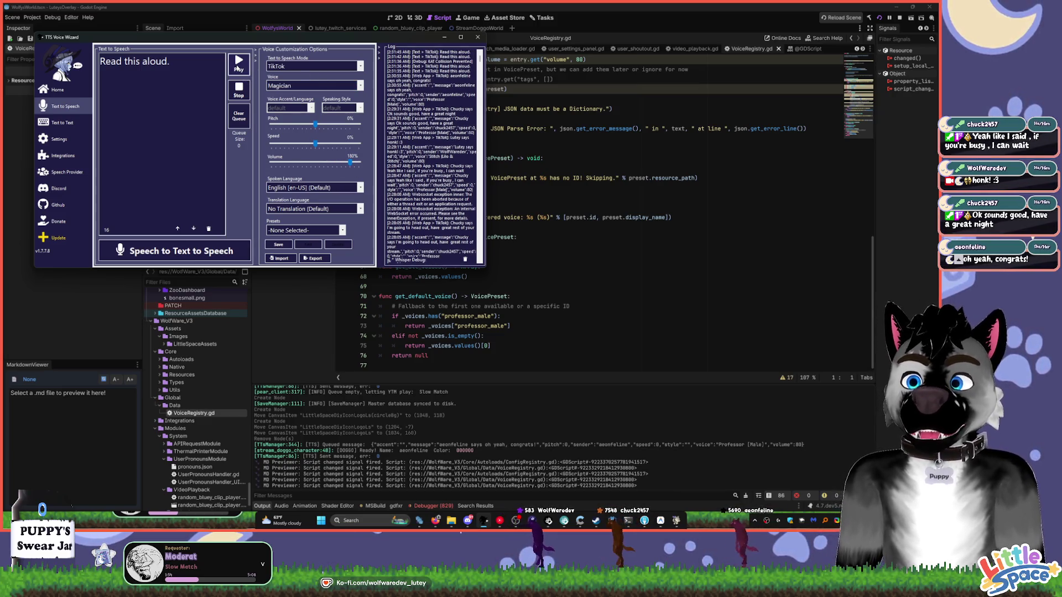
- Try Song: Caroler, then play the sample with Confidence [Male] and keep that voice
{"action": "left_click", "coordinate": [326, 85]}
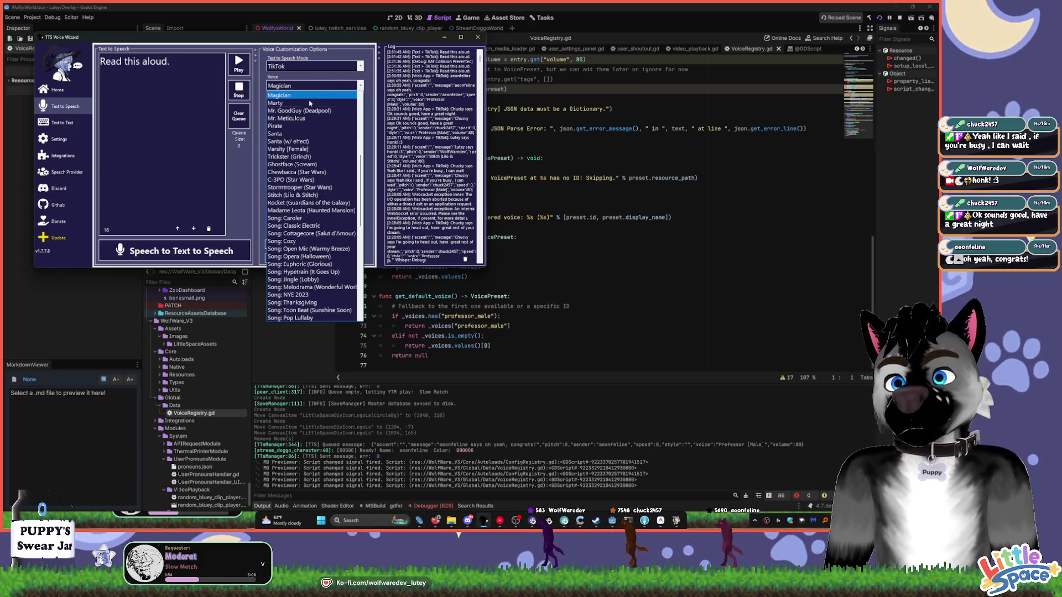
{"action": "scroll", "coordinate": [310, 277], "scroll_direction": "down", "scroll_amount": 5}
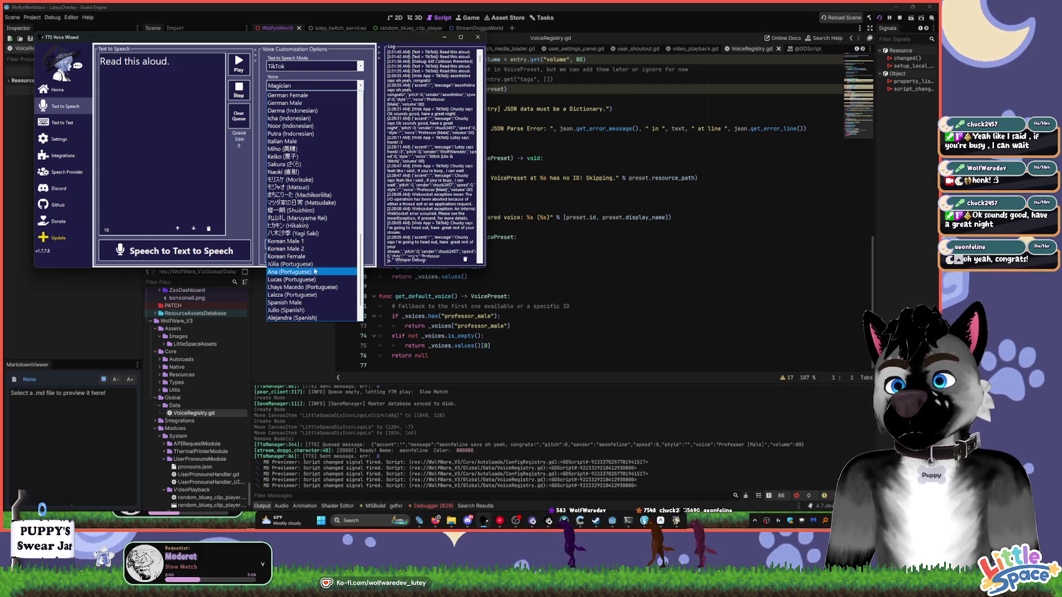
{"action": "scroll", "coordinate": [320, 187], "scroll_direction": "up", "scroll_amount": 3}
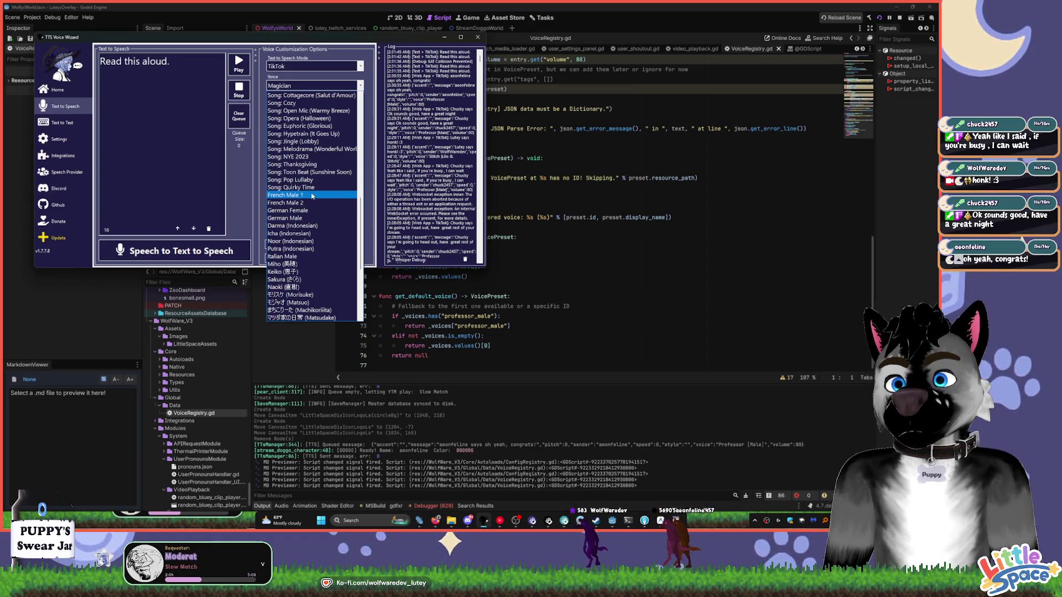
{"action": "scroll", "coordinate": [313, 166], "scroll_direction": "up", "scroll_amount": 3}
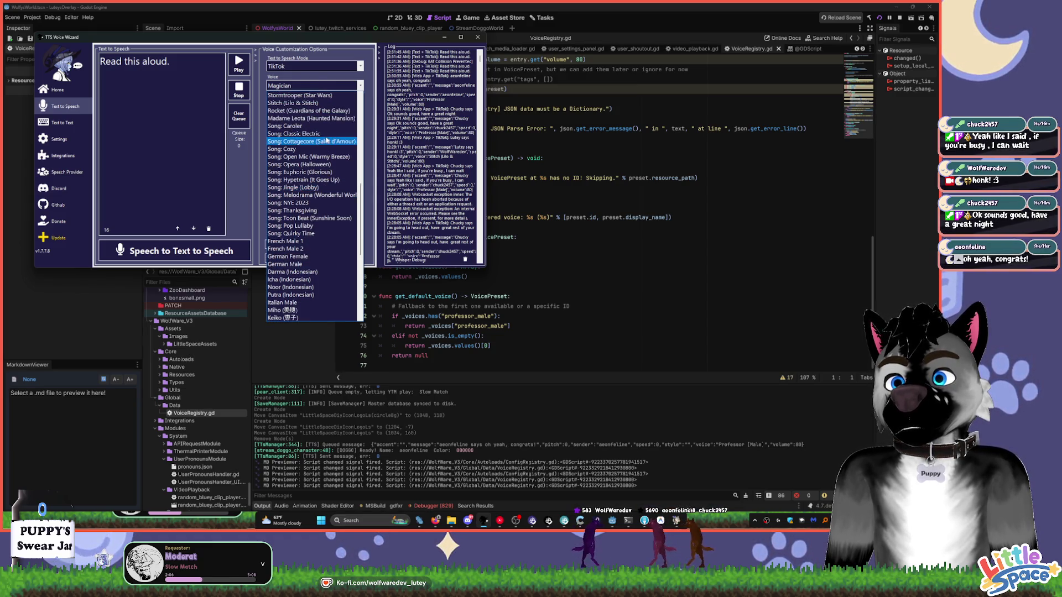
{"action": "left_click", "coordinate": [317, 123]}
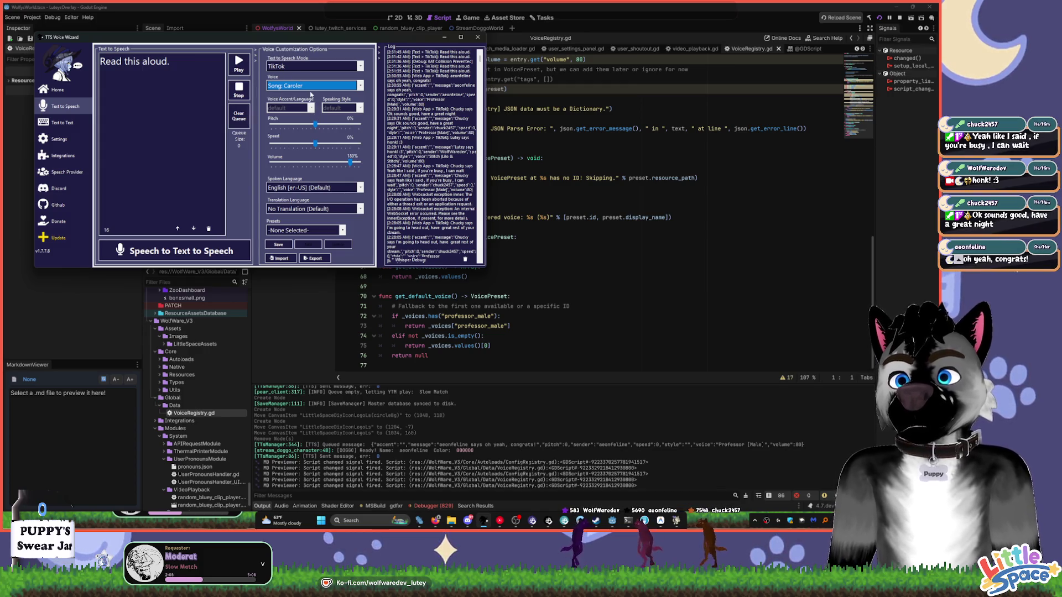
{"action": "left_click", "coordinate": [308, 86]}
{"action": "scroll", "coordinate": [308, 130], "scroll_direction": "up", "scroll_amount": 5}
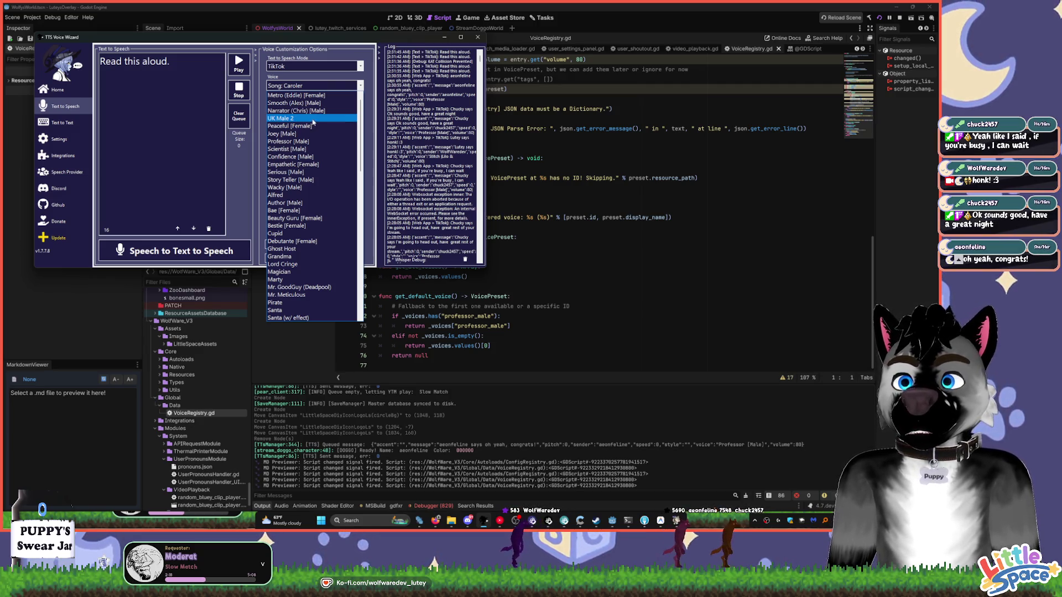
{"action": "left_click", "coordinate": [339, 156]}
{"action": "left_click", "coordinate": [239, 68]}
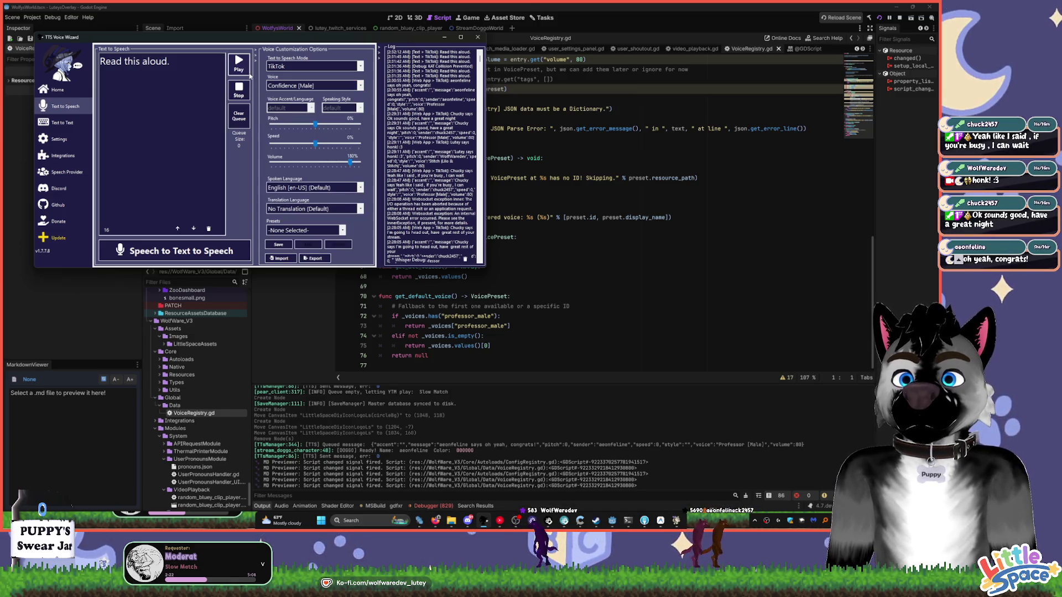
{"action": "left_click", "coordinate": [313, 85]}
{"action": "left_click", "coordinate": [181, 67]}
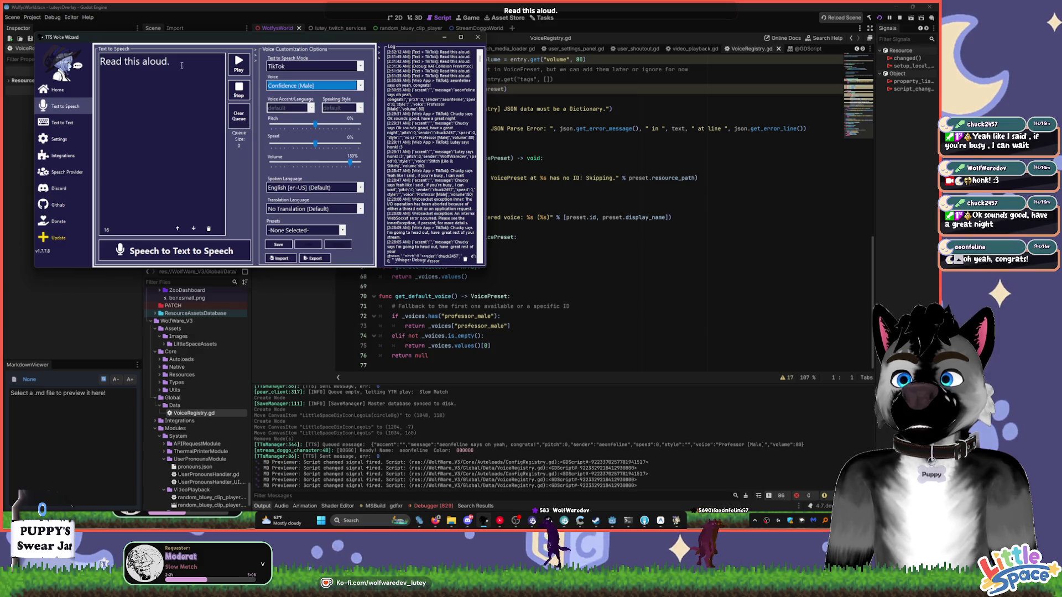
- Replace the sample with the test line 'Something temma', speak it twice, then minimise the wizard
{"action": "left_click_drag", "start_coordinate": [180, 67], "coordinate": [43, 48]}
{"action": "type", "text": "Something "}
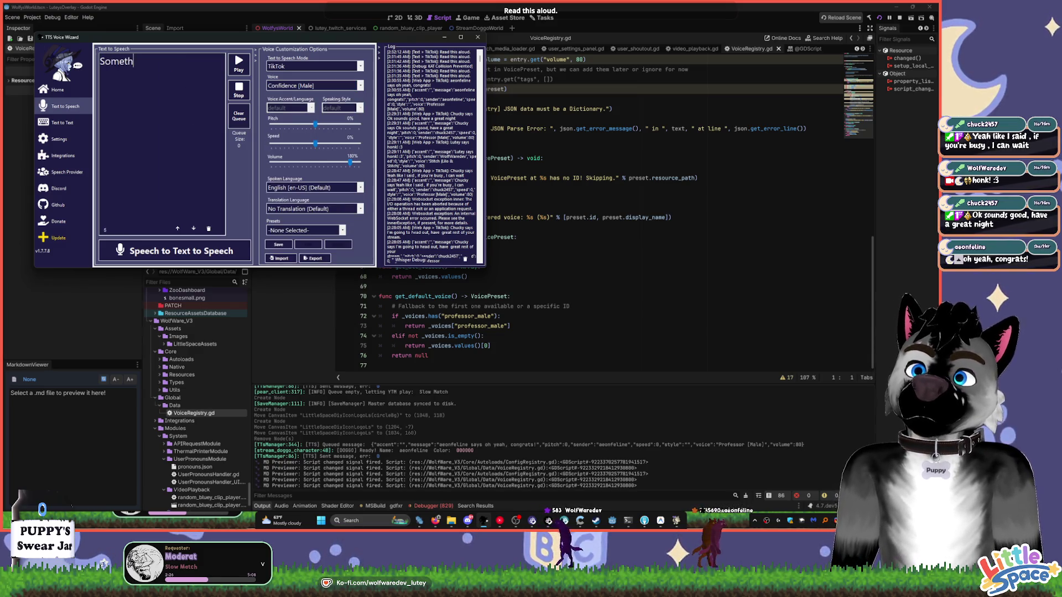
{"action": "type", "text": " test the new defau"}
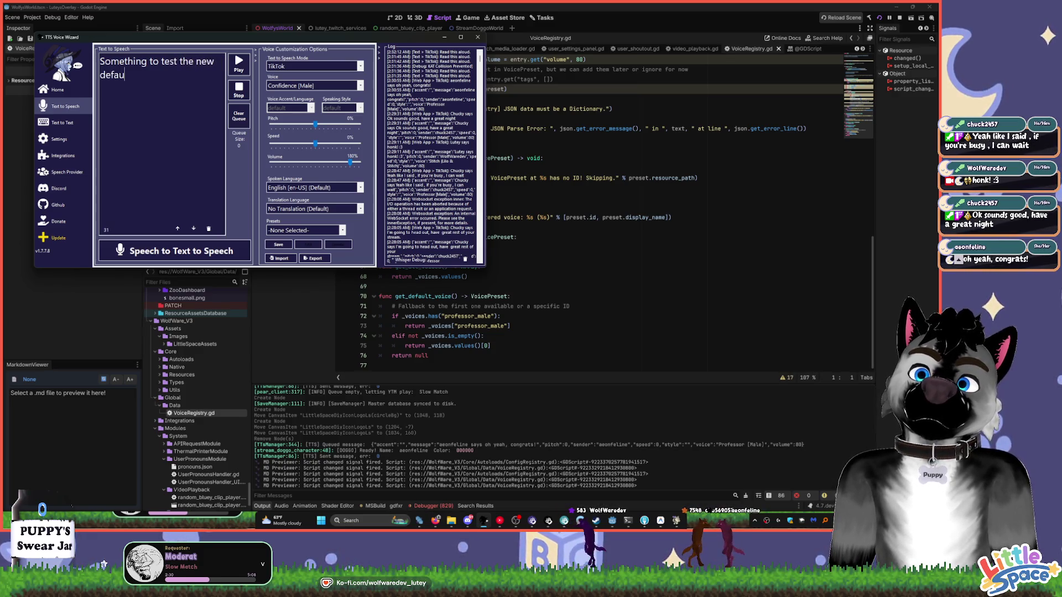
{"action": "type", "text": "mma"}
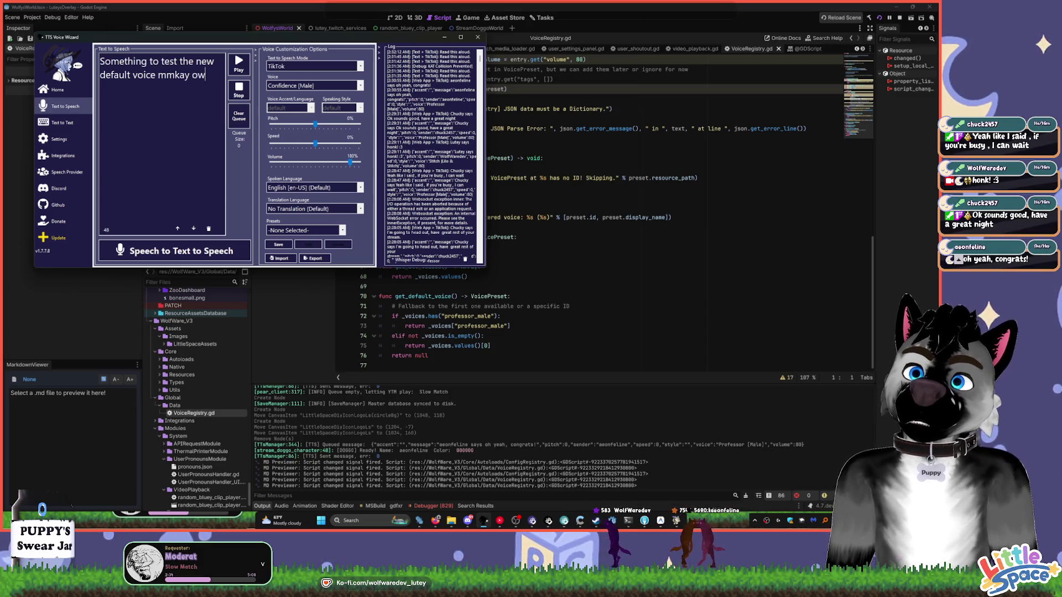
{"action": "left_click", "coordinate": [238, 64]}
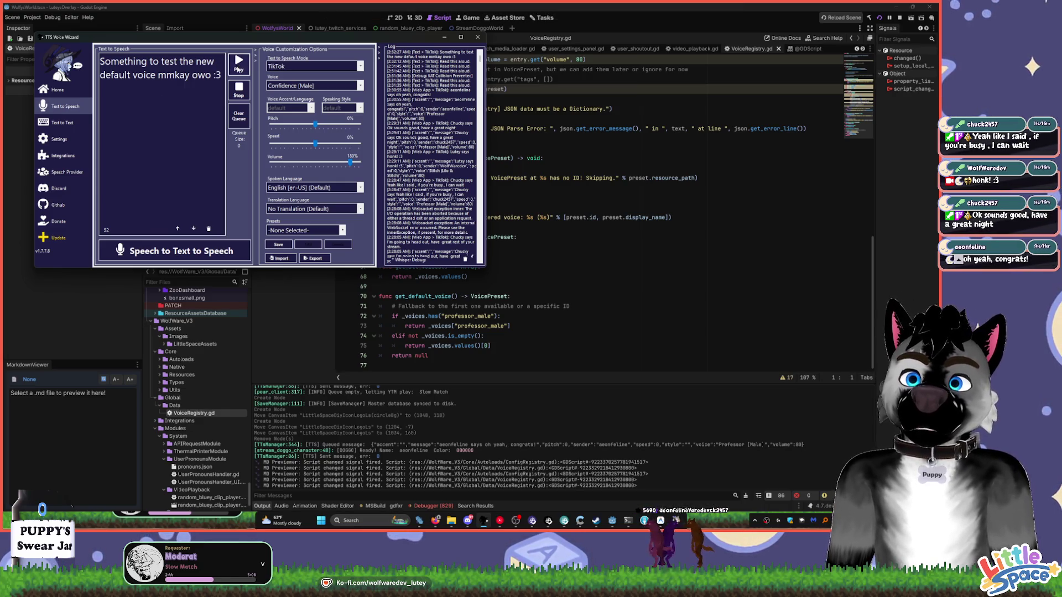
{"action": "left_click", "coordinate": [239, 69]}
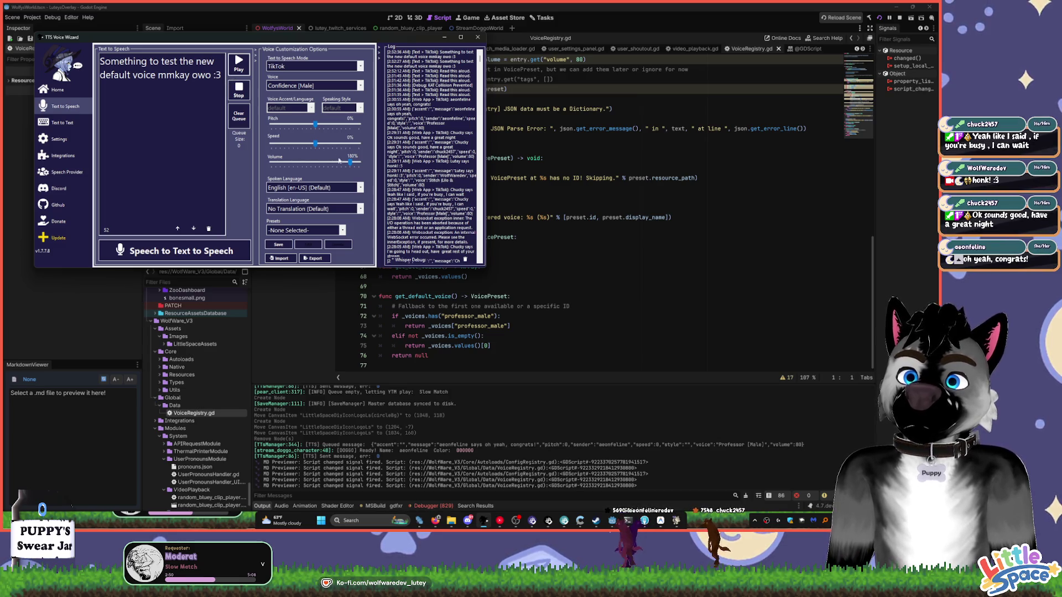
{"action": "left_click", "coordinate": [477, 37]}
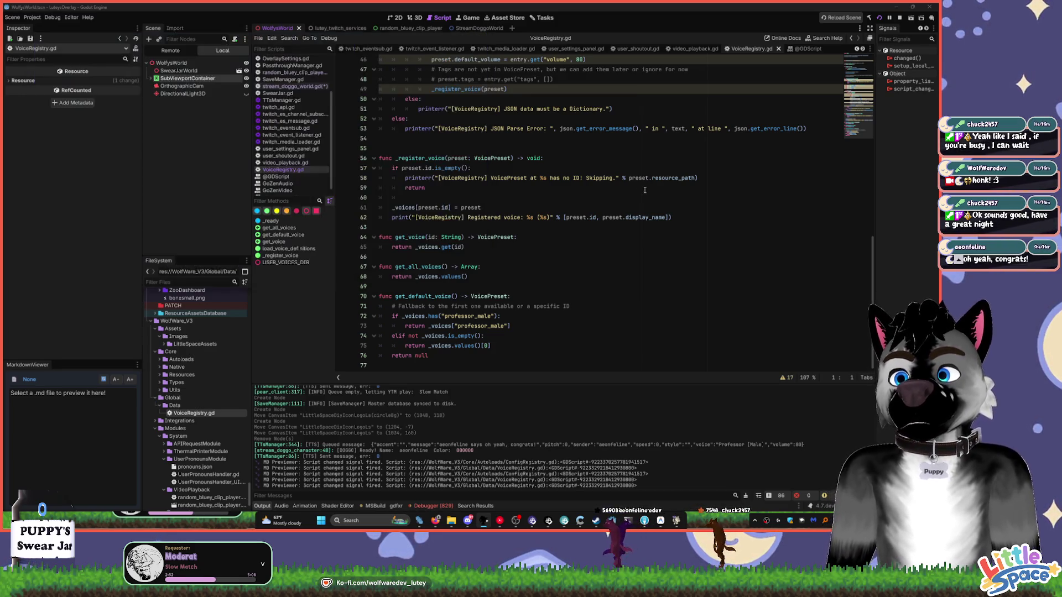
- Scroll through VoiceRegistry.gd's registration code, then restore TTS Voice Wizard in front of the editor
{"action": "mouse_move", "coordinate": [651, 220]}
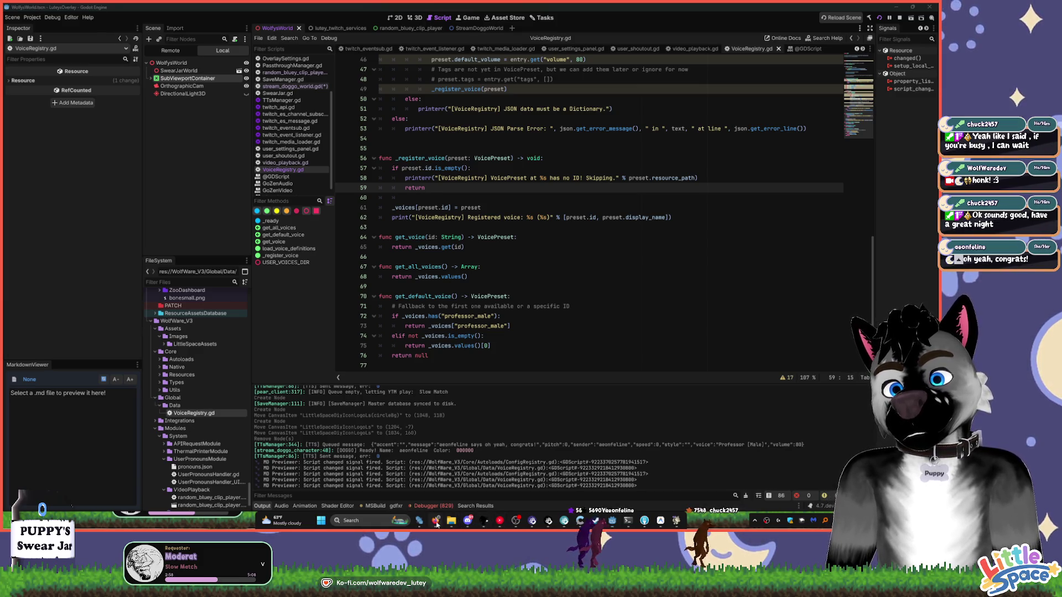
{"action": "left_click", "coordinate": [484, 524]}
{"action": "left_click", "coordinate": [485, 524]}
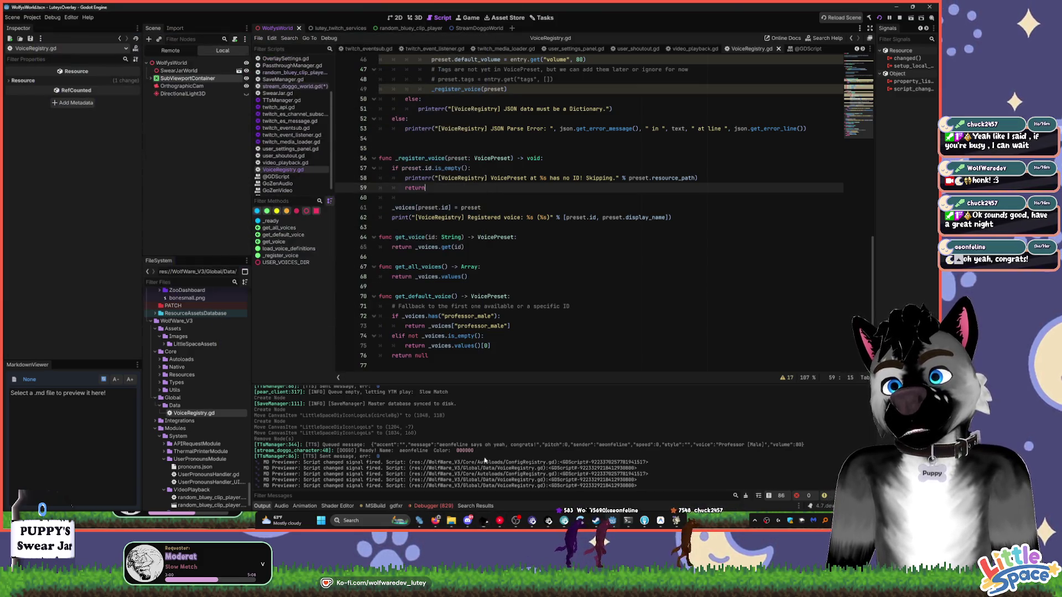
{"action": "scroll", "coordinate": [546, 306], "scroll_direction": "up", "scroll_amount": 7}
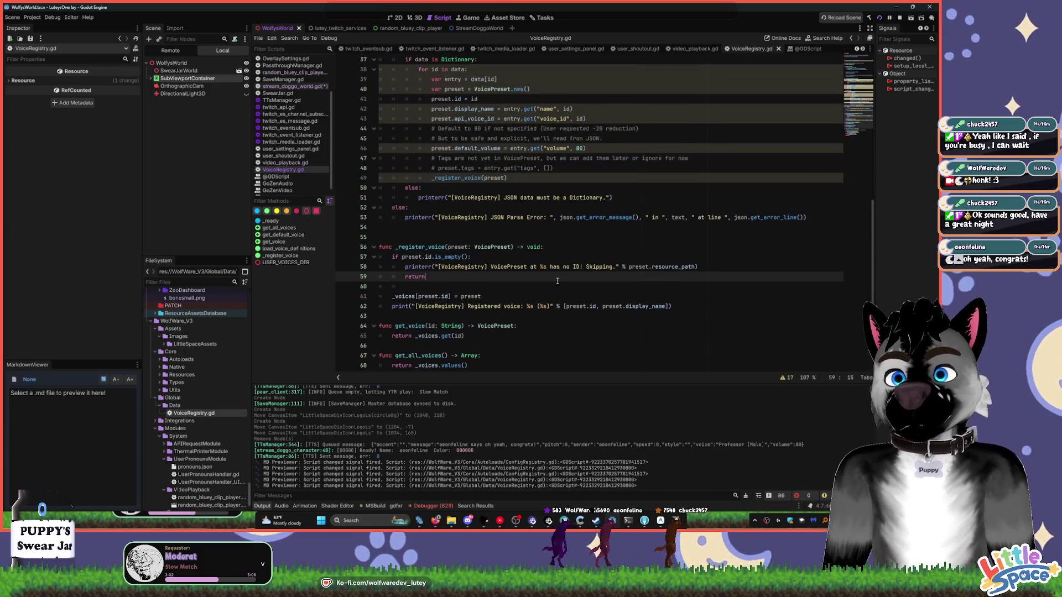
{"action": "scroll", "coordinate": [619, 255], "scroll_direction": "down", "scroll_amount": 7}
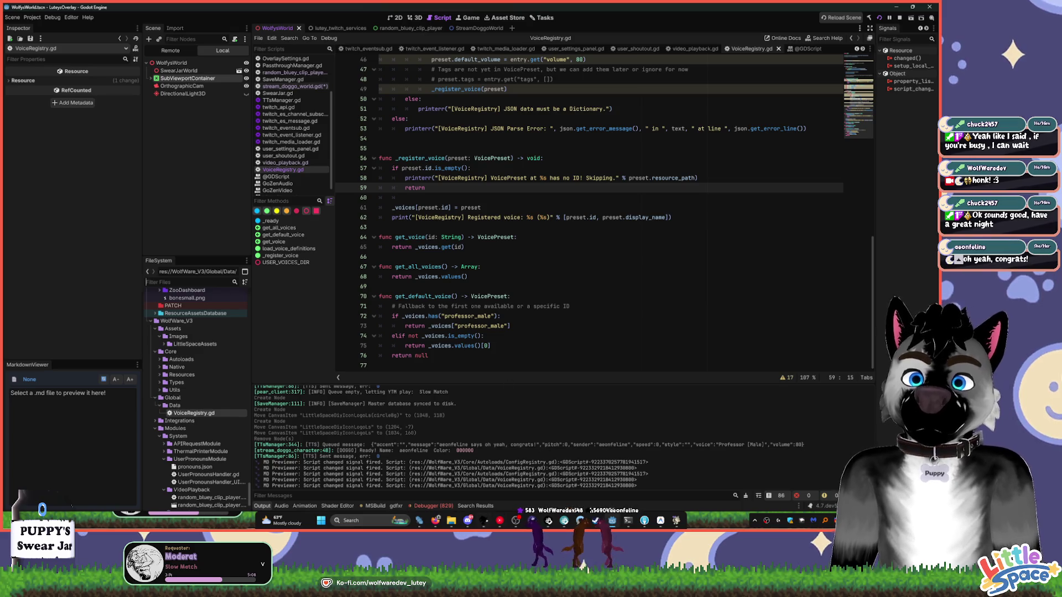
{"action": "left_click", "coordinate": [483, 520]}
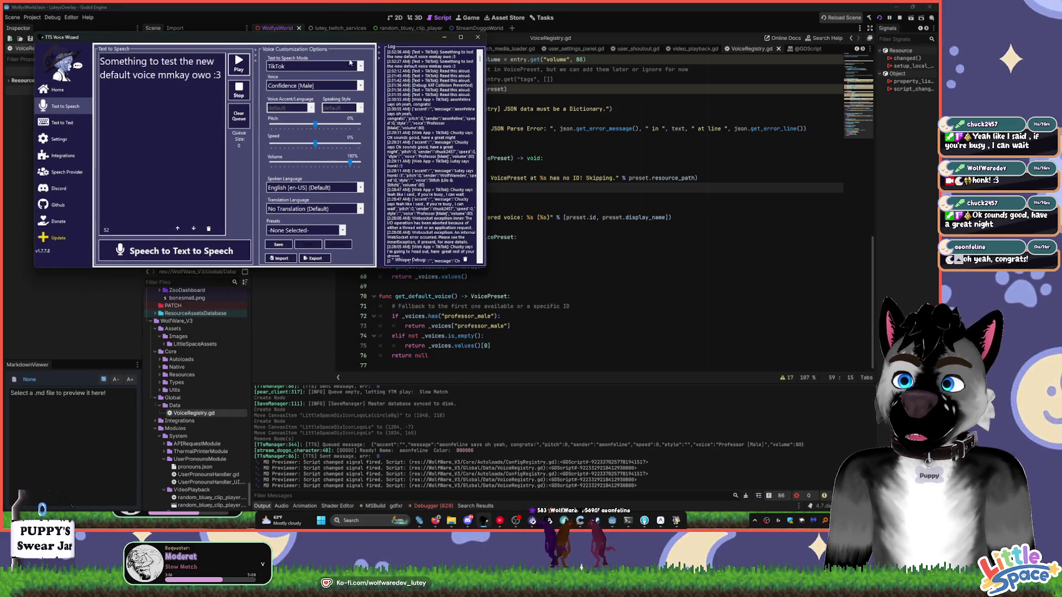
- Keep TikTok as speech mode, minimise the wizard, and open Steam's Library from the tray icon
{"action": "left_click", "coordinate": [344, 65]}
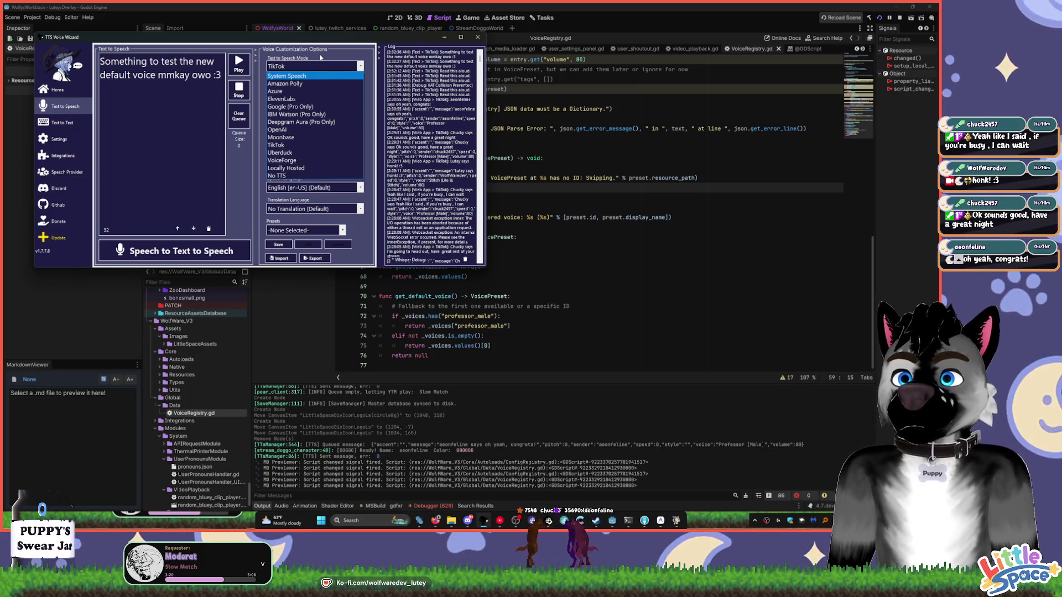
{"action": "left_click", "coordinate": [332, 66]}
{"action": "left_click", "coordinate": [444, 37]}
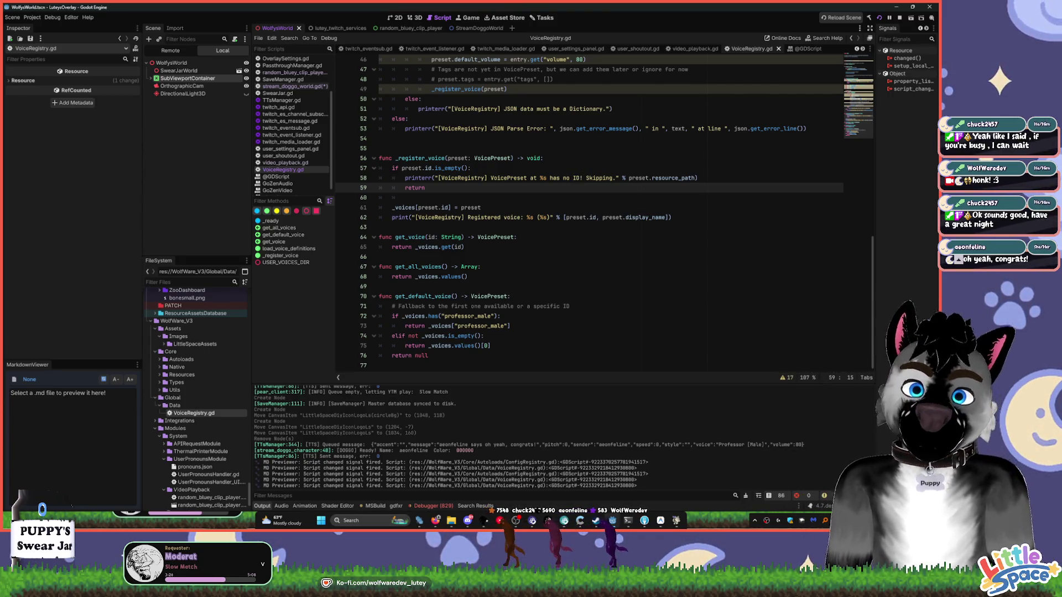
{"action": "right_click", "coordinate": [864, 521]}
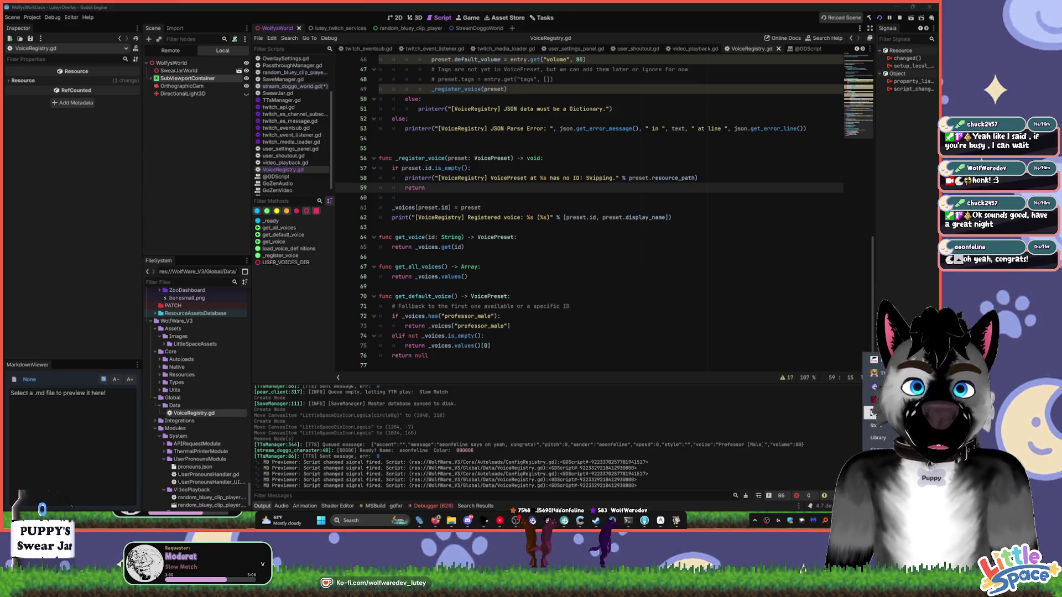
{"action": "left_click", "coordinate": [882, 438]}
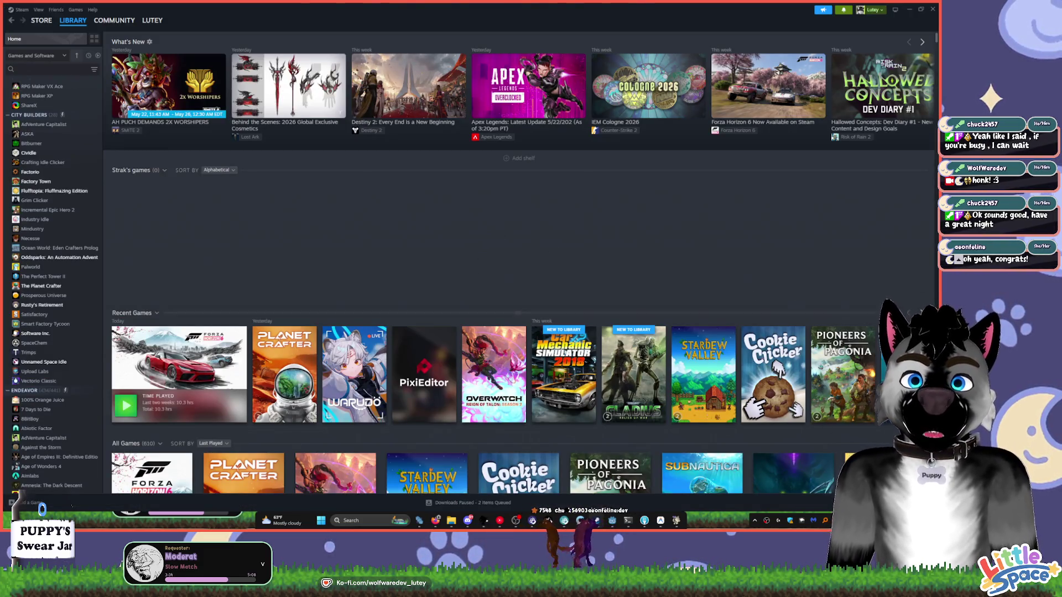
- Open Cookie Clicker from Recent Games in the Steam library and launch it with PLAY
{"action": "scroll", "coordinate": [497, 375], "scroll_direction": "right", "scroll_amount": 5}
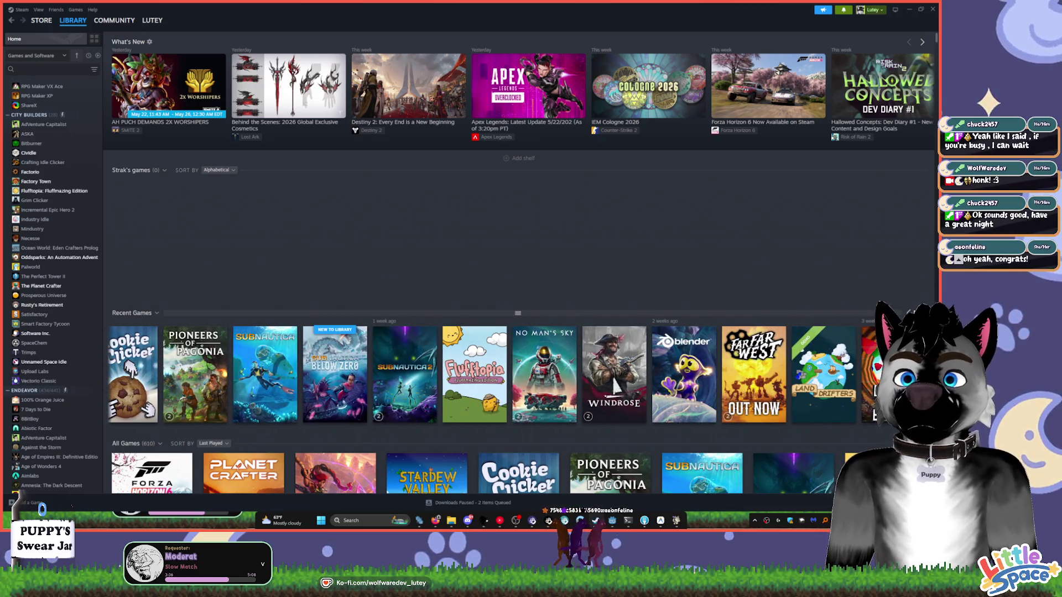
{"action": "left_click", "coordinate": [134, 367]}
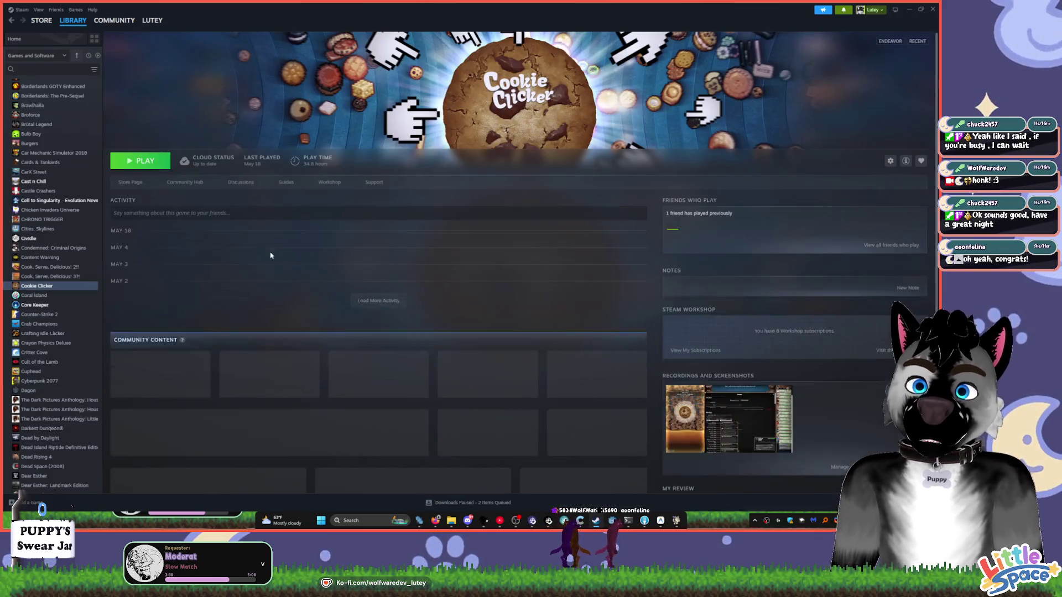
{"action": "left_click", "coordinate": [150, 166]}
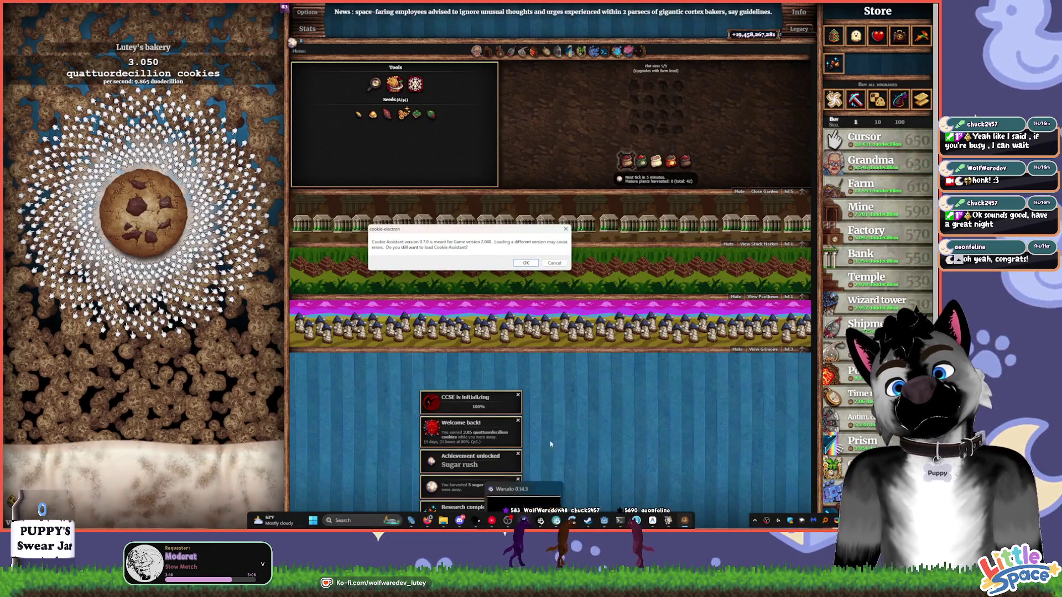
- Load Cookie Assistant despite its version warning
{"action": "left_click", "coordinate": [516, 264]}
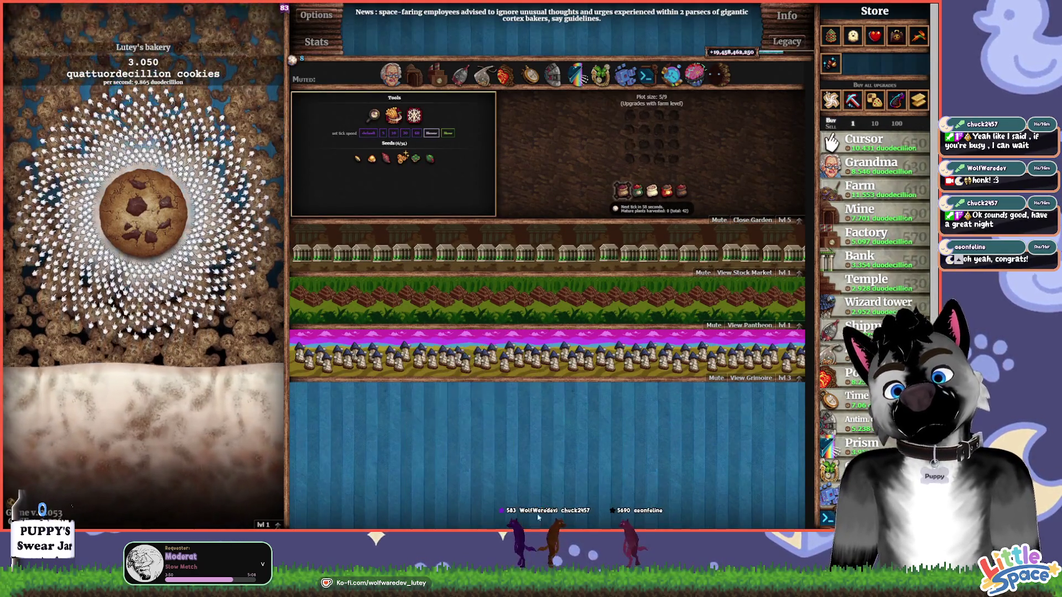
{"action": "scroll", "coordinate": [877, 32], "scroll_direction": "down", "scroll_amount": 2}
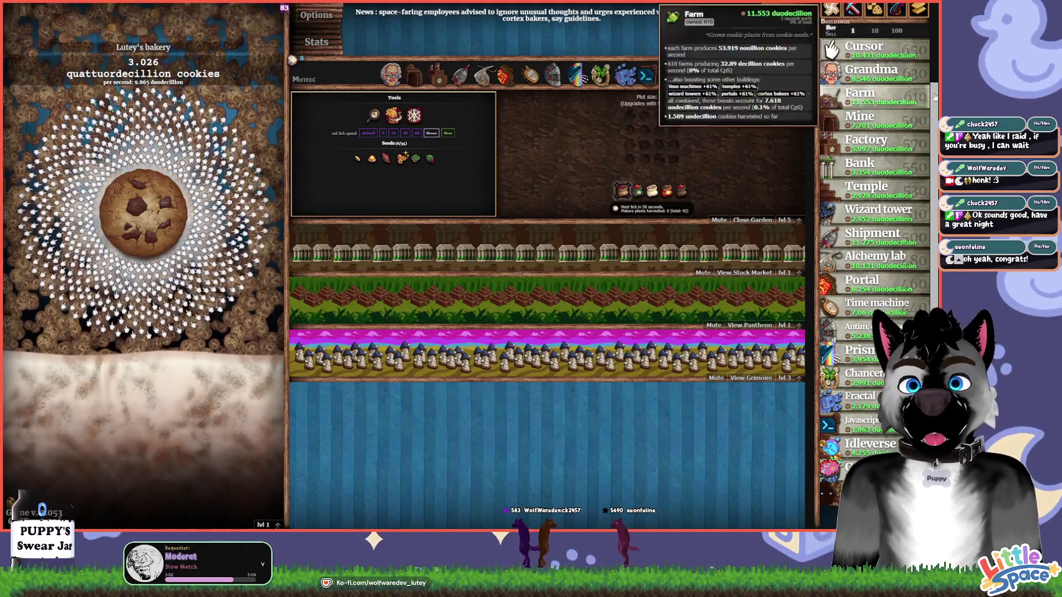
{"action": "scroll", "coordinate": [877, 33], "scroll_direction": "up", "scroll_amount": 4}
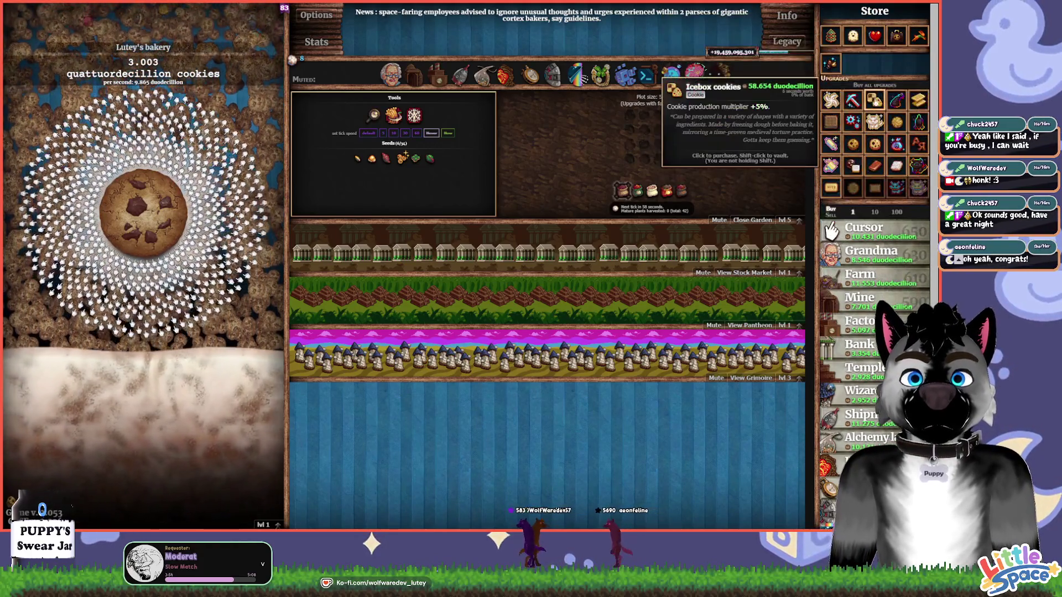
- Buy the available upgrades and two batches of 100 You buildings
{"action": "left_click", "coordinate": [878, 88]}
{"action": "scroll", "coordinate": [878, 166], "scroll_direction": "down", "scroll_amount": 4}
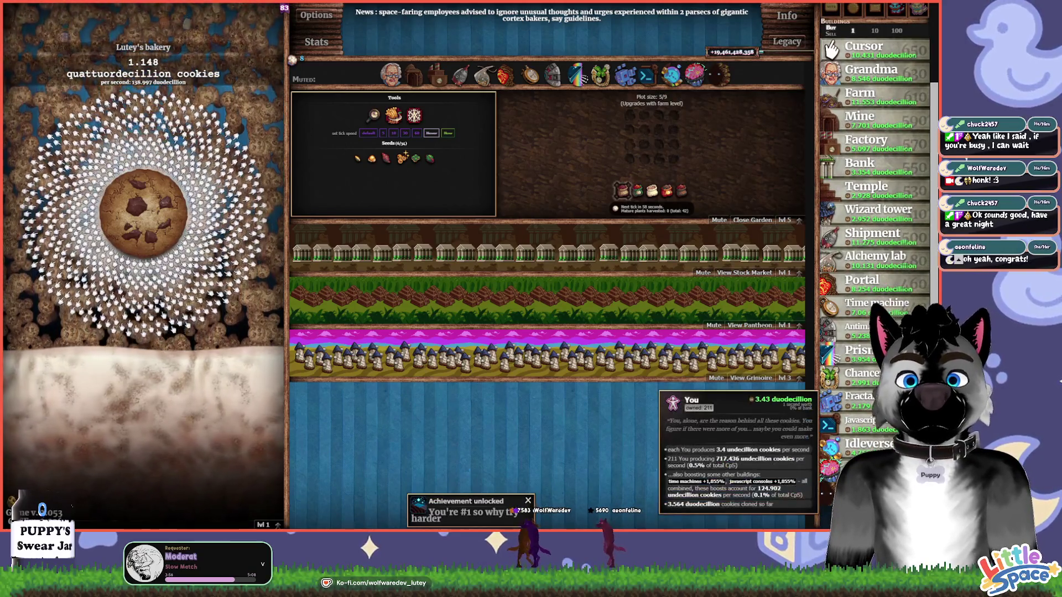
{"action": "left_click", "coordinate": [896, 30]}
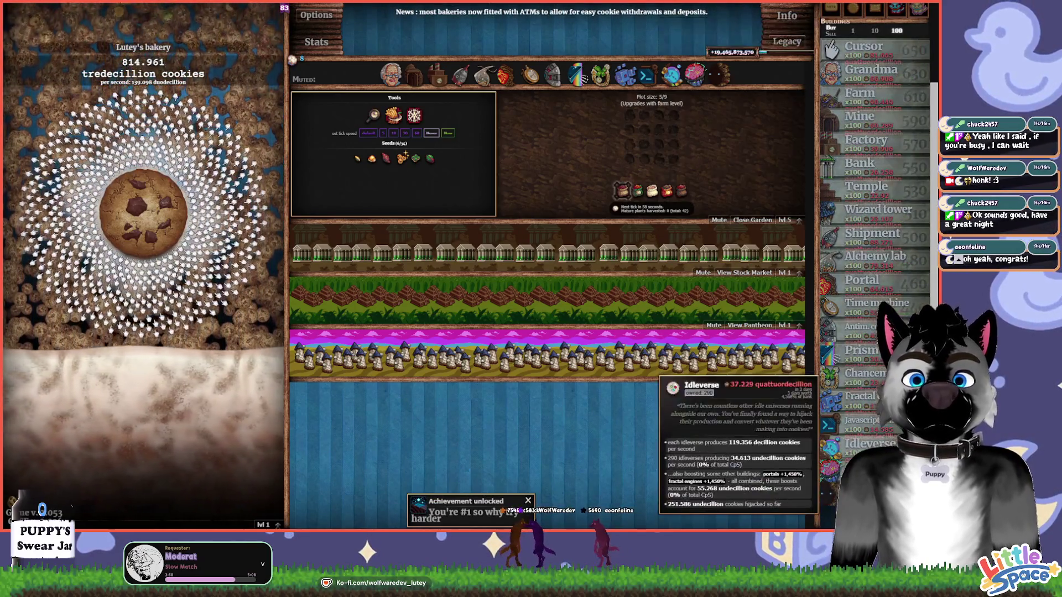
{"action": "left_click", "coordinate": [874, 467]}
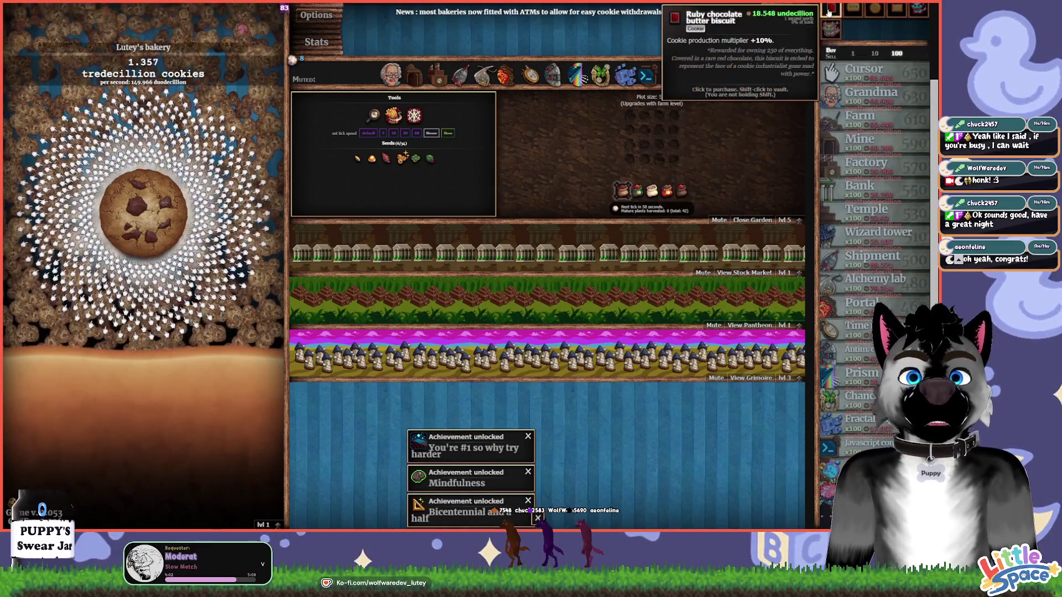
- Save progress and quit Cookie Clicker from the Options menu
{"action": "scroll", "coordinate": [873, 255], "scroll_direction": "up", "scroll_amount": 2}
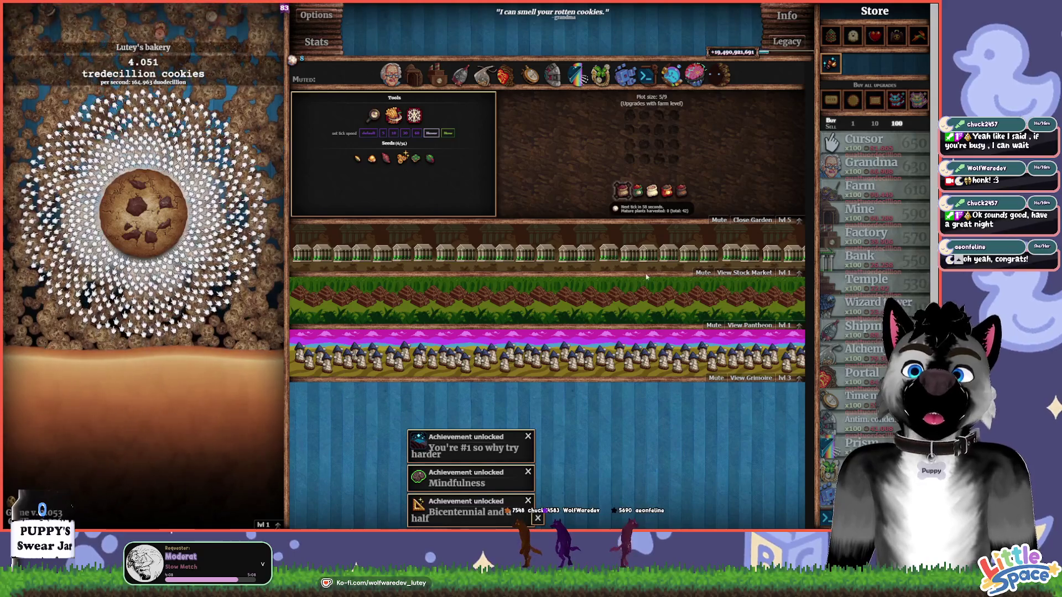
{"action": "left_click", "coordinate": [316, 17]}
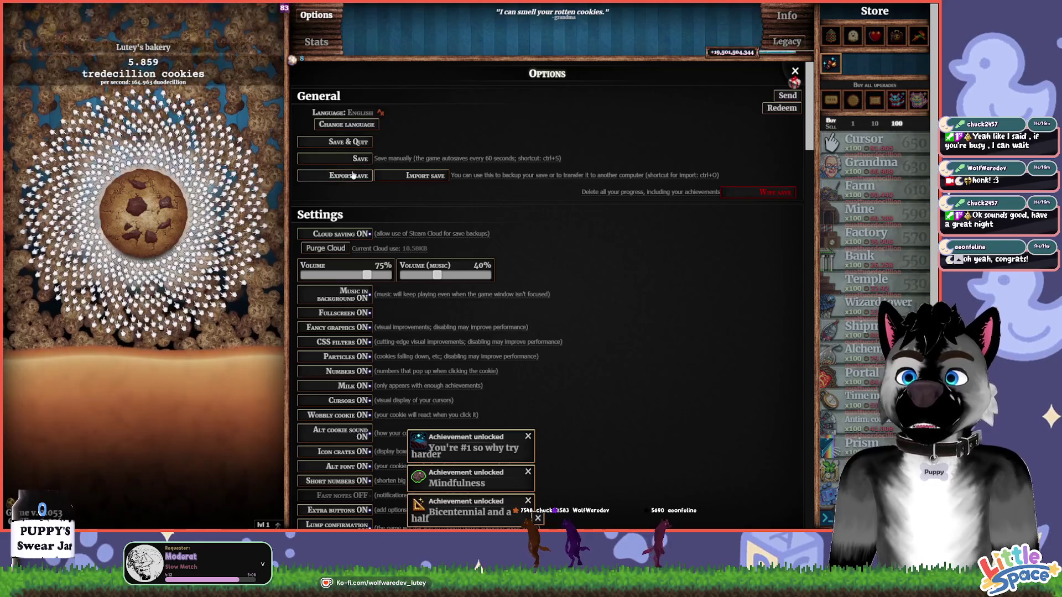
{"action": "left_click", "coordinate": [348, 142]}
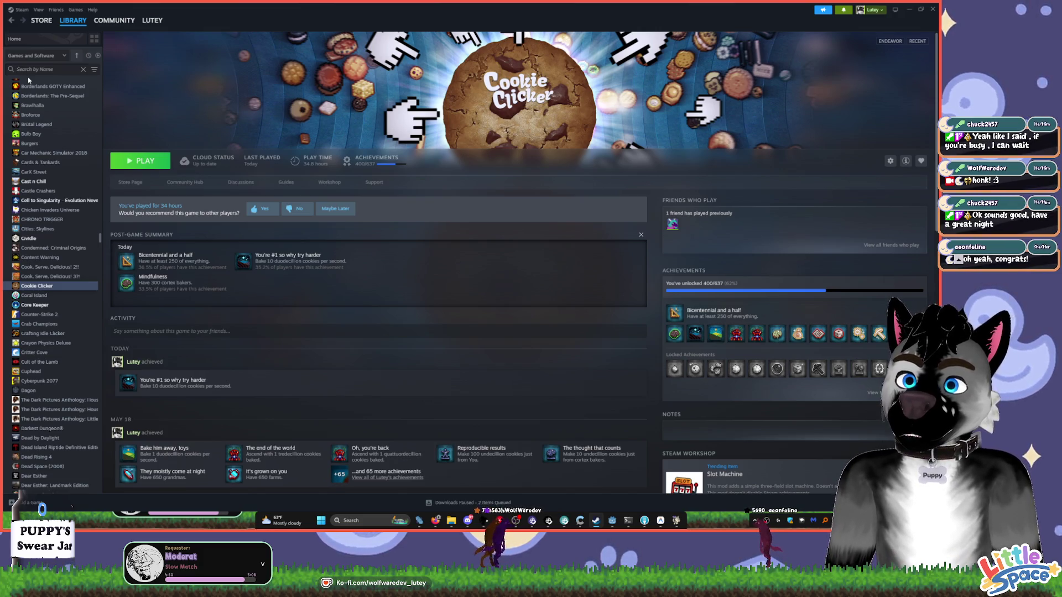
- Search the Steam library for 'over' and launch Overwatch
{"action": "type", "text": "over"}
{"action": "left_click", "coordinate": [55, 121]}
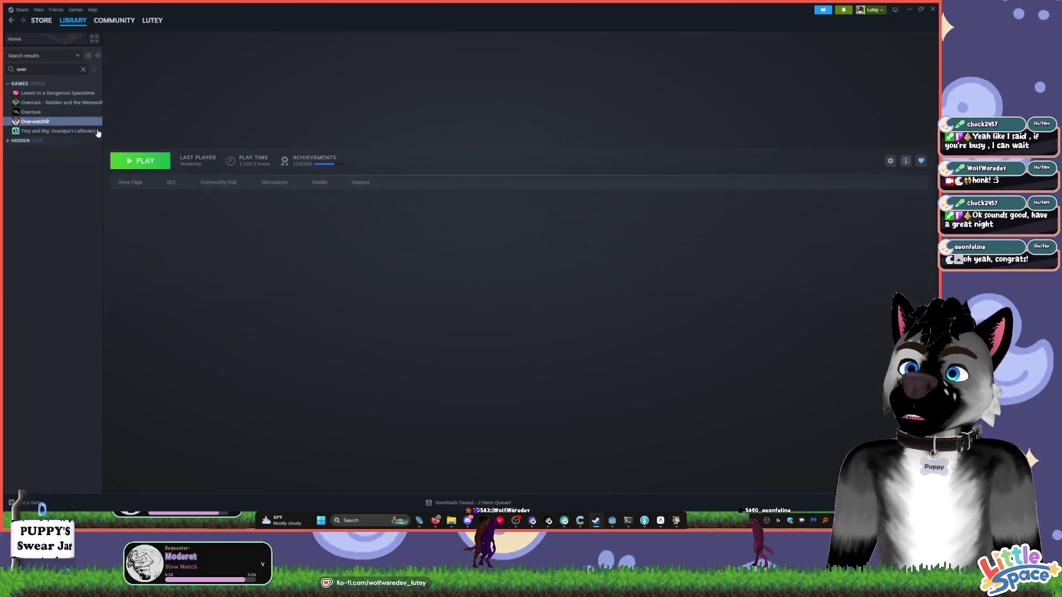
{"action": "left_click", "coordinate": [149, 166]}
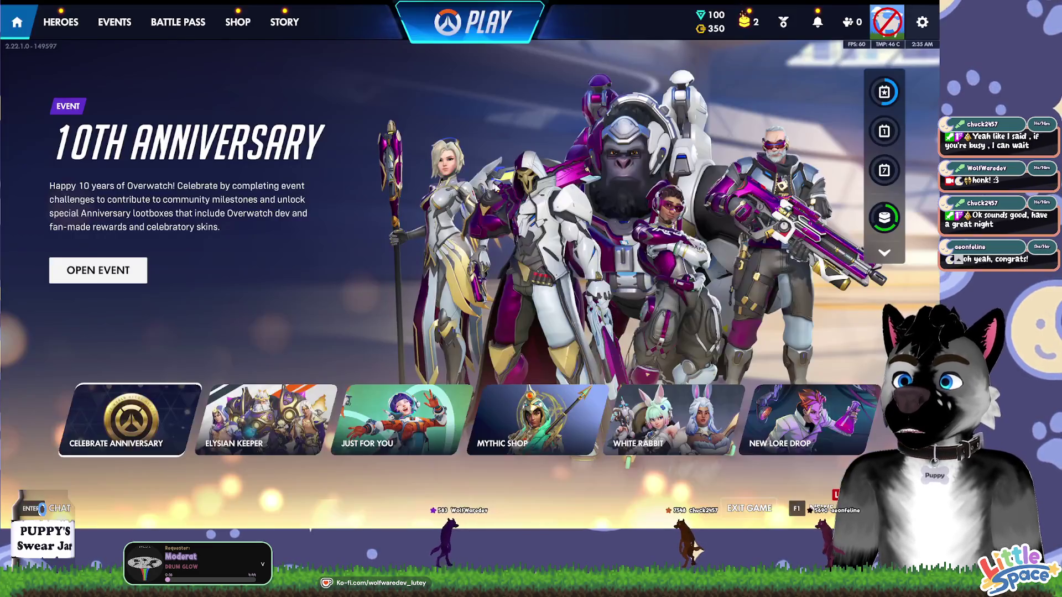
- Queue for Stadium Competitive with the Tank and Support roles selected
{"action": "left_click", "coordinate": [471, 22]}
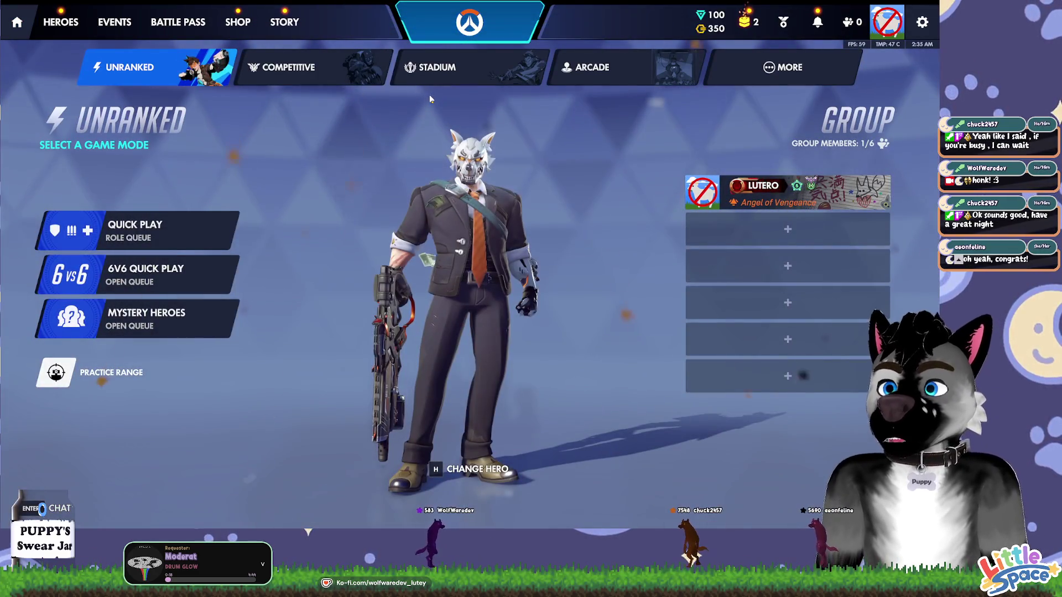
{"action": "left_click", "coordinate": [437, 68]}
{"action": "left_click", "coordinate": [183, 226]}
{"action": "key", "text": "Escape"}
{"action": "left_click", "coordinate": [144, 271]}
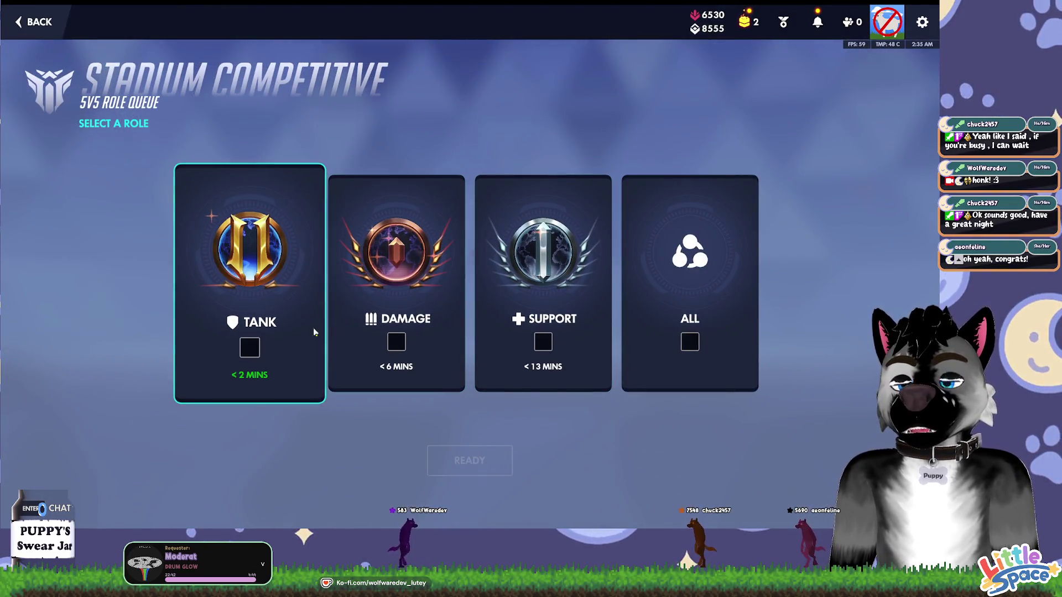
{"action": "left_click", "coordinate": [317, 330]}
{"action": "left_click", "coordinate": [544, 342]}
{"action": "left_click", "coordinate": [486, 461]}
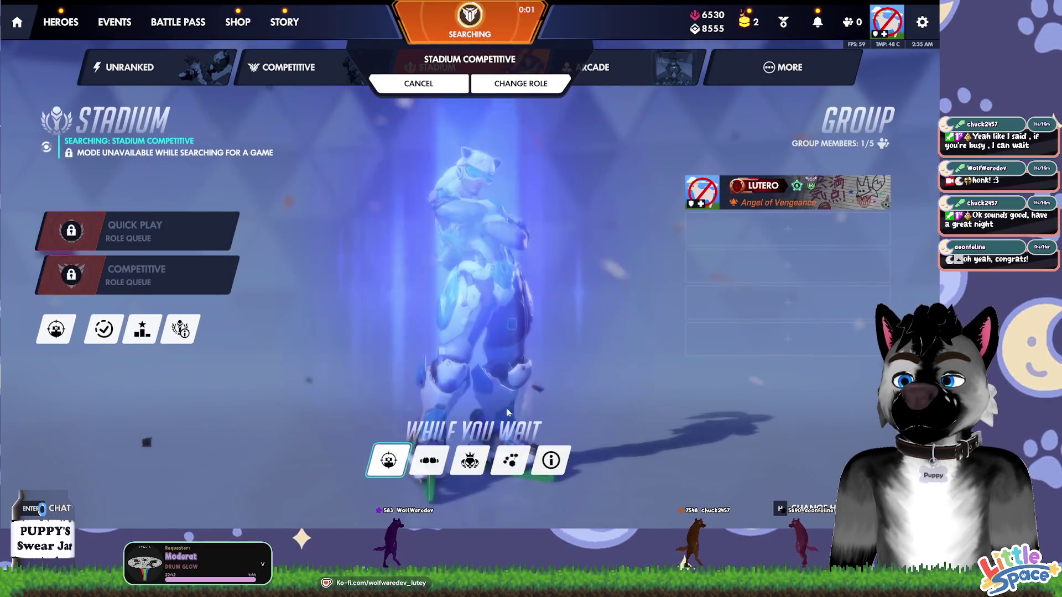